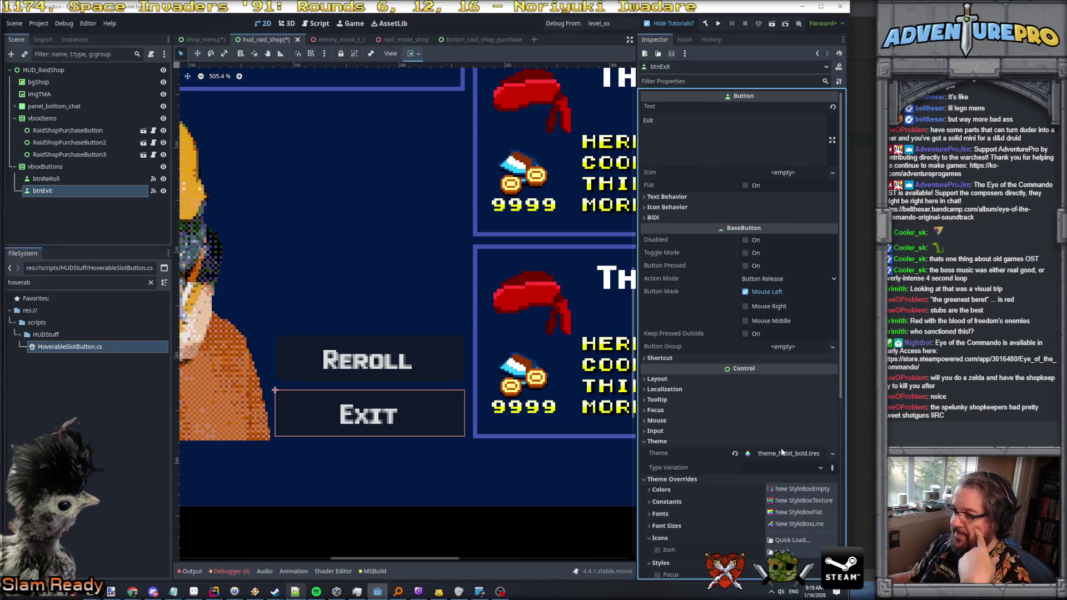
# Step: Save btnExit's theme as a new file, theme_orange_button.tres, in res://fonts
pyautogui.click(783, 452)
pyautogui.click(782, 452)
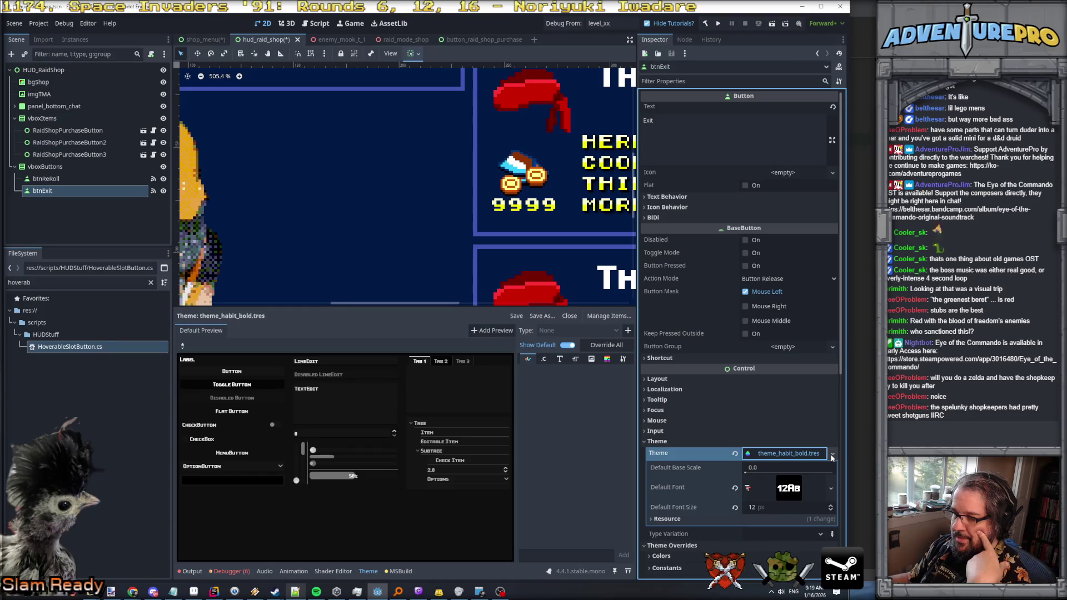
pyautogui.click(832, 454)
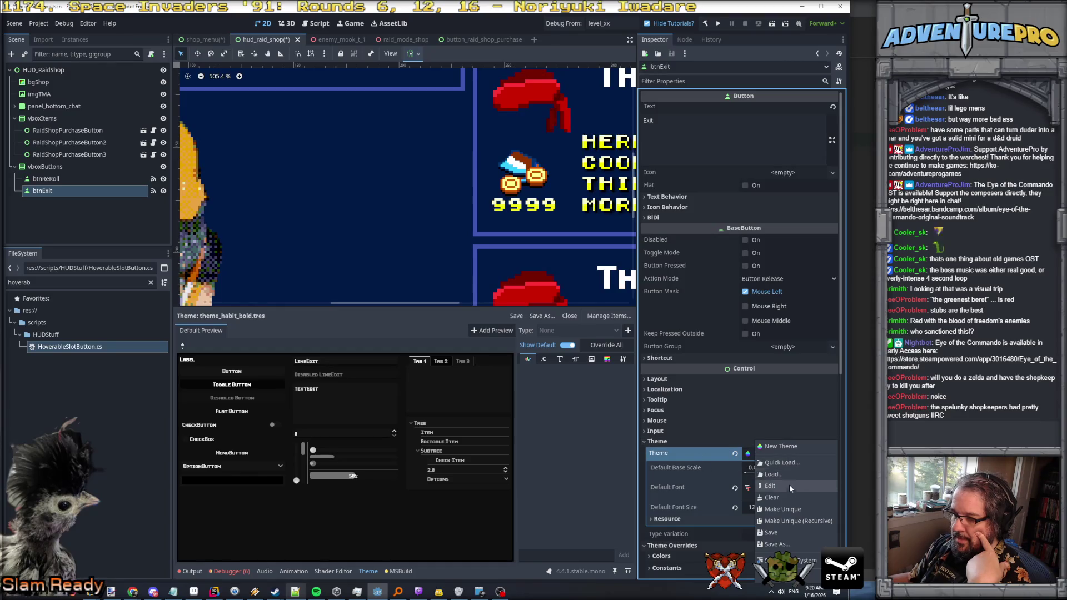
pyautogui.click(781, 544)
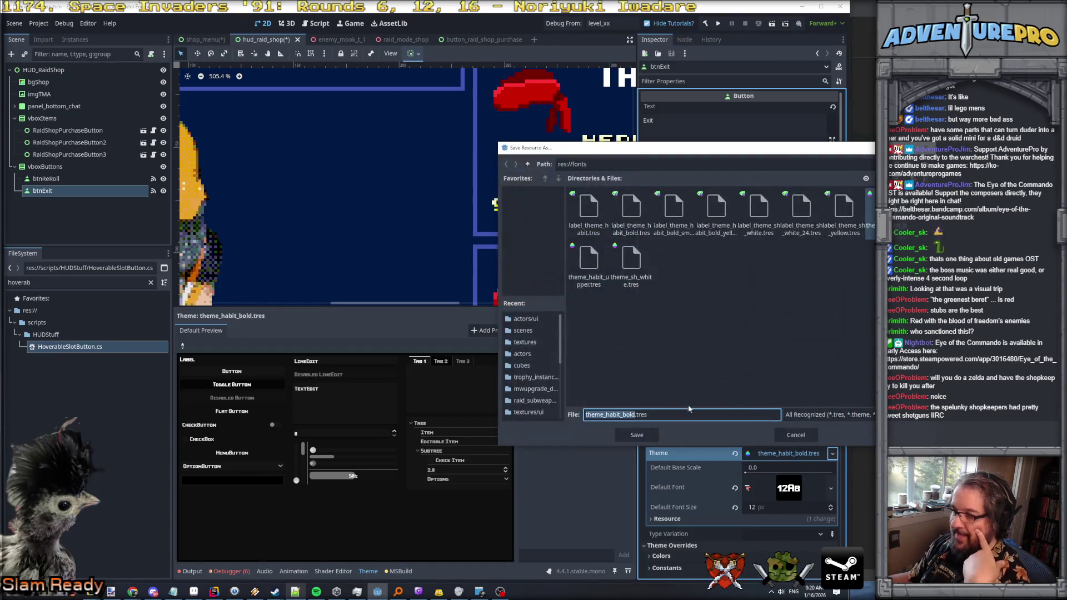
pyautogui.click(622, 415)
pyautogui.moveTo(606, 414); pyautogui.dragTo(637, 414)
pyautogui.write('orange')
pyautogui.write('_bold')
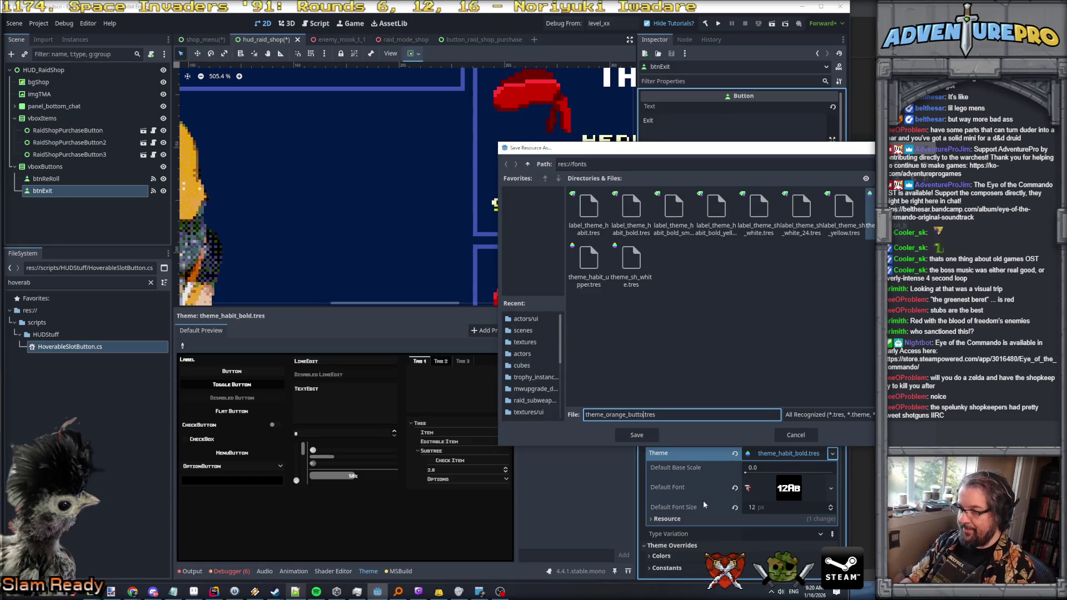
pyautogui.press('Return')
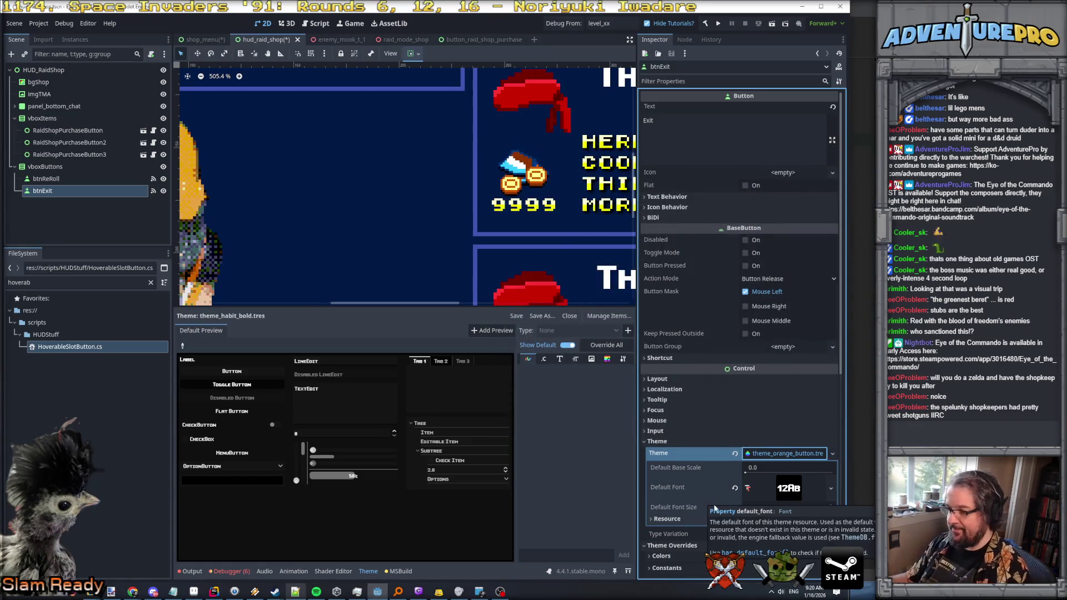
# Step: Toggle the theme preview's default styles and show the constant items, without adding a preview scene
pyautogui.scroll(-3, 398, 257)
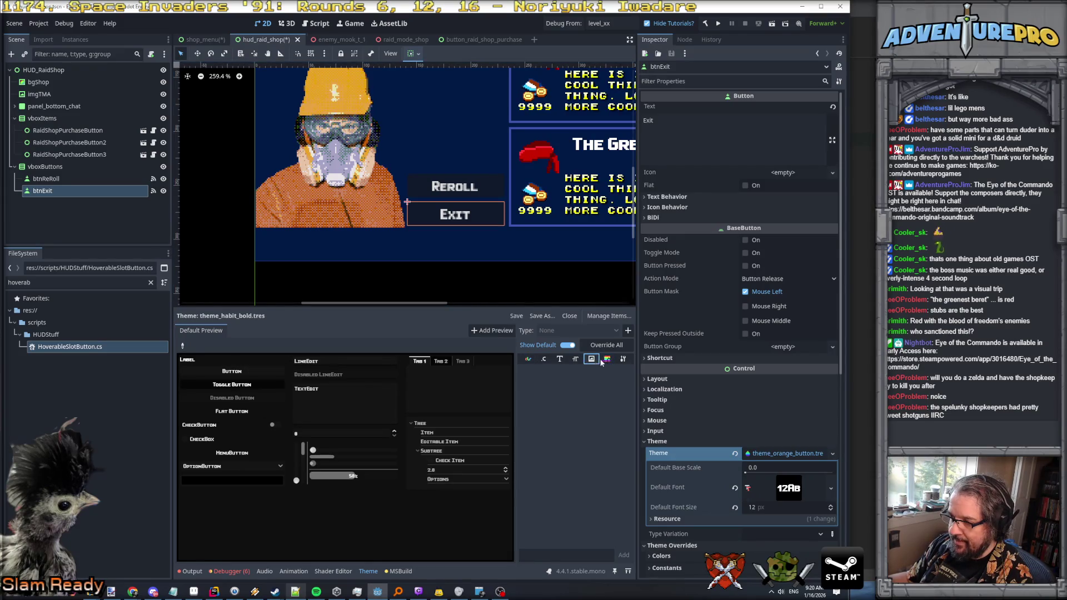
pyautogui.click(570, 346)
pyautogui.click(570, 346)
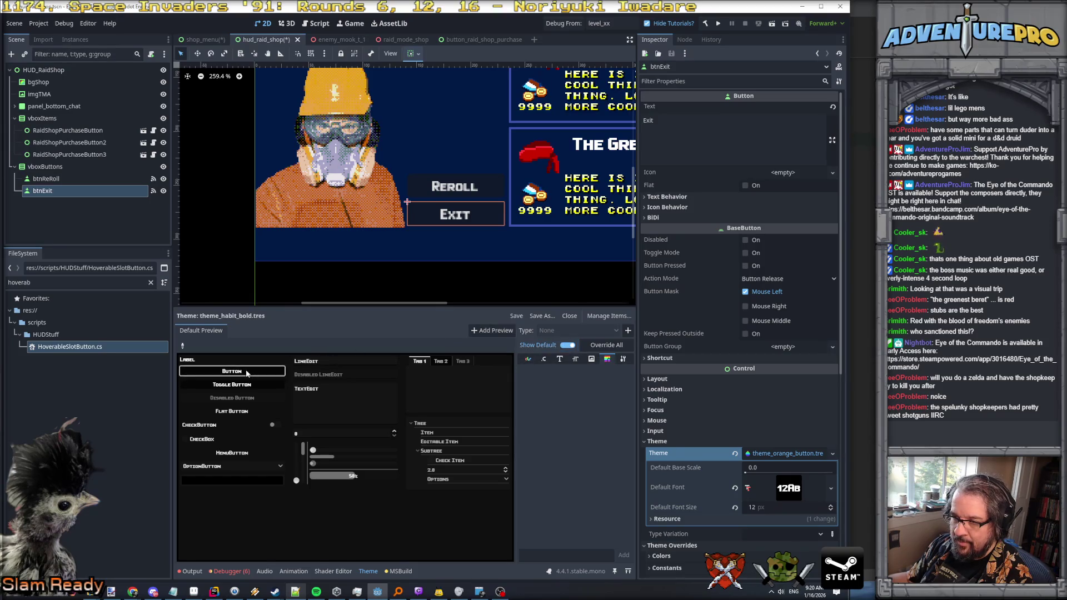
pyautogui.click(492, 330)
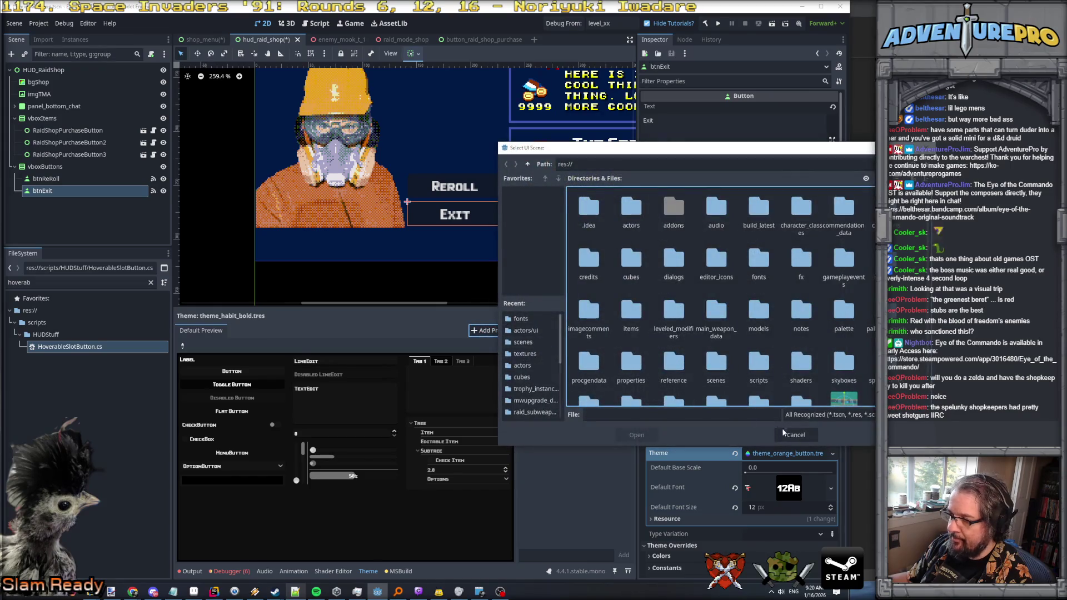
pyautogui.click(794, 435)
pyautogui.click(547, 363)
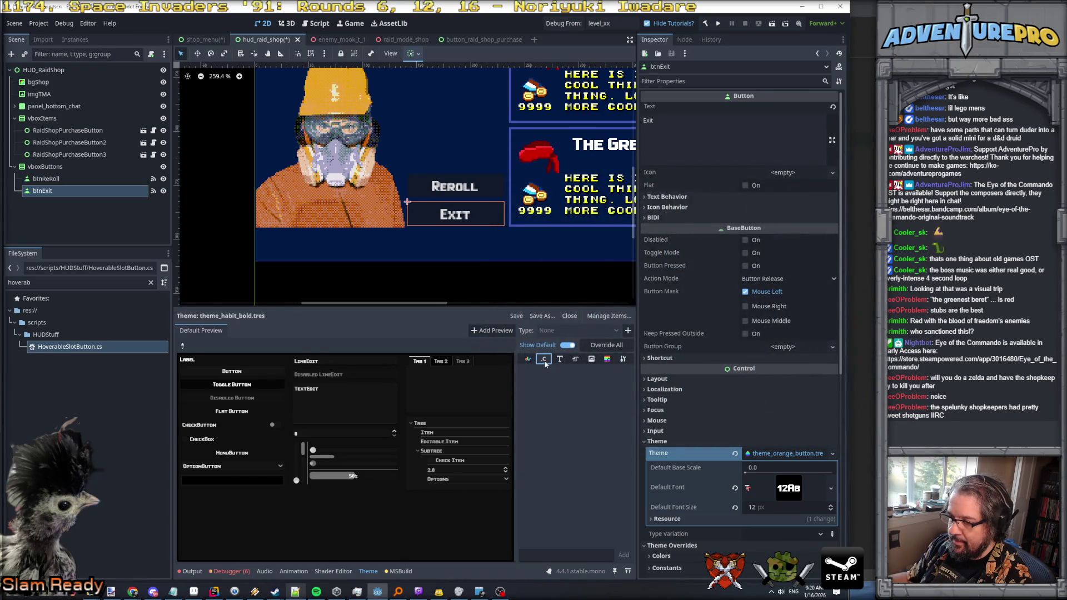
# Step: Add the Button type to the theme and override its normal StyleBox
pyautogui.click(629, 331)
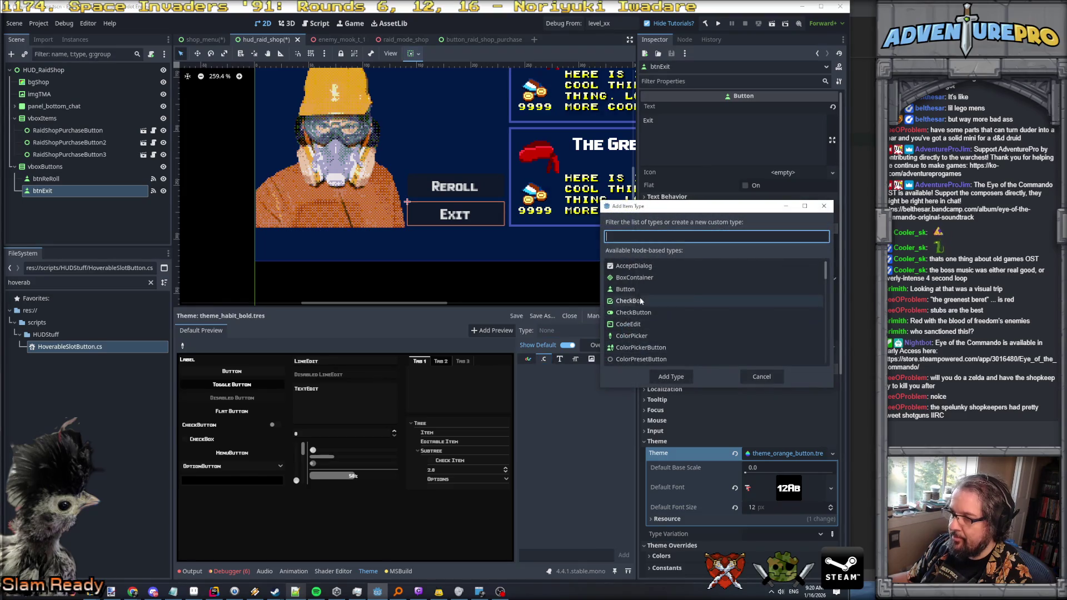
pyautogui.click(625, 289)
pyautogui.click(671, 376)
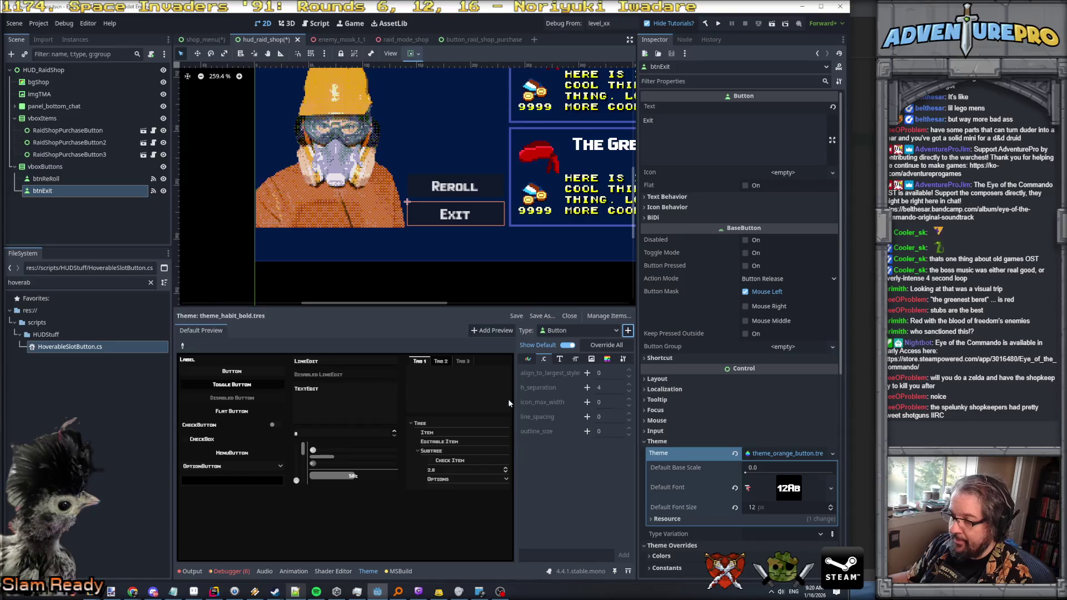
pyautogui.click(606, 360)
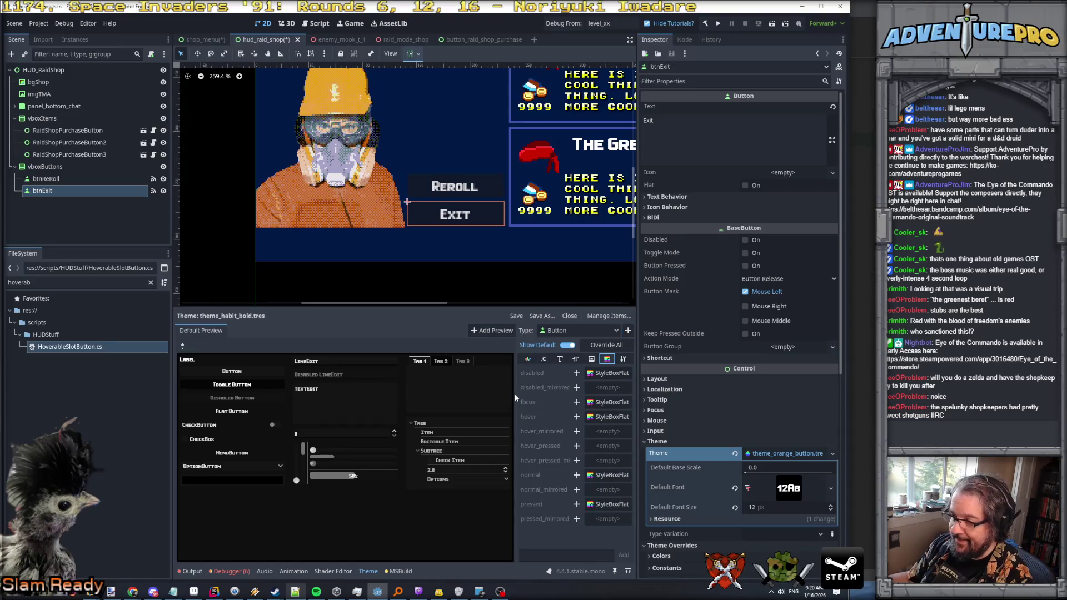
pyautogui.moveTo(516, 392); pyautogui.dragTo(440, 394)
pyautogui.click(607, 476)
pyautogui.click(543, 475)
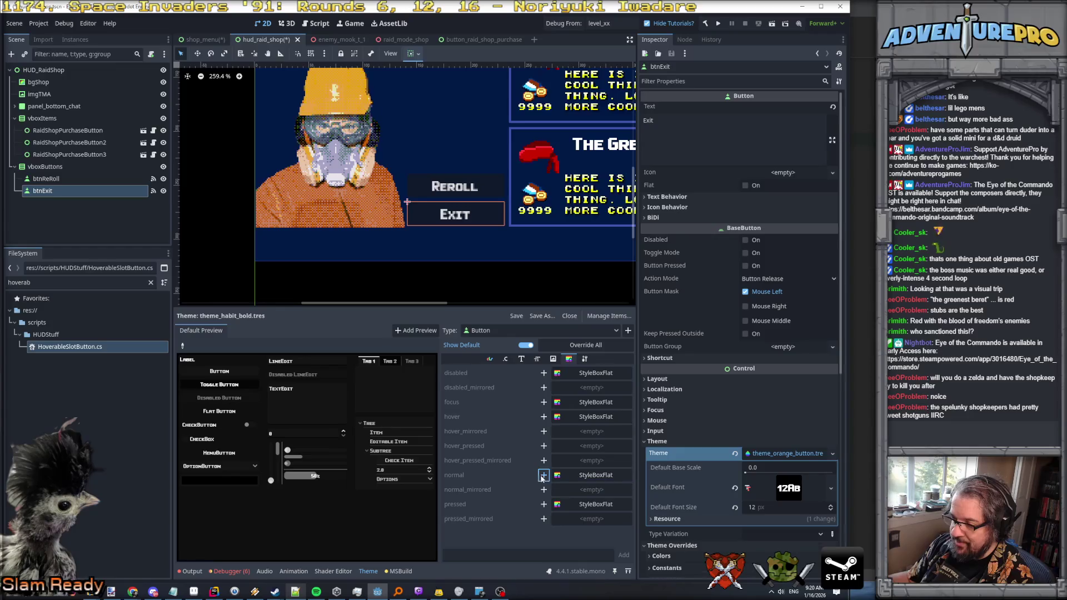
# Step: Set the Button's normal style to a new StyleBoxTexture and open its properties
pyautogui.scroll(-3, 697, 507)
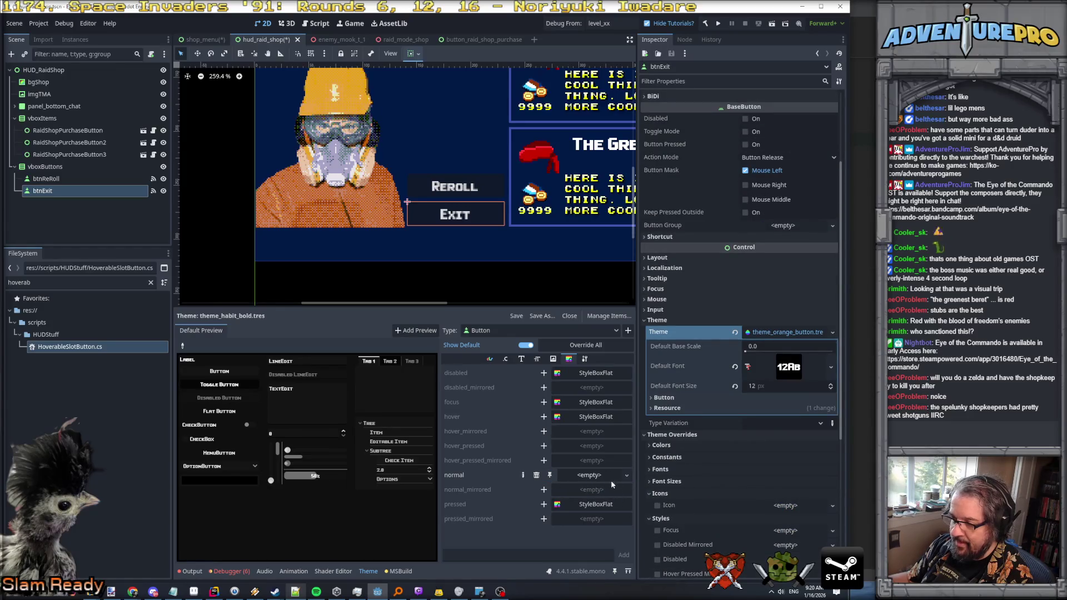
pyautogui.click(630, 476)
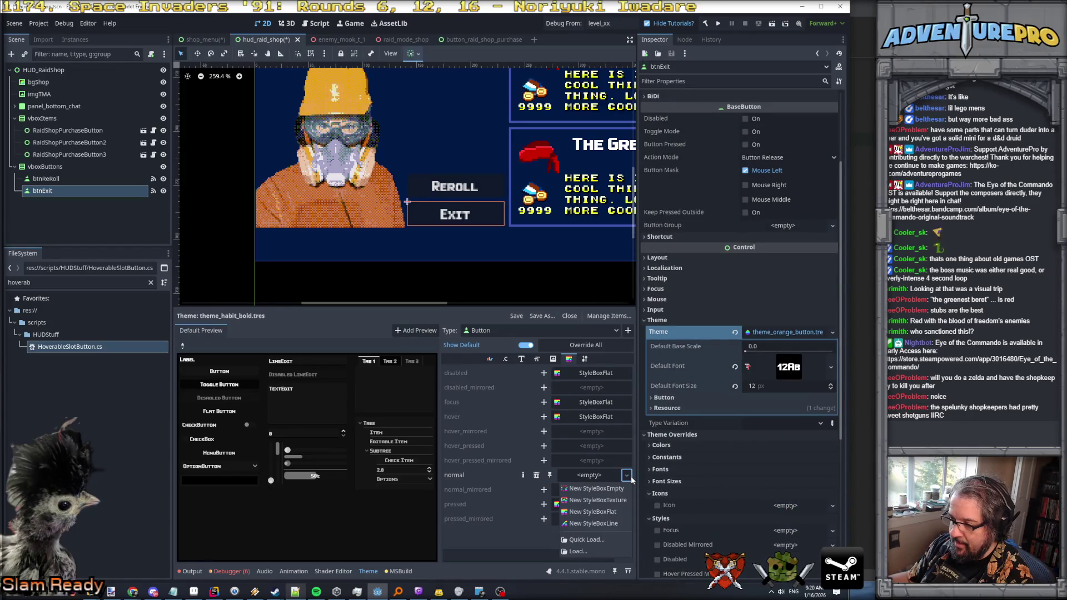
pyautogui.click(619, 504)
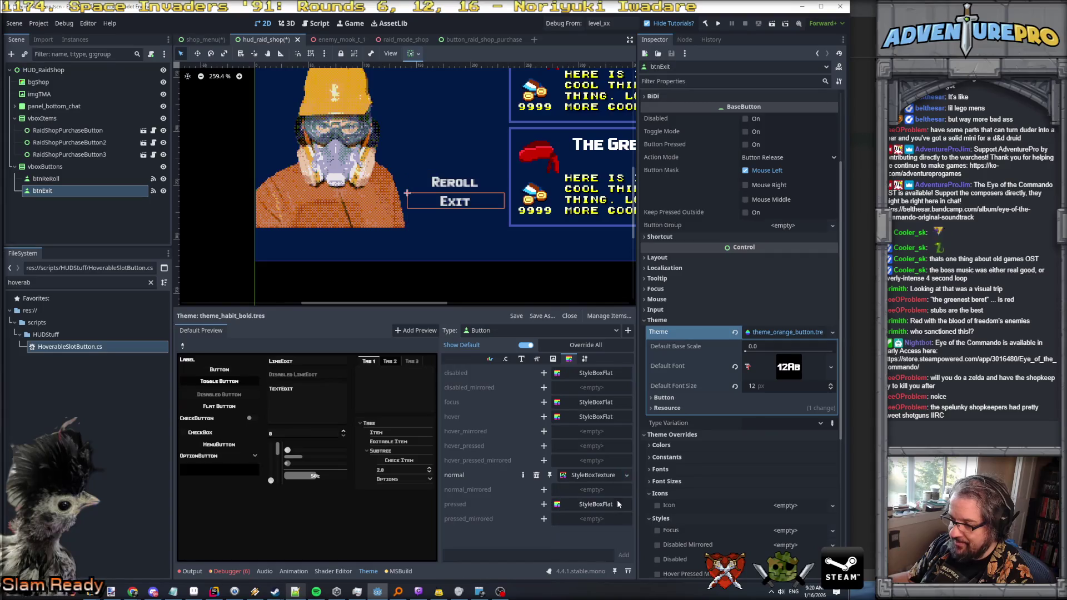
pyautogui.click(584, 478)
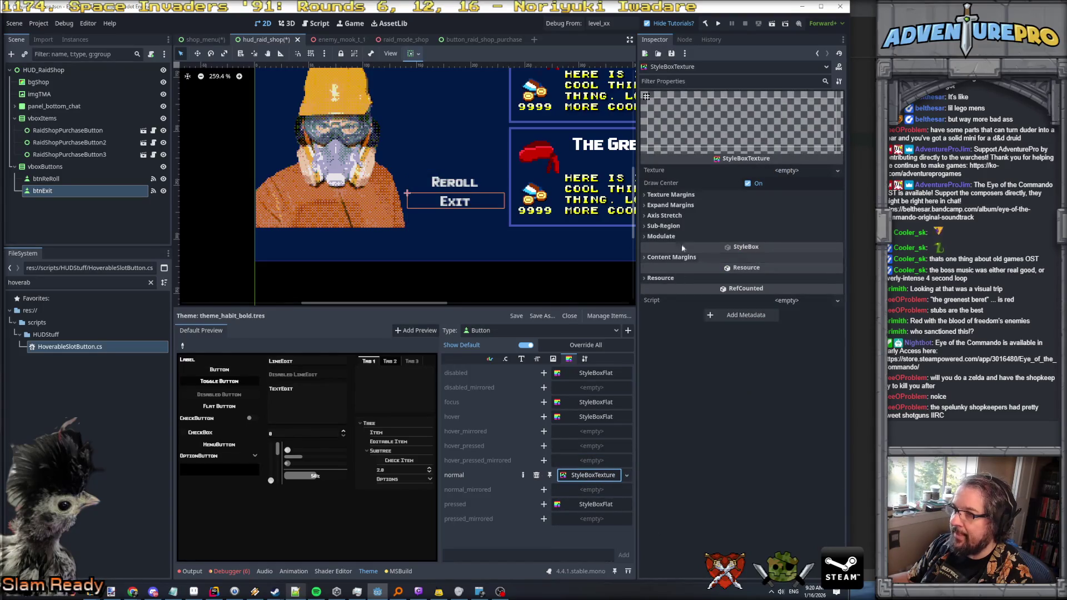
# Step: Quick Load a texture, searching for 'oran', then switch to the sprite in Aseprite
pyautogui.click(792, 173)
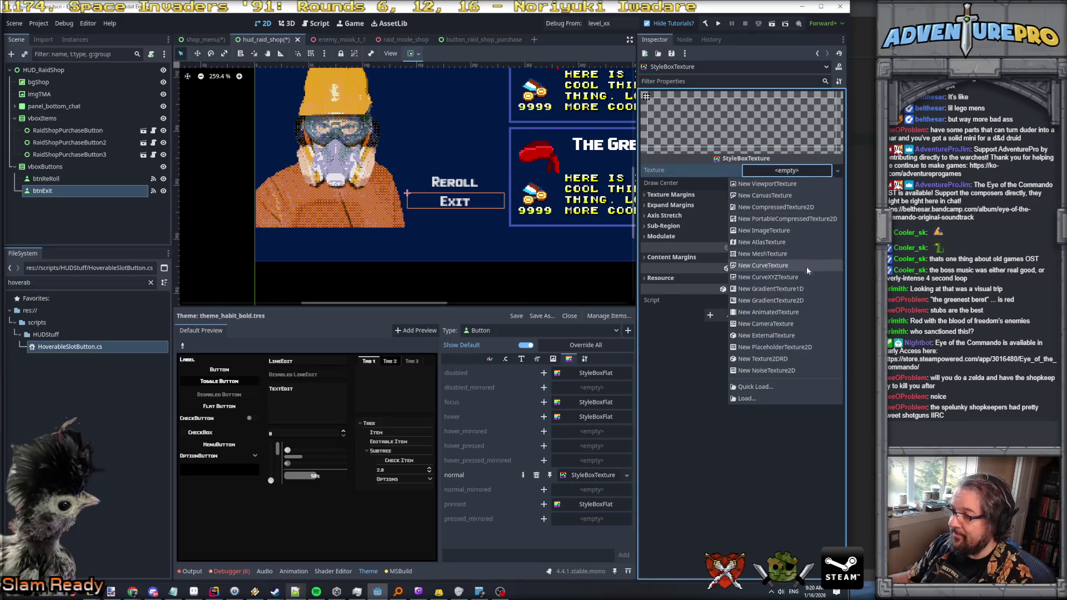
pyautogui.click(774, 387)
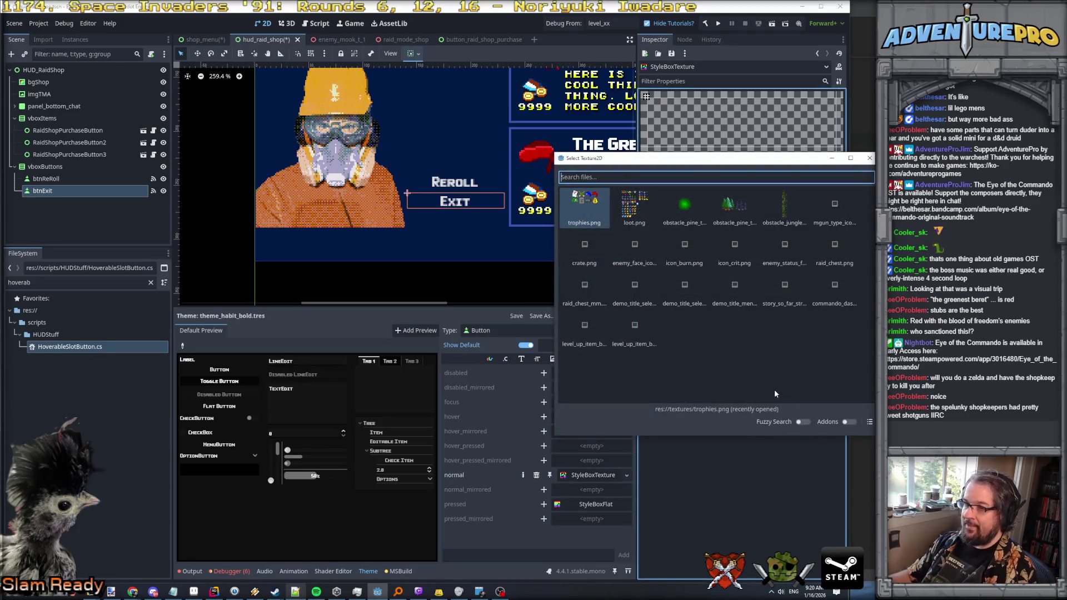
pyautogui.write('9')
pyautogui.press('BackSpace')
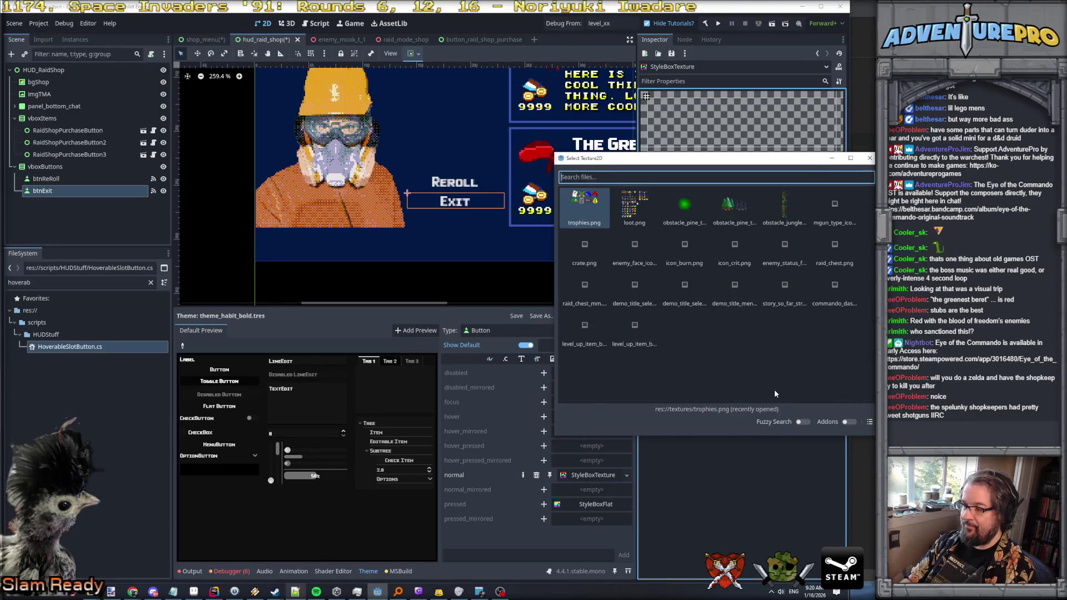
pyautogui.write('or')
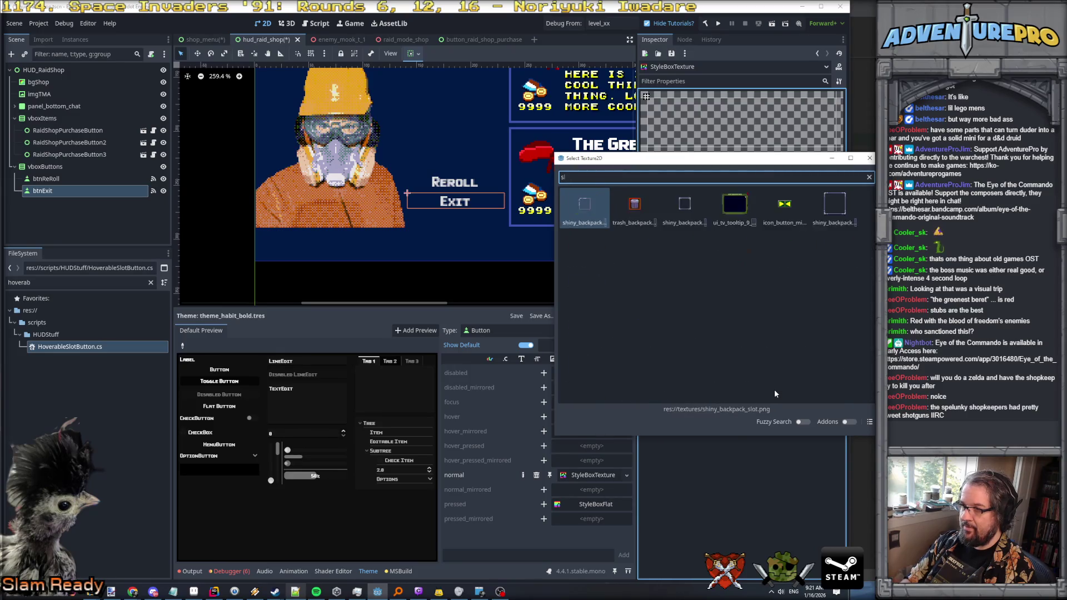
pyautogui.write('an')
pyautogui.press('BackSpace')
pyautogui.press('BackSpace')
pyautogui.press('BackSpace')
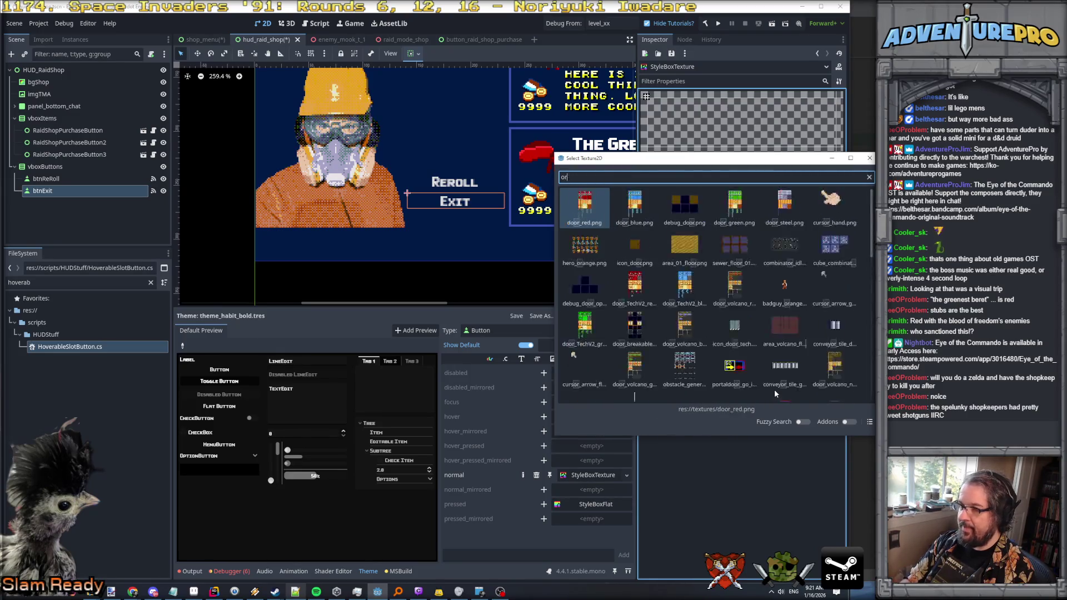
pyautogui.hotkey('alt', 'Tab')
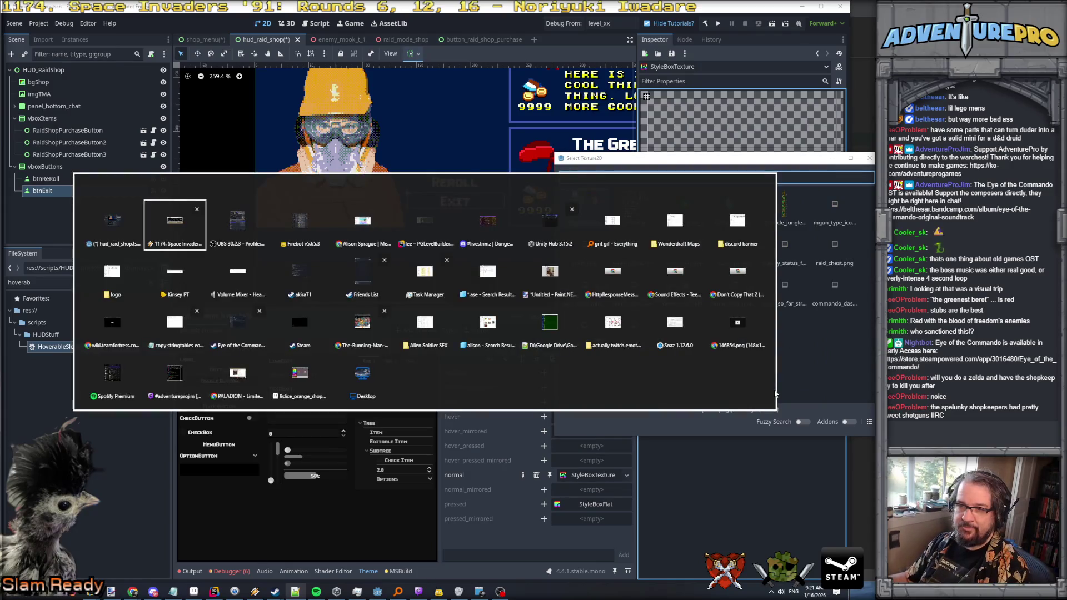
pyautogui.press('Escape')
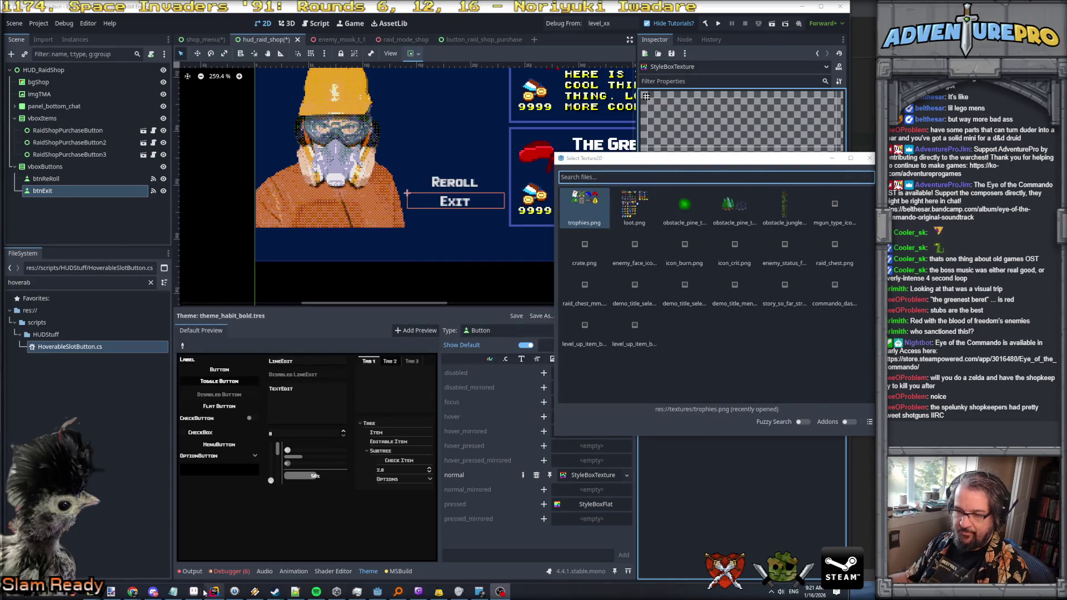
pyautogui.click(193, 591)
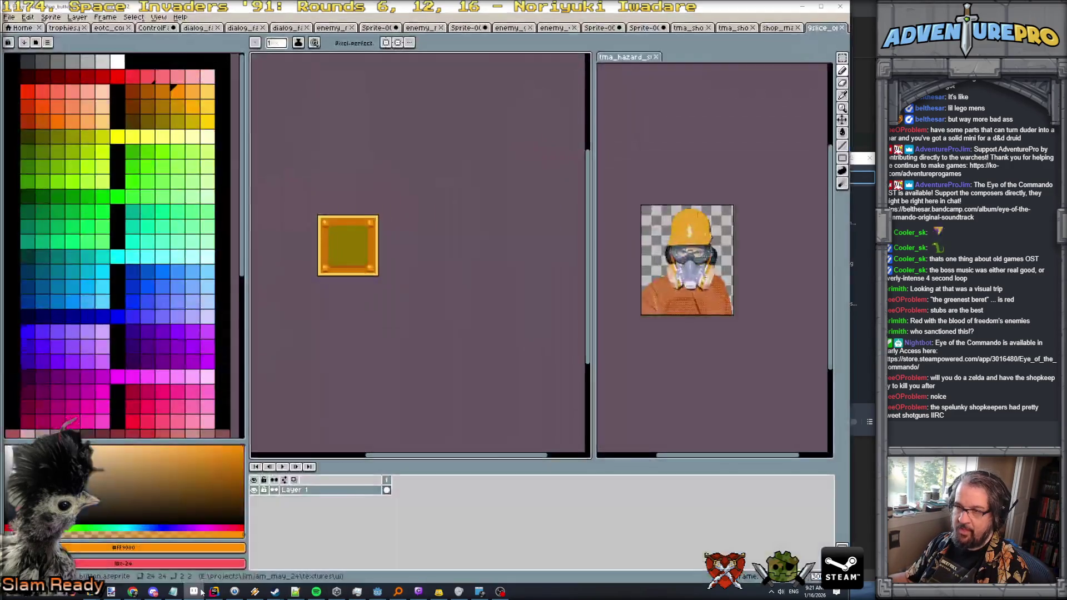
# Step: Save the orange 9-slice shop button sprite as a PNG and return to Godot
pyautogui.click(9, 17)
pyautogui.click(17, 75)
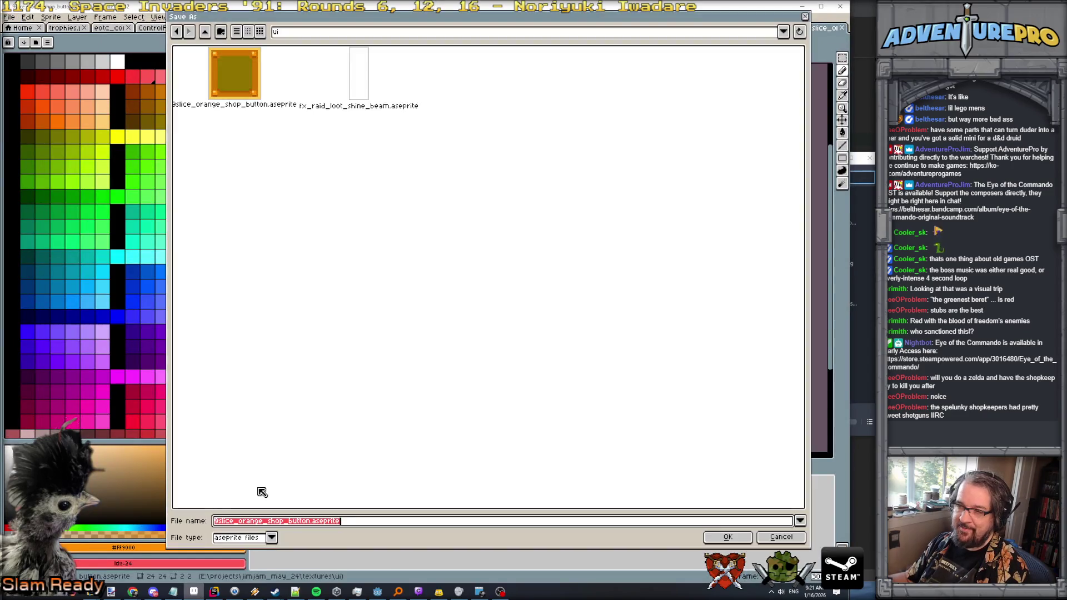
pyautogui.click(272, 537)
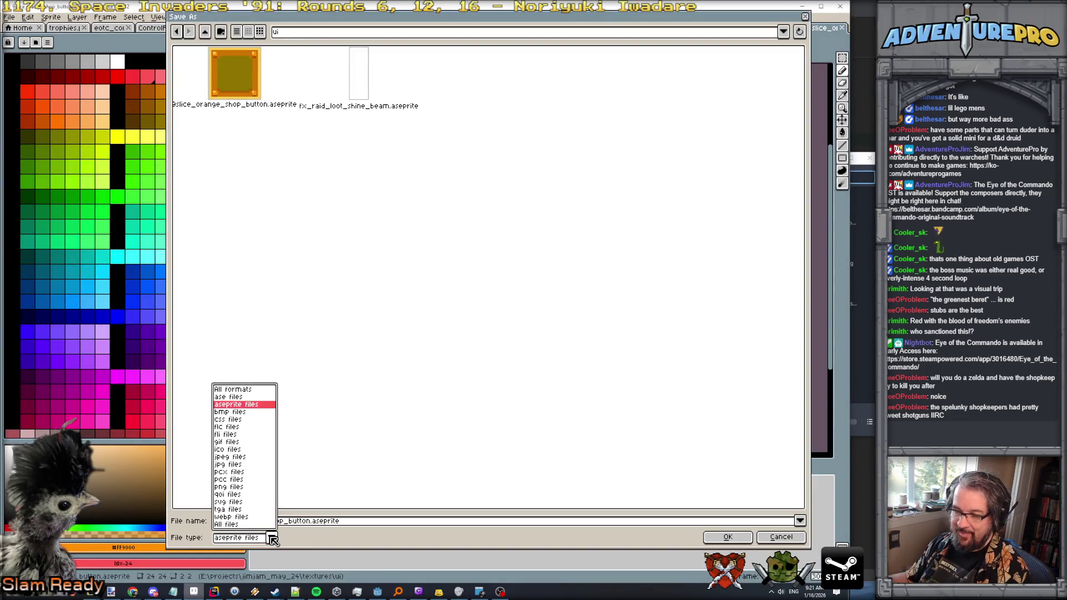
pyautogui.click(237, 487)
pyautogui.click(740, 542)
pyautogui.click(390, 347)
pyautogui.click(803, 7)
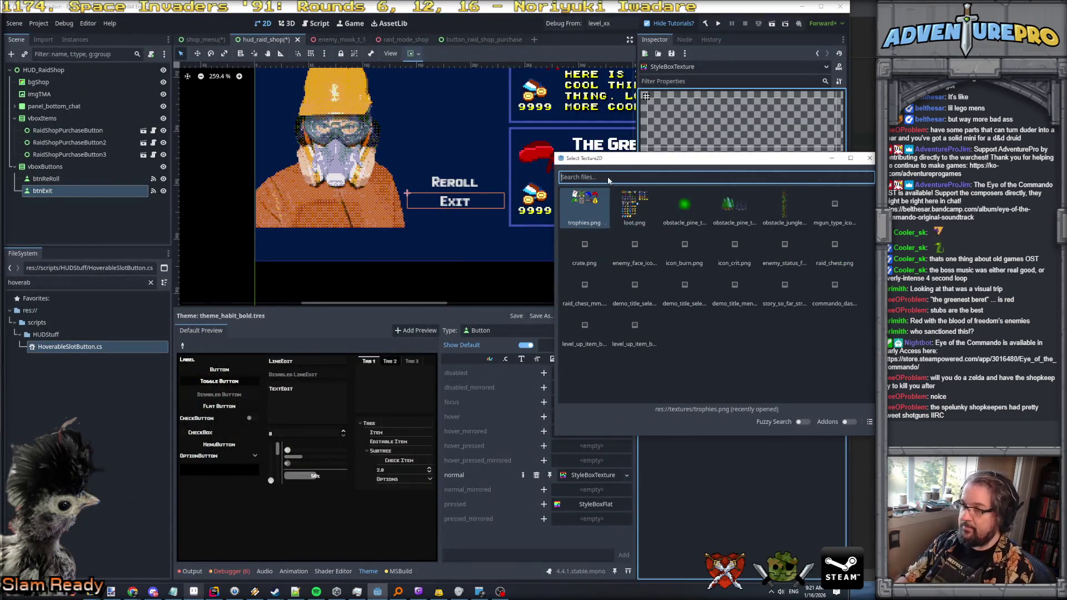
# Step: Assign the orange 9-slice texture to the normal StyleBoxTexture via Quick Load
pyautogui.write('9')
pyautogui.press('BackSpace')
pyautogui.write('nine')
pyautogui.press('BackSpace')
pyautogui.press('BackSpace')
pyautogui.press('BackSpace')
pyautogui.write('orang')
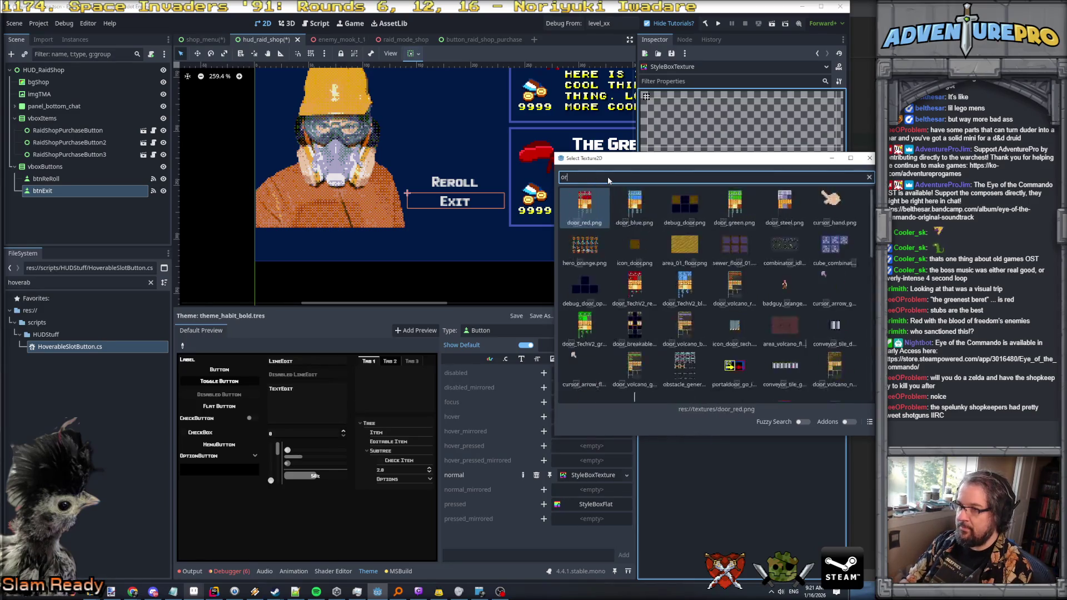
pyautogui.press('Escape')
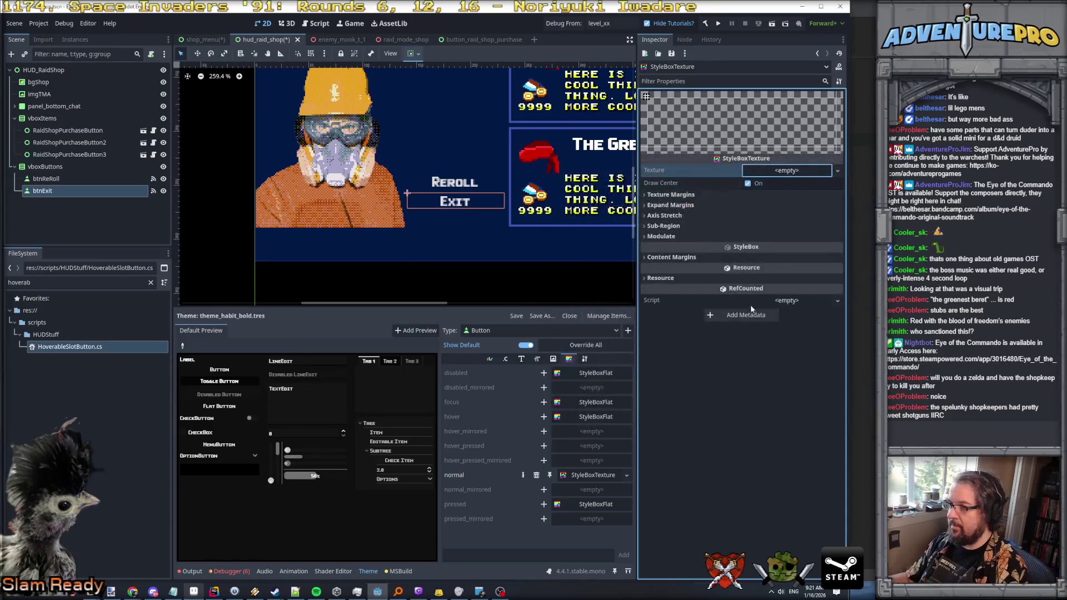
pyautogui.click(801, 171)
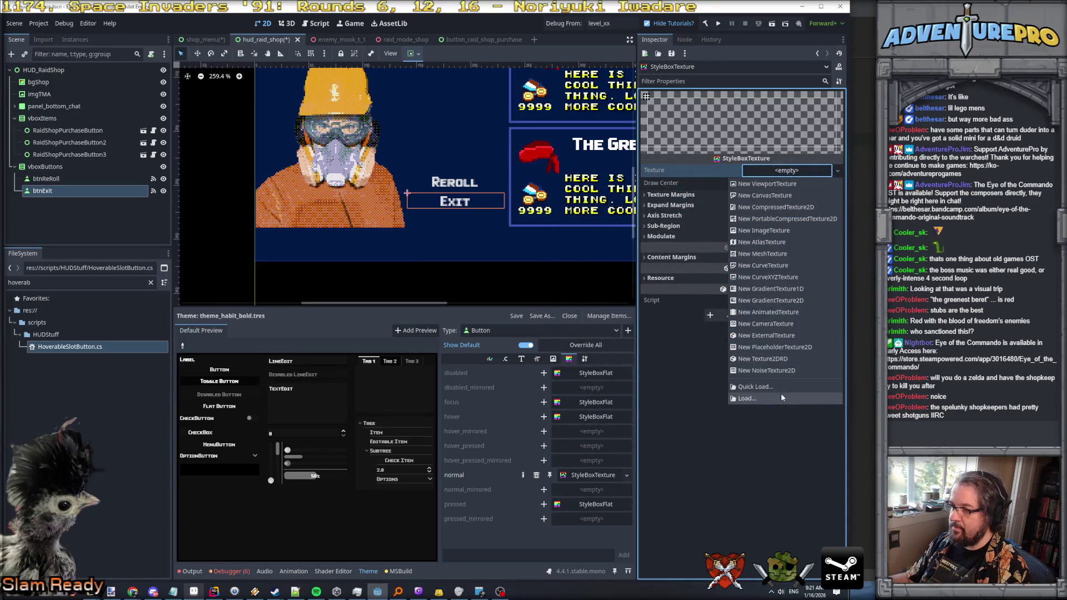
pyautogui.click(778, 388)
pyautogui.write('9')
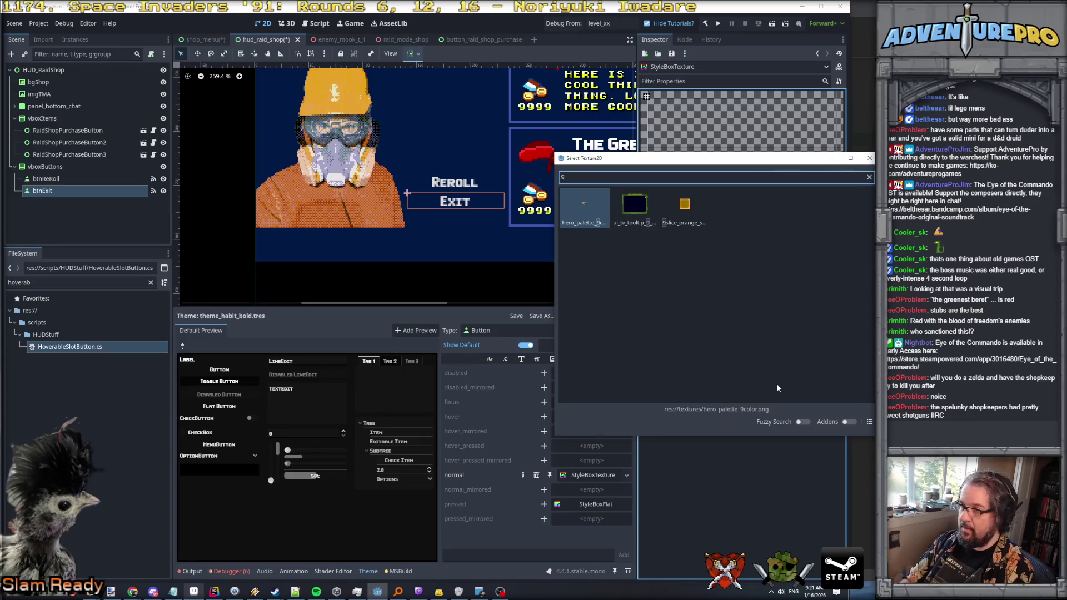
pyautogui.click(683, 207)
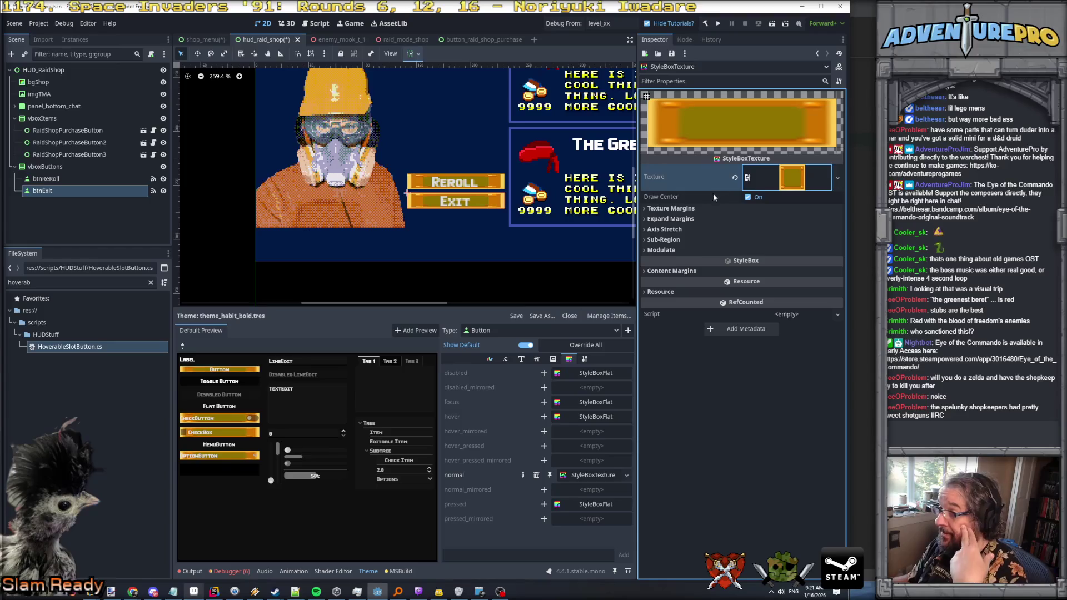
# Step: Toggle Draw Center off and back on, preview the texture, and reveal the Sub-Region settings
pyautogui.click(747, 198)
pyautogui.click(748, 198)
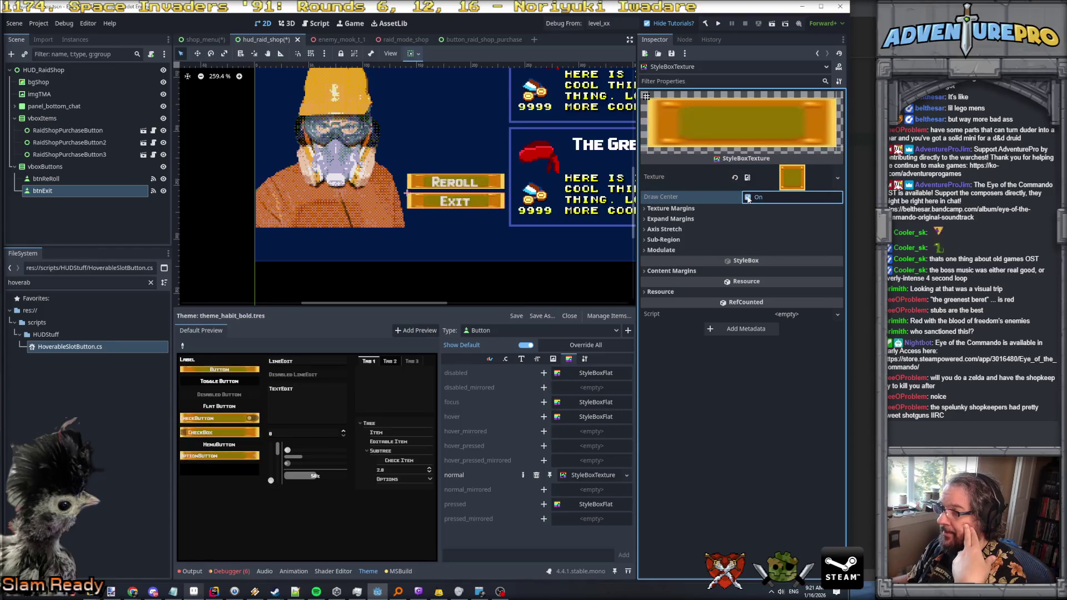
pyautogui.click(800, 178)
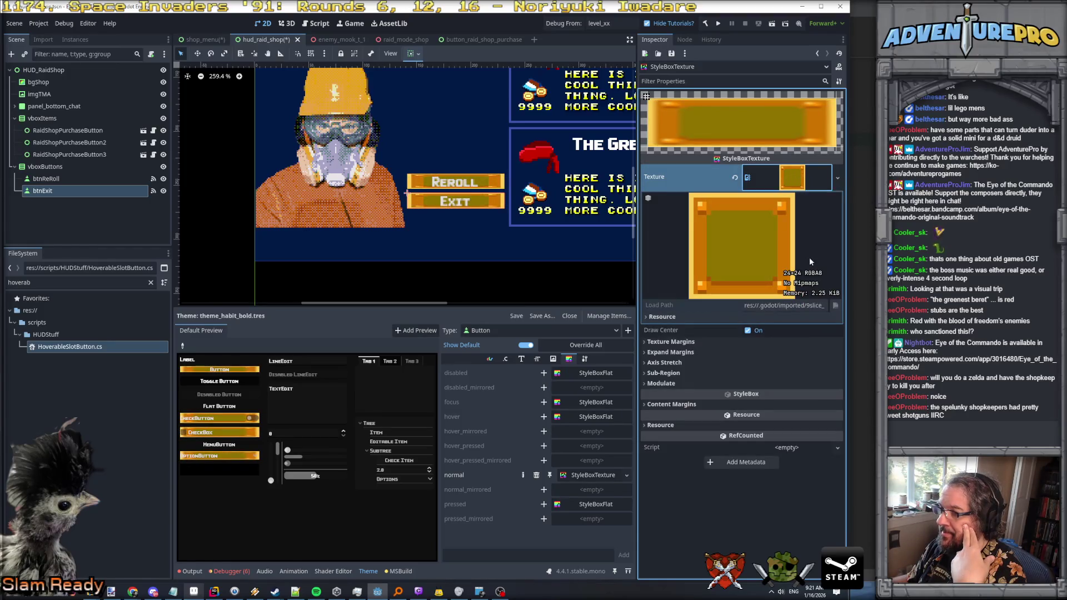
pyautogui.click(676, 340)
pyautogui.click(675, 340)
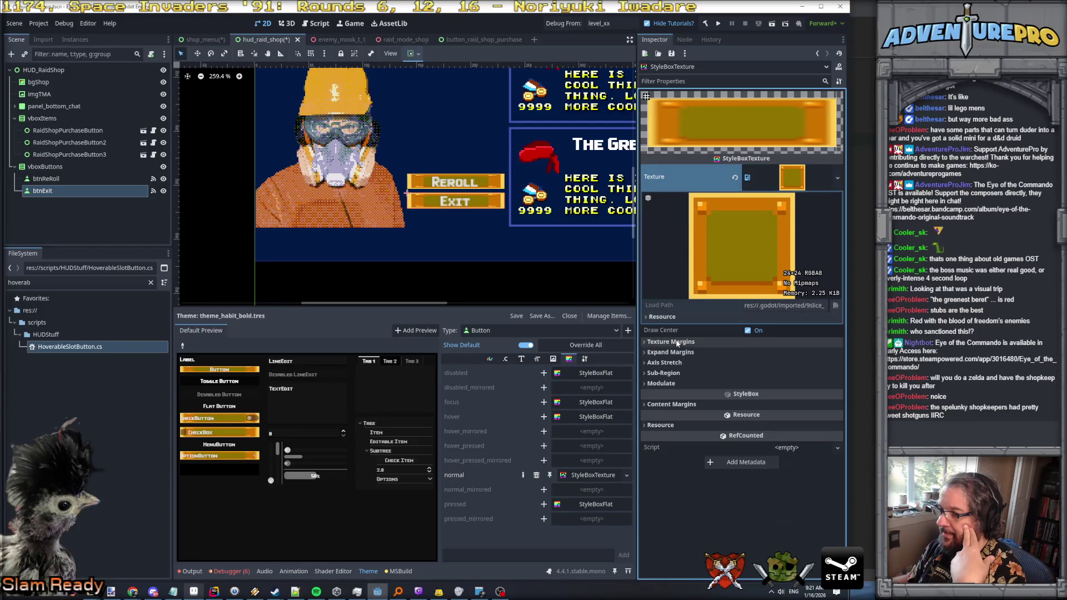
pyautogui.click(666, 374)
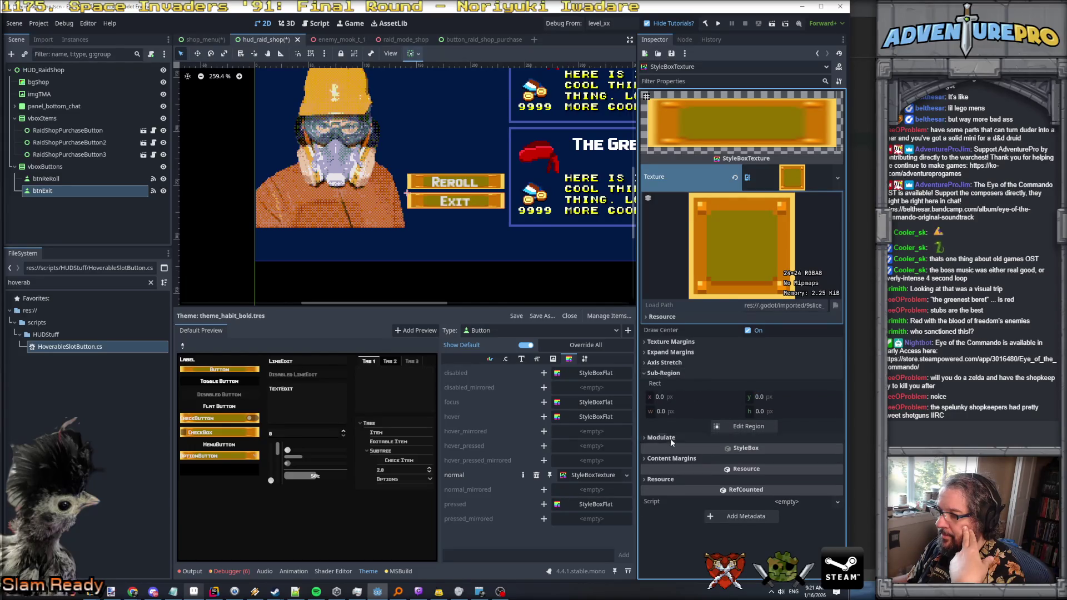
# Step: Set Axis Stretch to Tile both horizontally and vertically
pyautogui.click(677, 362)
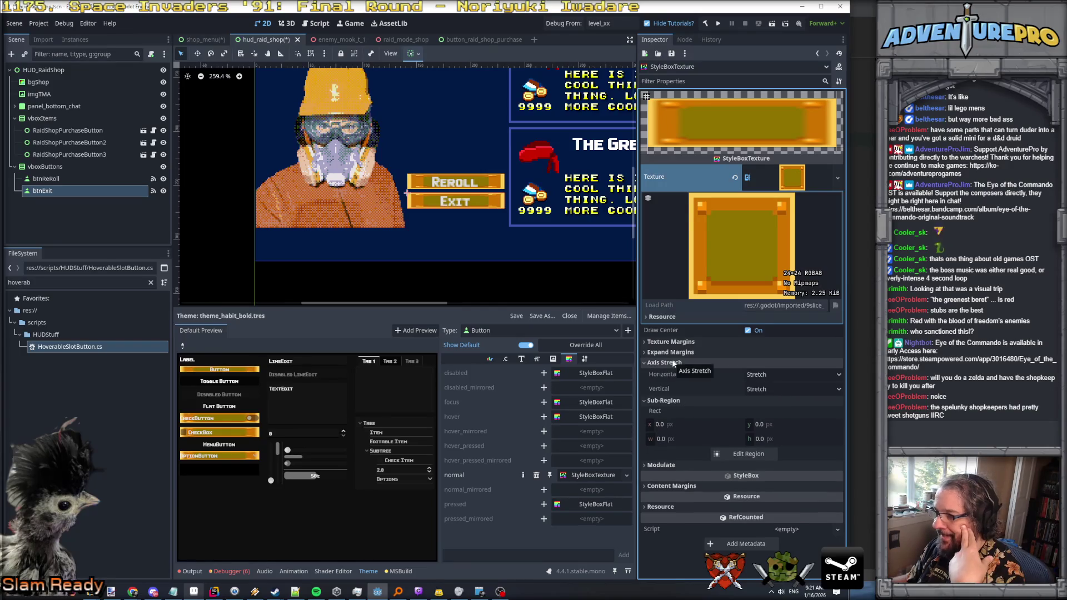
pyautogui.click(759, 375)
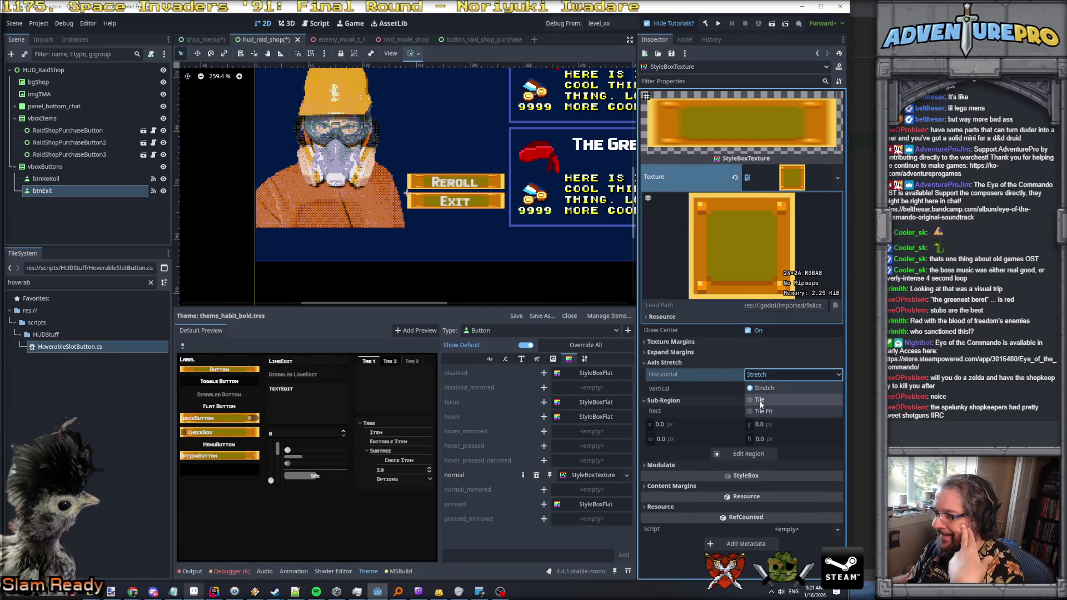
pyautogui.click(762, 400)
pyautogui.click(768, 389)
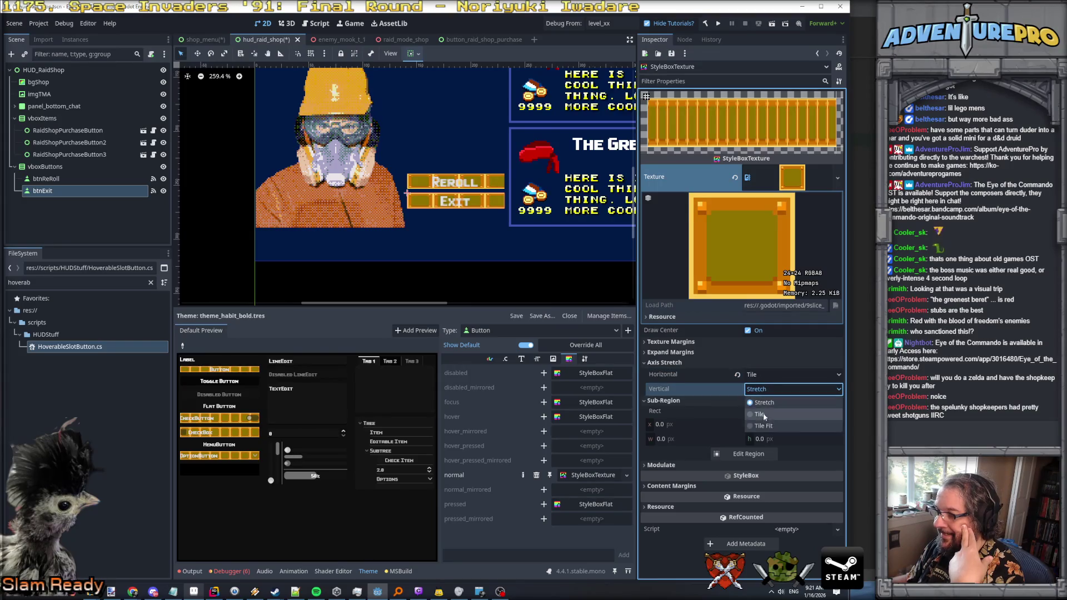
pyautogui.click(762, 412)
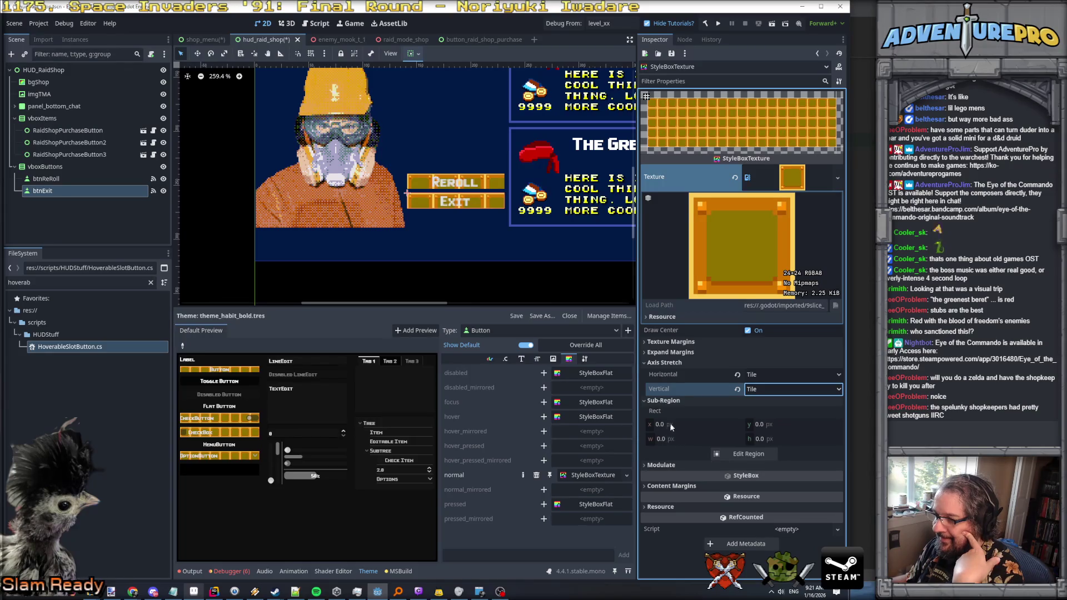
pyautogui.click(730, 454)
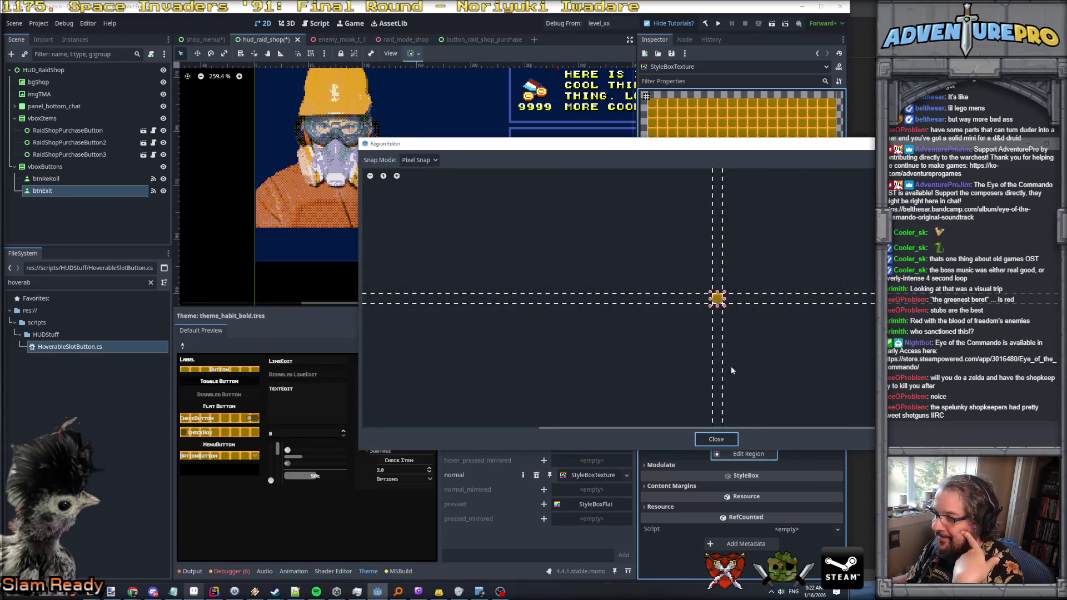
# Step: Crop the texture region to the 14×14 inner area at 5,5 by dragging its corner and edges
pyautogui.scroll(8, 718, 298)
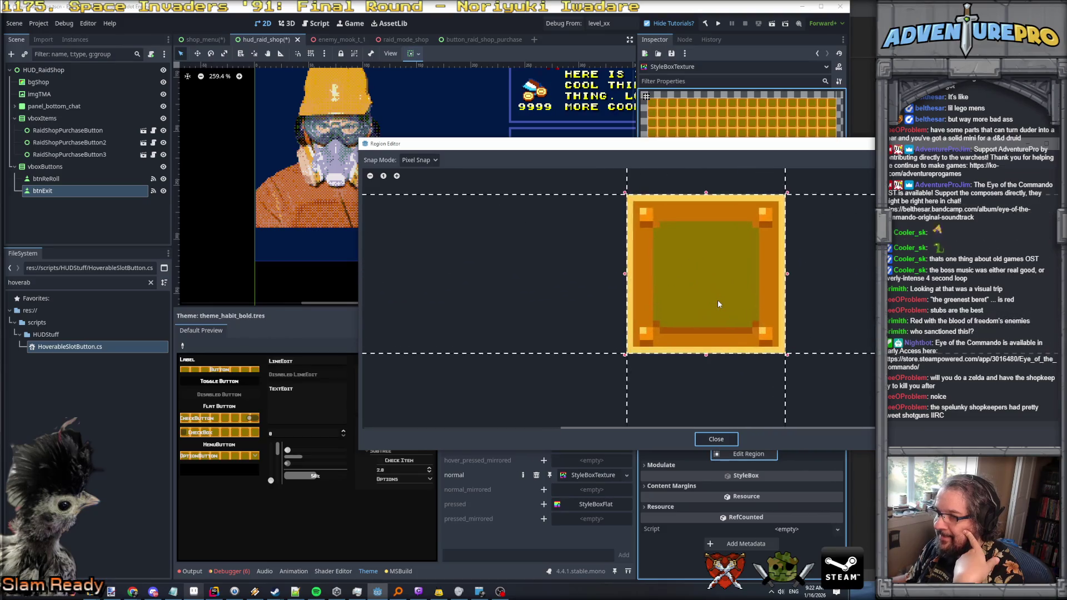
pyautogui.moveTo(626, 195); pyautogui.dragTo(662, 229)
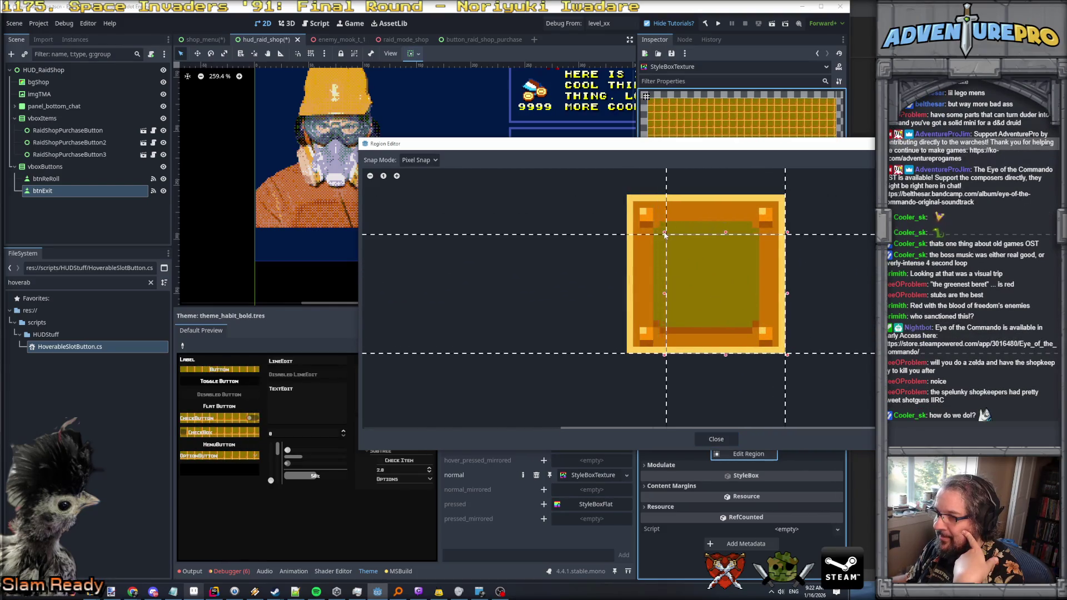
pyautogui.moveTo(658, 355); pyautogui.dragTo(662, 321)
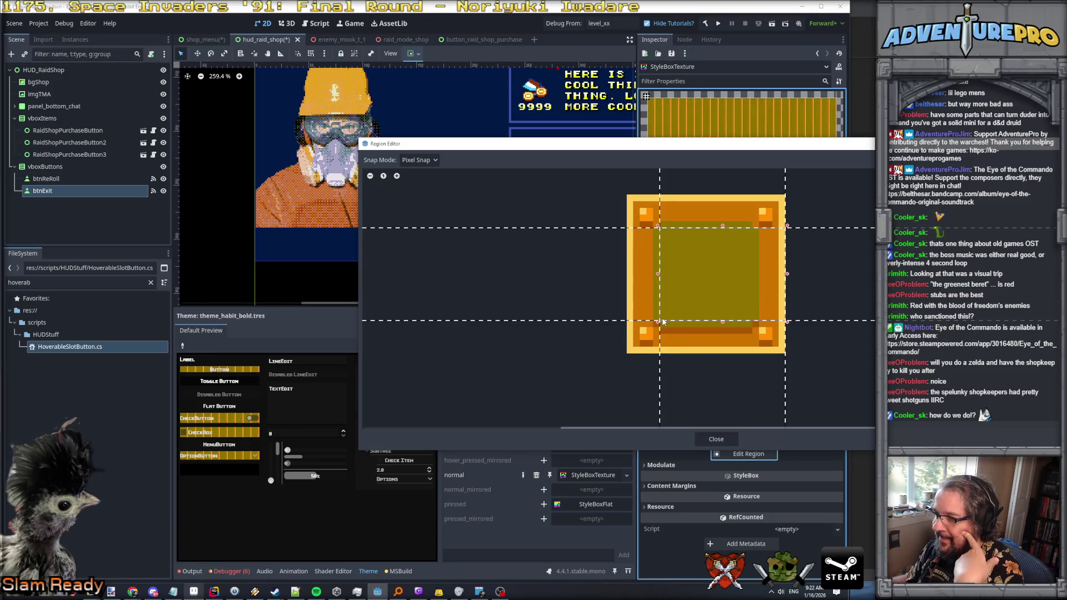
pyautogui.moveTo(786, 275); pyautogui.dragTo(751, 275)
pyautogui.click(716, 439)
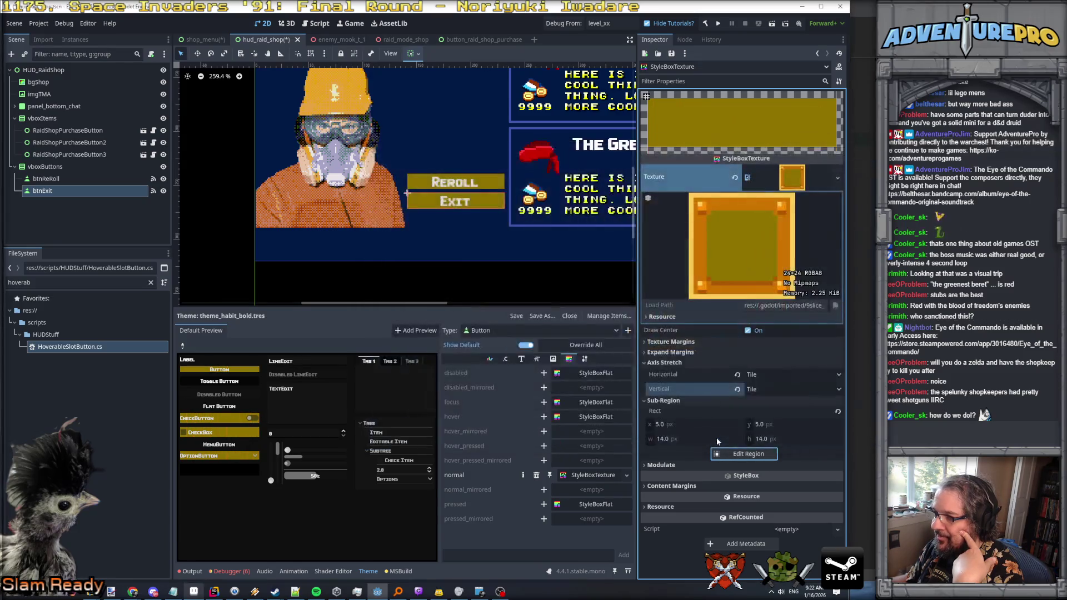
pyautogui.click(768, 373)
# Step: Set Axis Stretch horizontal and vertical back to Stretch
pyautogui.click(770, 388)
pyautogui.click(779, 378)
pyautogui.click(773, 388)
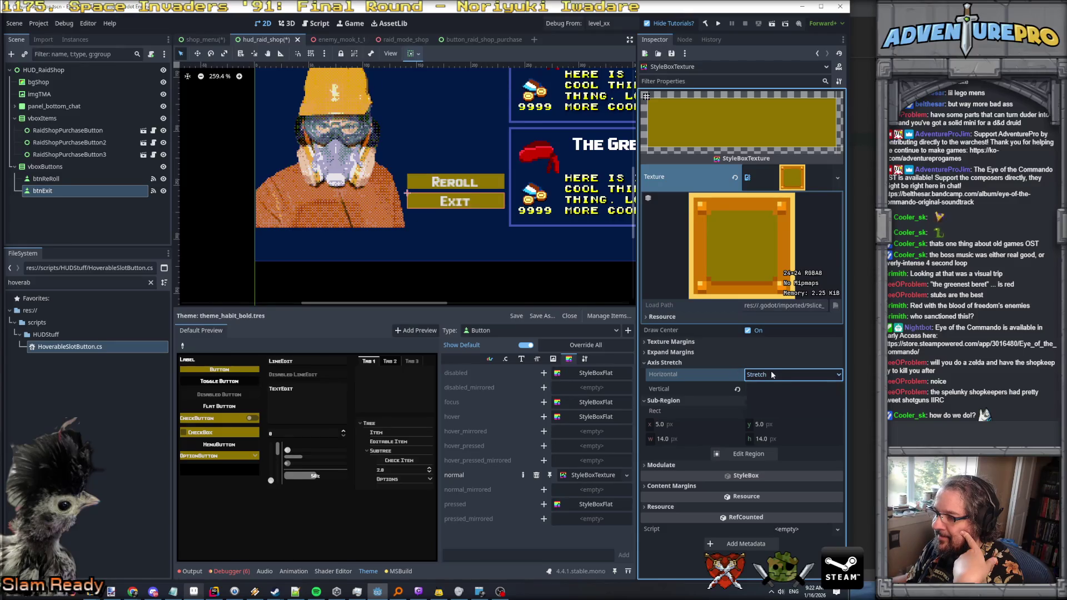
pyautogui.click(771, 389)
pyautogui.click(765, 403)
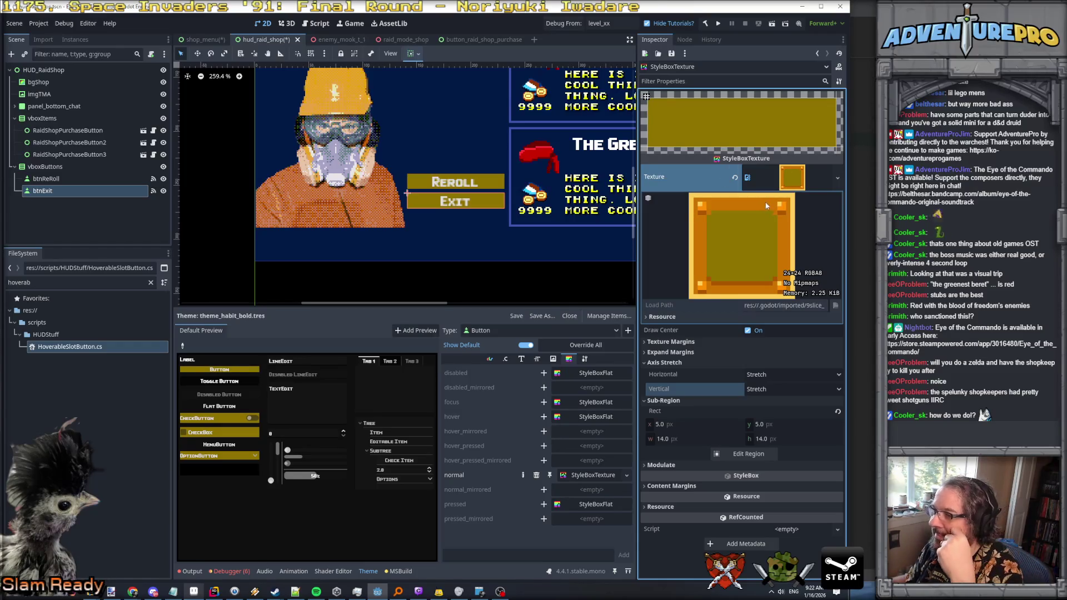
# Step: Expand the Expand Margins and Texture Margins sections and adjust the left texture margin
pyautogui.click(682, 354)
pyautogui.click(701, 346)
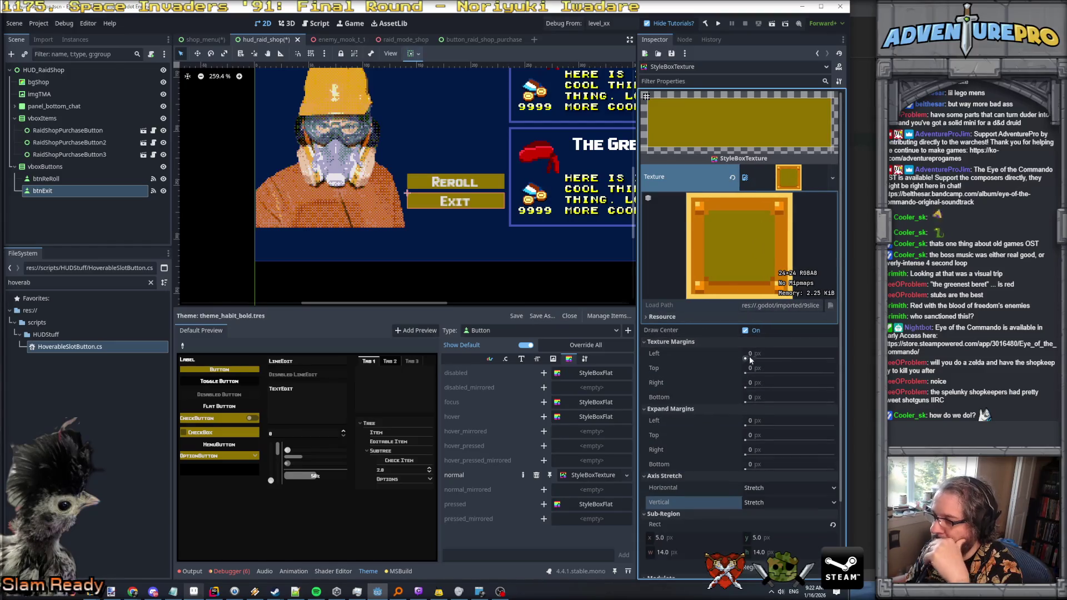
pyautogui.moveTo(749, 358); pyautogui.dragTo(745, 359)
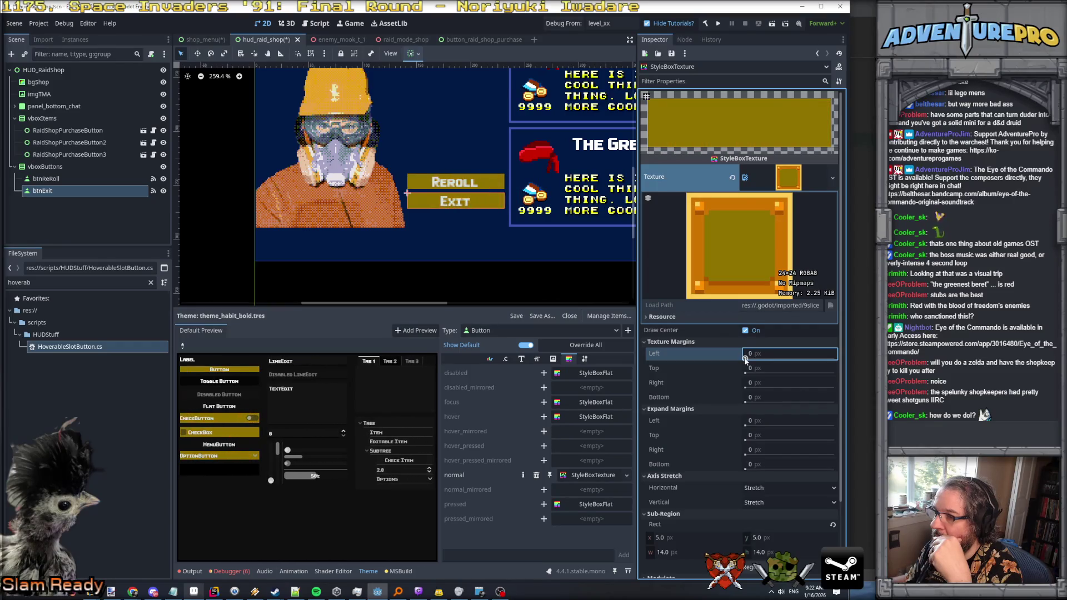
pyautogui.scroll(-3, 720, 401)
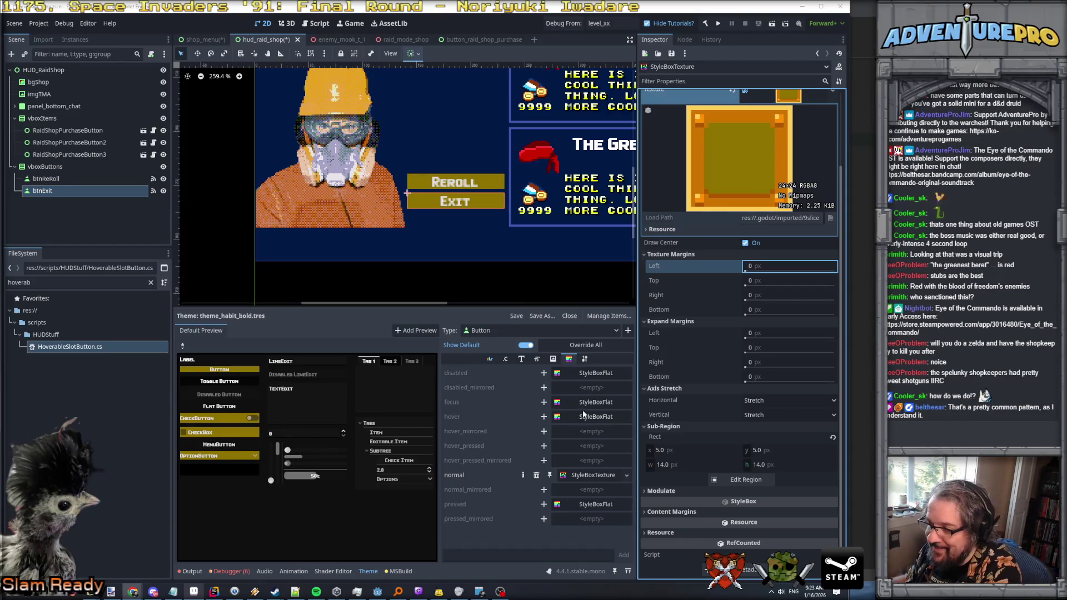
# Step: Leave the normal style slot unchanged and bring up vboxButtons' context menu in the Scene dock
pyautogui.click(626, 475)
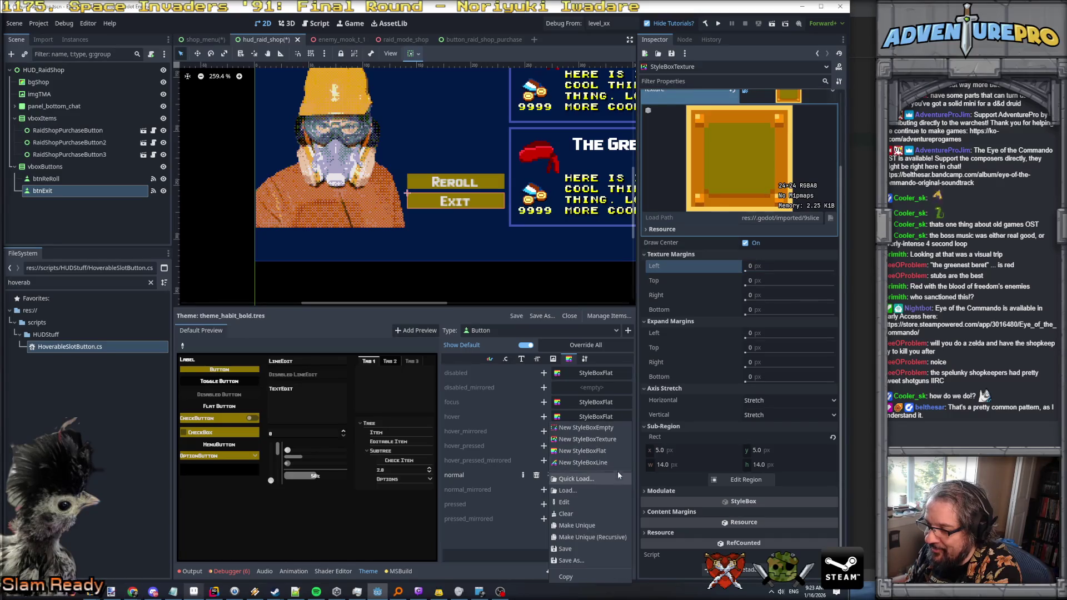
pyautogui.click(602, 439)
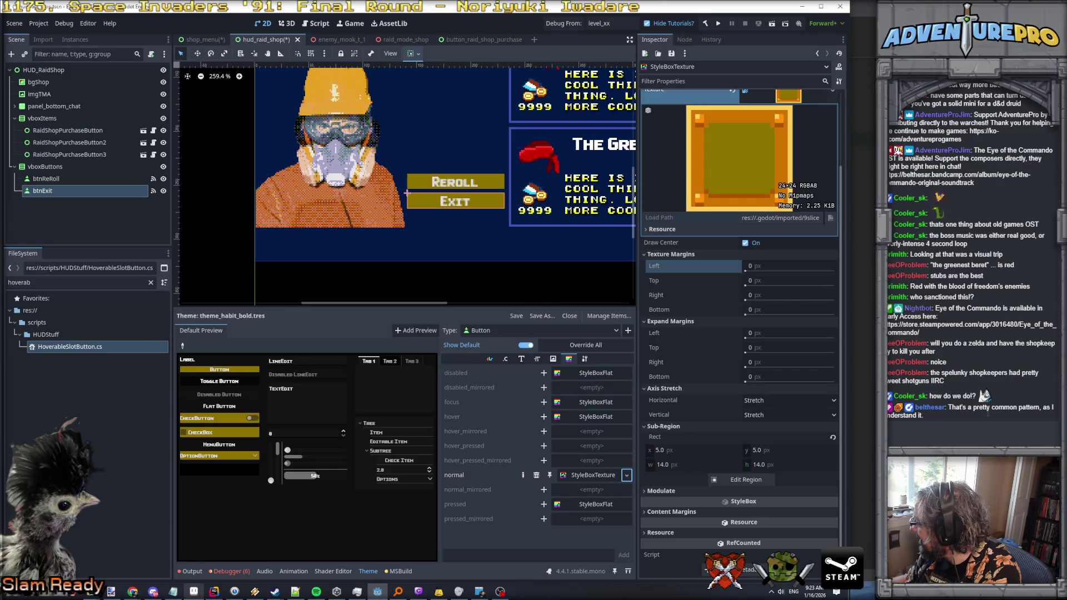
pyautogui.scroll(3, 739, 250)
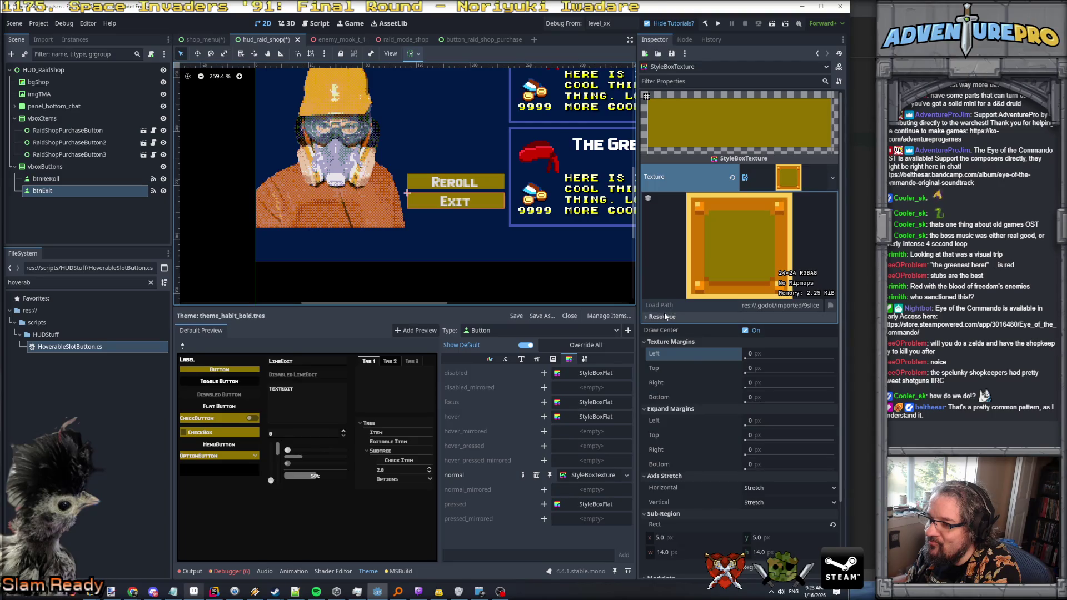
pyautogui.scroll(-3, 699, 385)
pyautogui.scroll(3, 700, 434)
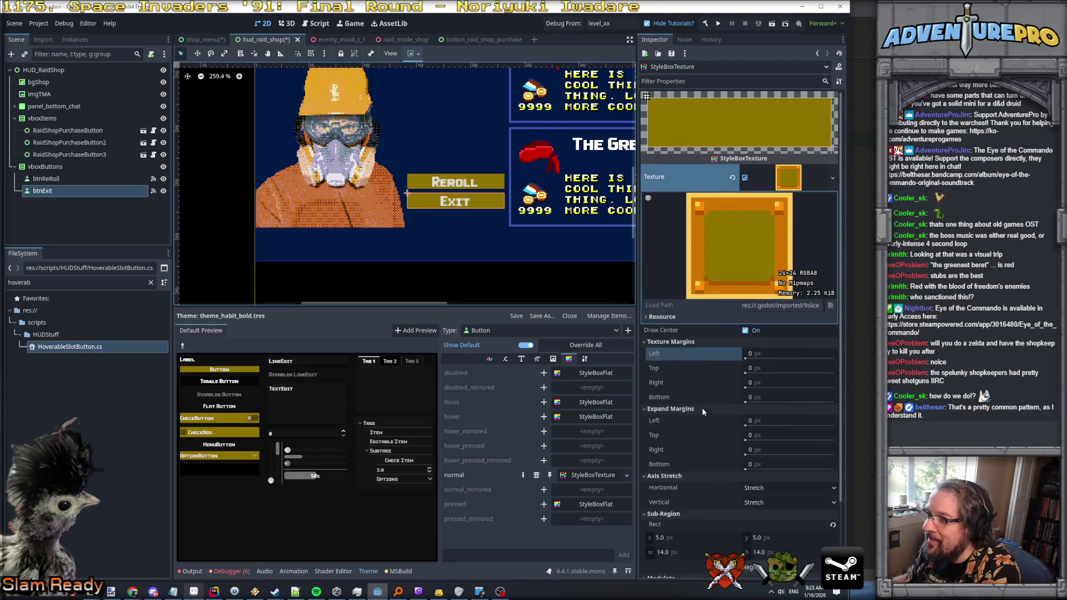
pyautogui.rightClick(52, 166)
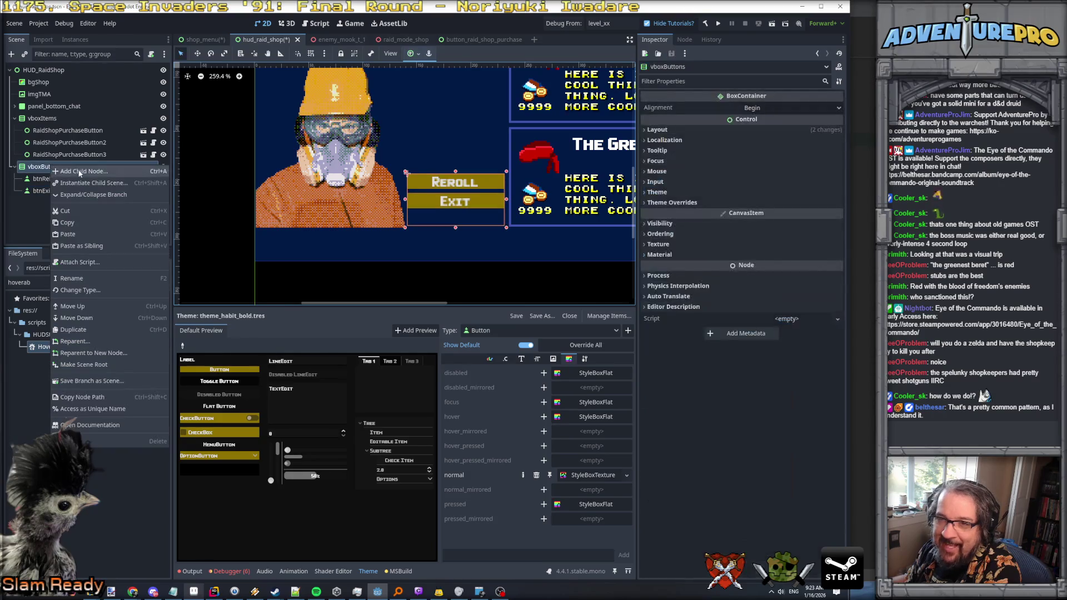
# Step: Add a NinePatchRect child node under vboxButtons
pyautogui.click(78, 171)
pyautogui.write('nine')
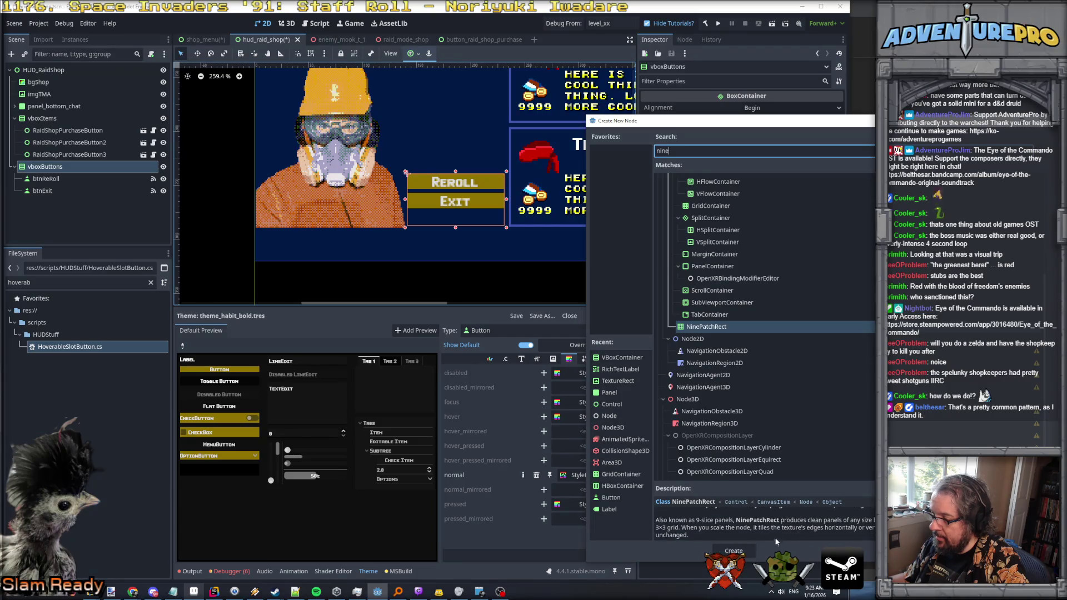
pyautogui.click(733, 551)
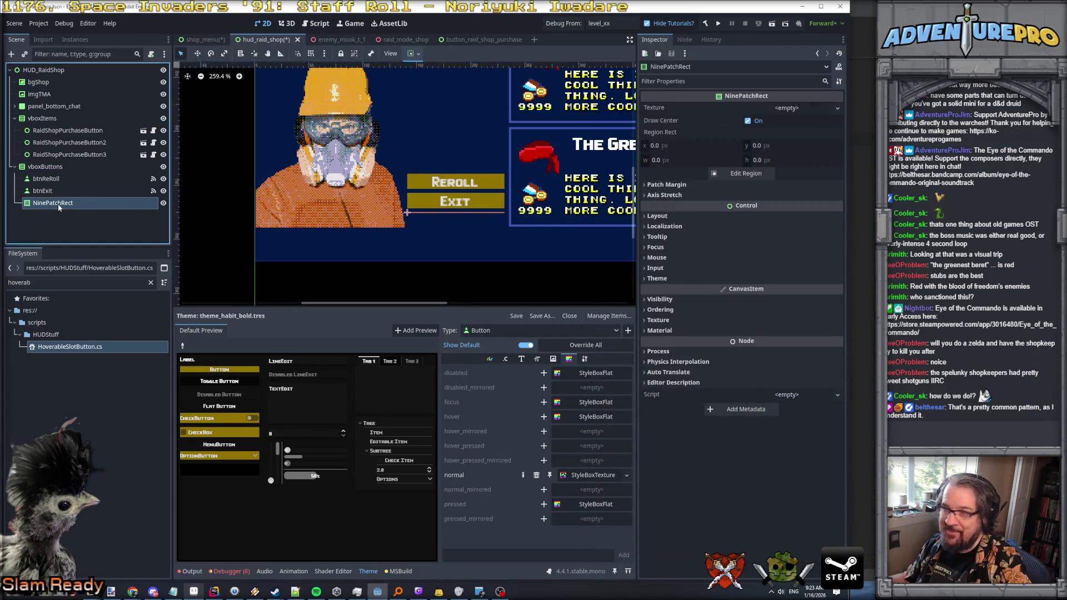
# Step: Load 9slice_orange_shop_button.png as the NinePatchRect's texture and reselect the node
pyautogui.click(825, 108)
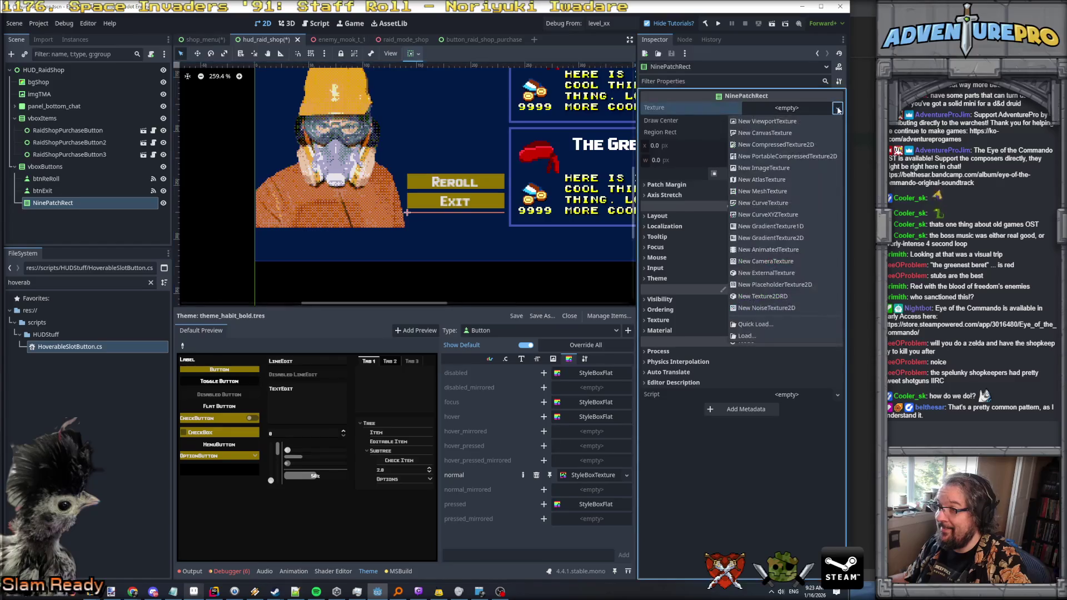
pyautogui.click(758, 321)
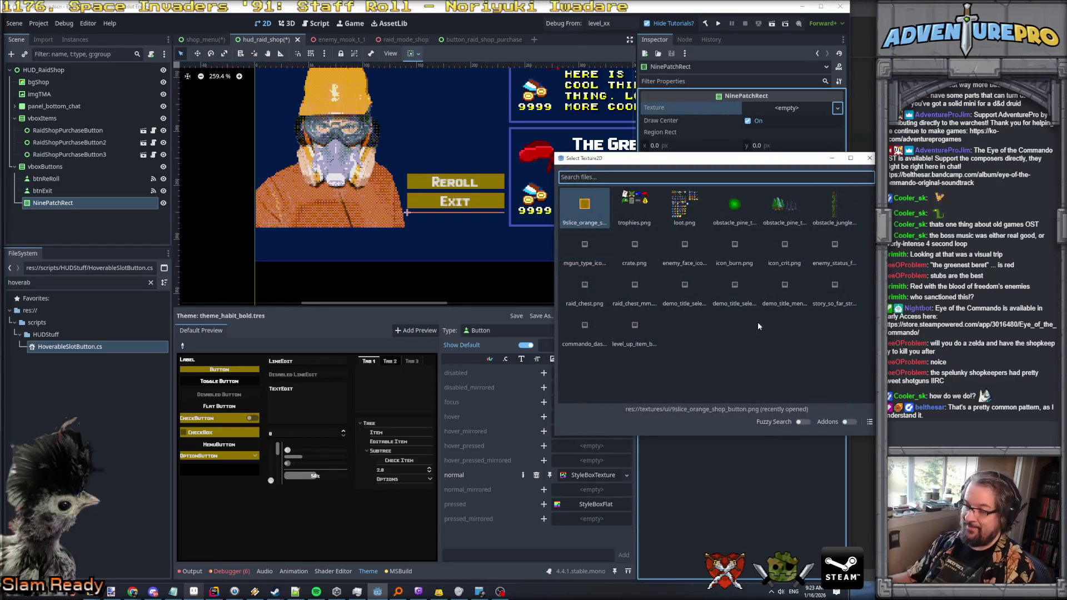
pyautogui.doubleClick(588, 201)
pyautogui.scroll(2, 454, 214)
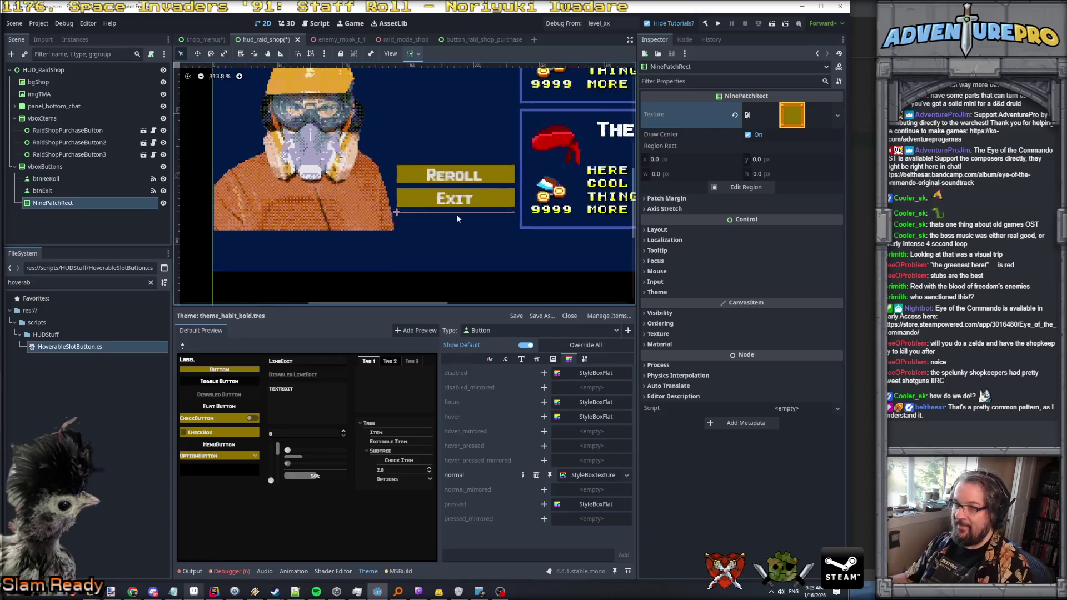
pyautogui.click(39, 190)
pyautogui.click(53, 203)
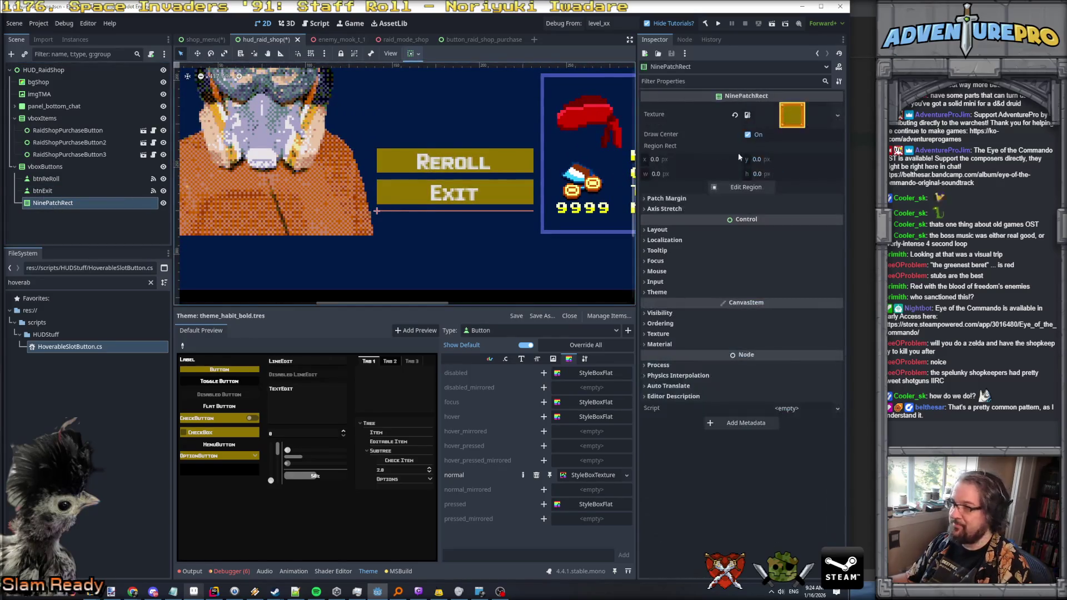
# Step: Review NinePatchRect's patch margin, stretch, layout and size, then drag it under btnExit
pyautogui.click(685, 198)
pyautogui.click(670, 265)
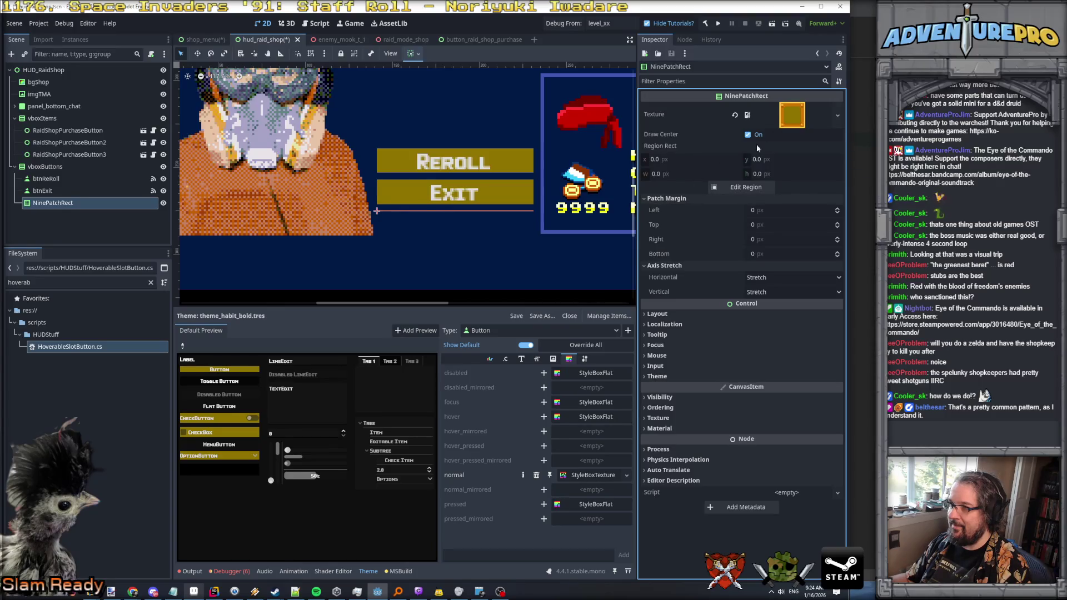
pyautogui.click(681, 313)
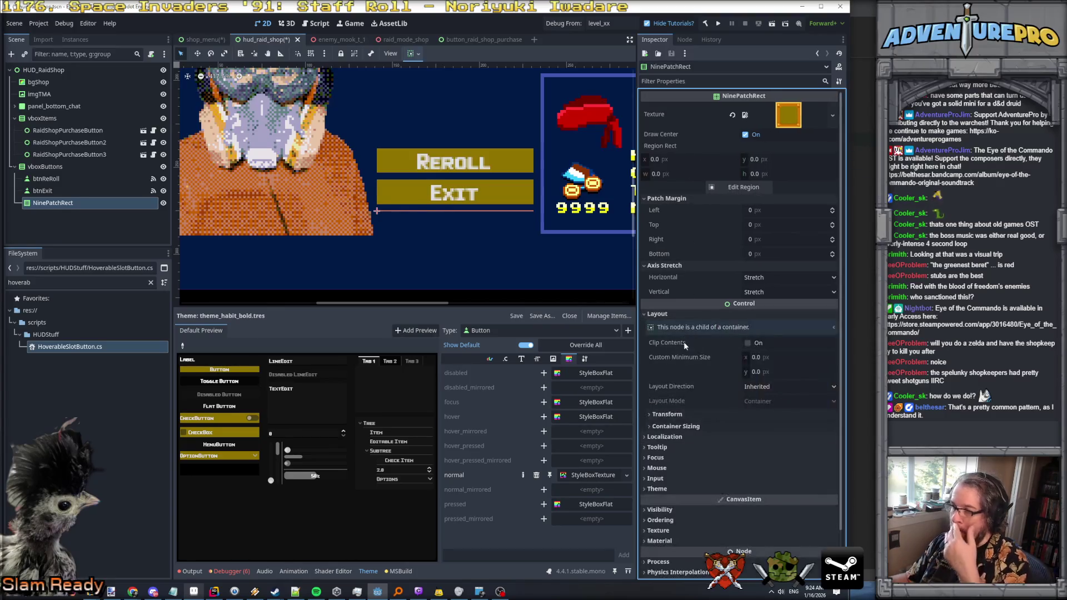
pyautogui.click(685, 416)
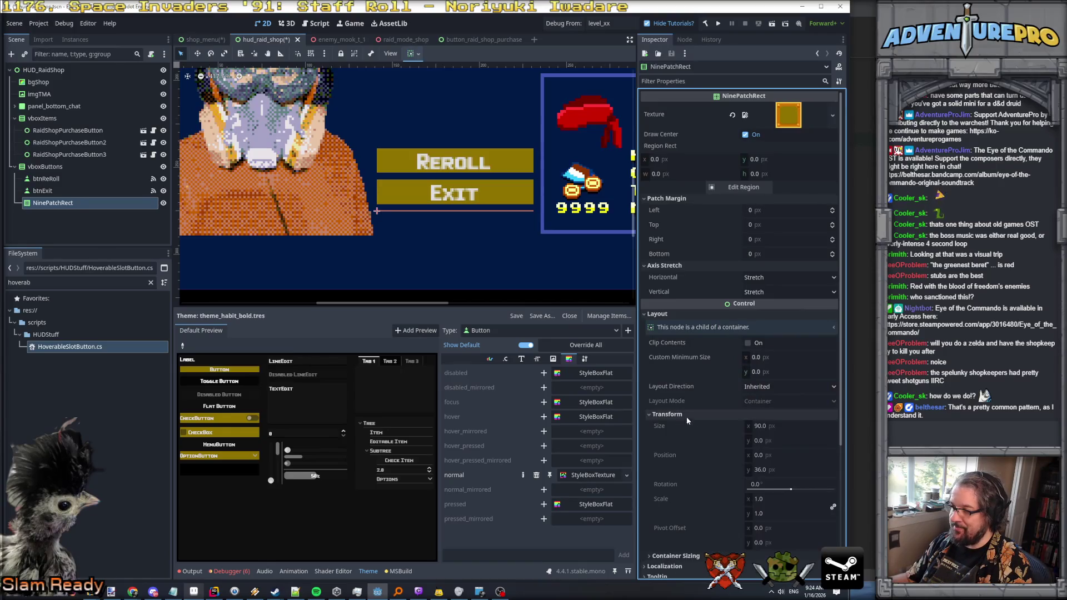
pyautogui.click(778, 441)
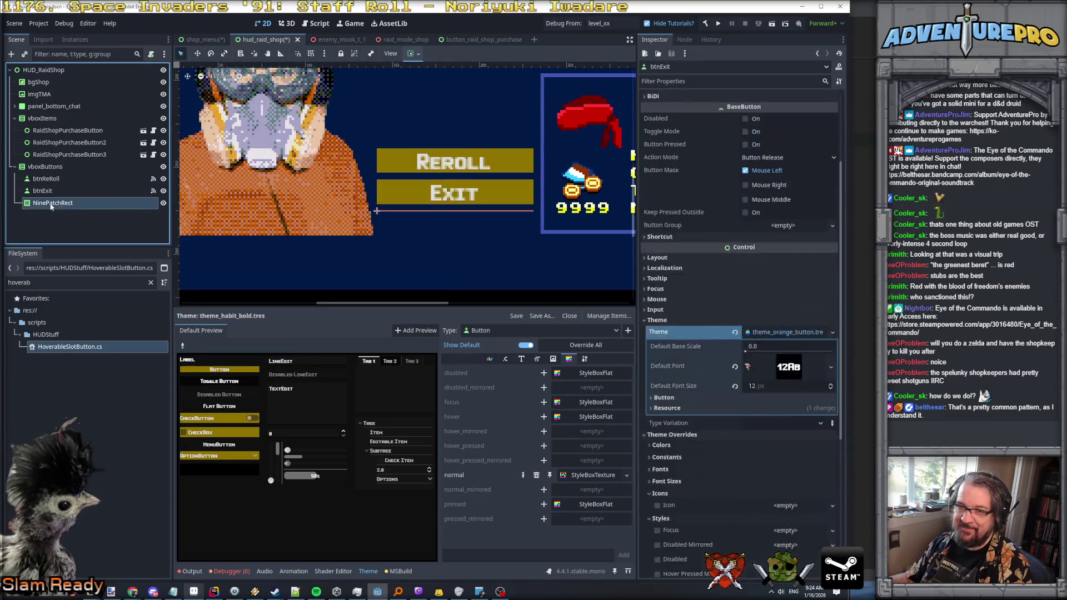
pyautogui.moveTo(53, 203); pyautogui.dragTo(46, 192)
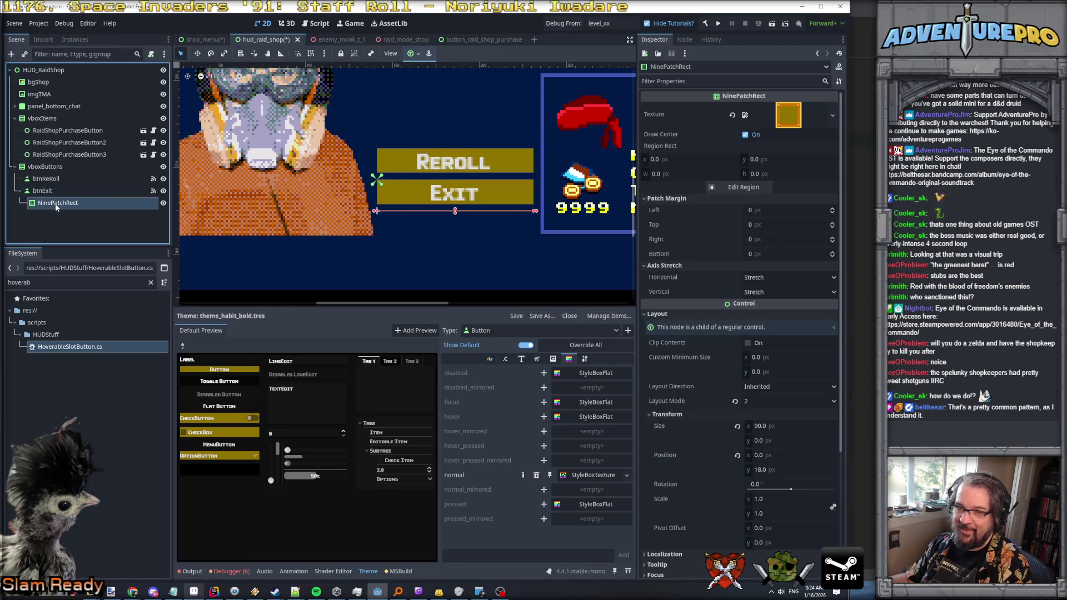
pyautogui.click(57, 204)
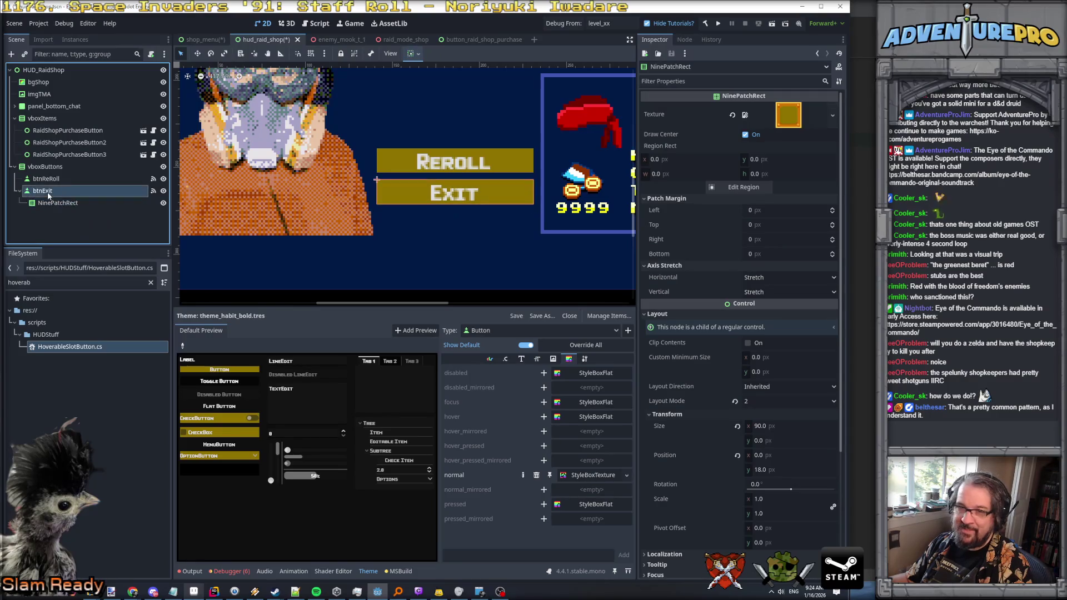
# Step: Nest btnExit inside NinePatchRect under vboxButtons, then compare both nodes in the Inspector
pyautogui.moveTo(55, 209); pyautogui.dragTo(51, 187)
pyautogui.click(50, 203)
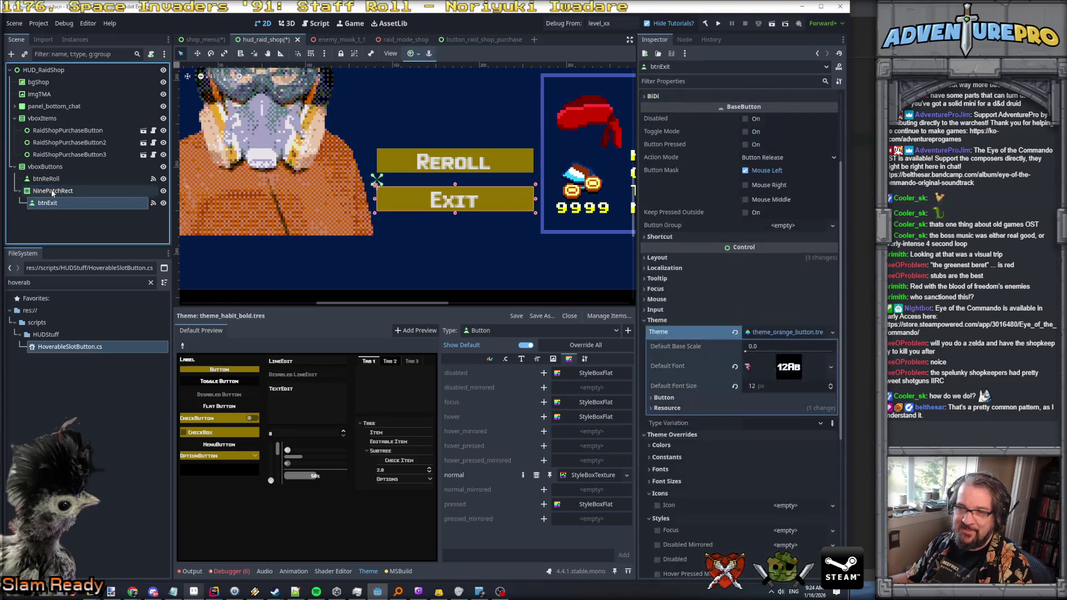
pyautogui.click(53, 190)
pyautogui.click(50, 203)
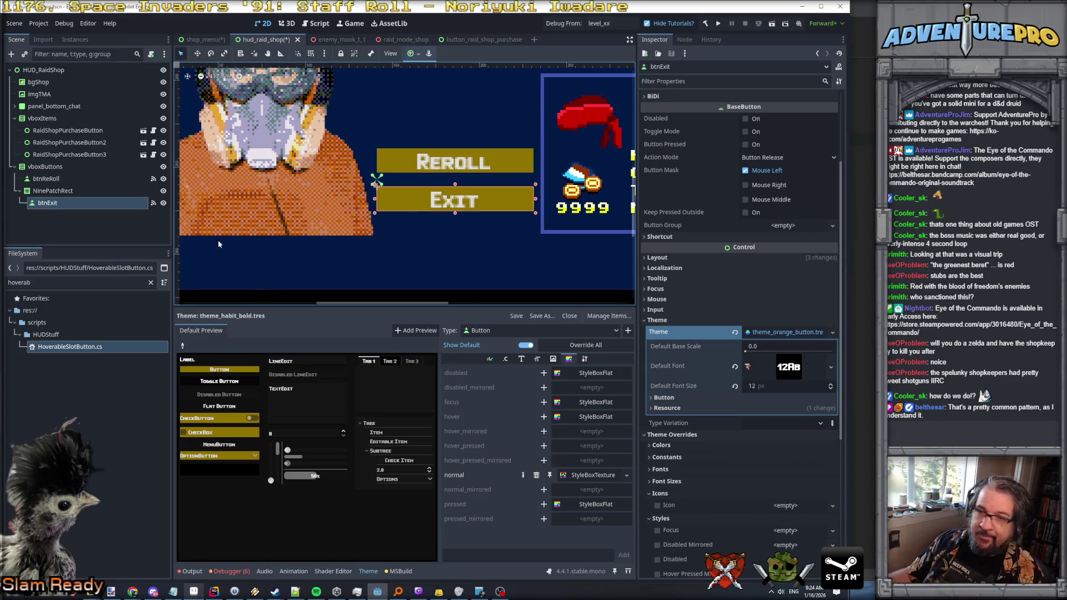
pyautogui.click(53, 191)
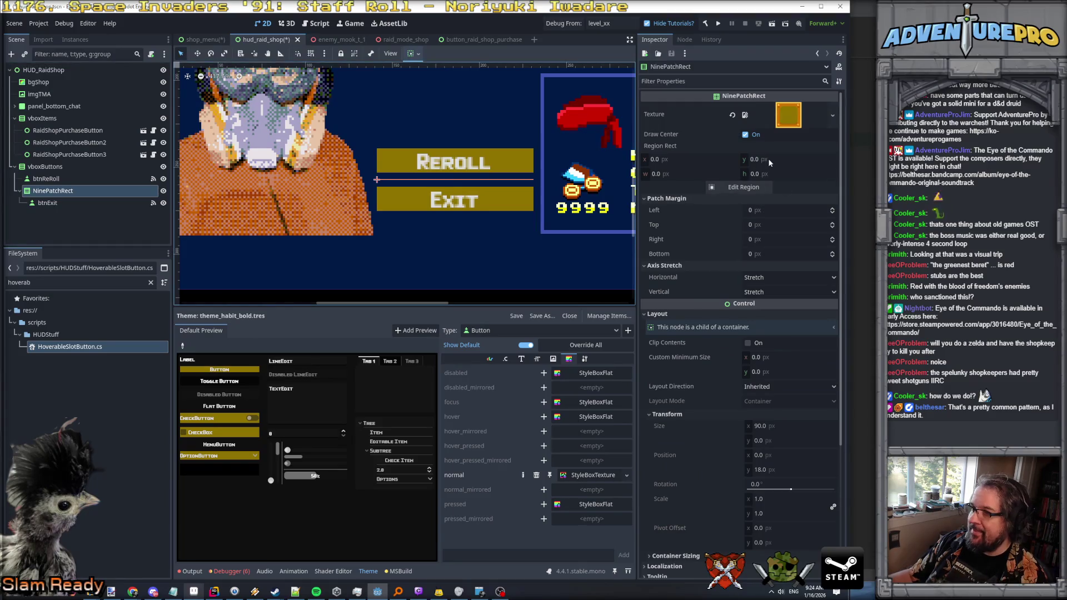
# Step: Set the NinePatchRect's custom minimum height to 24 px, after first trying 32
pyautogui.scroll(-3, 746, 208)
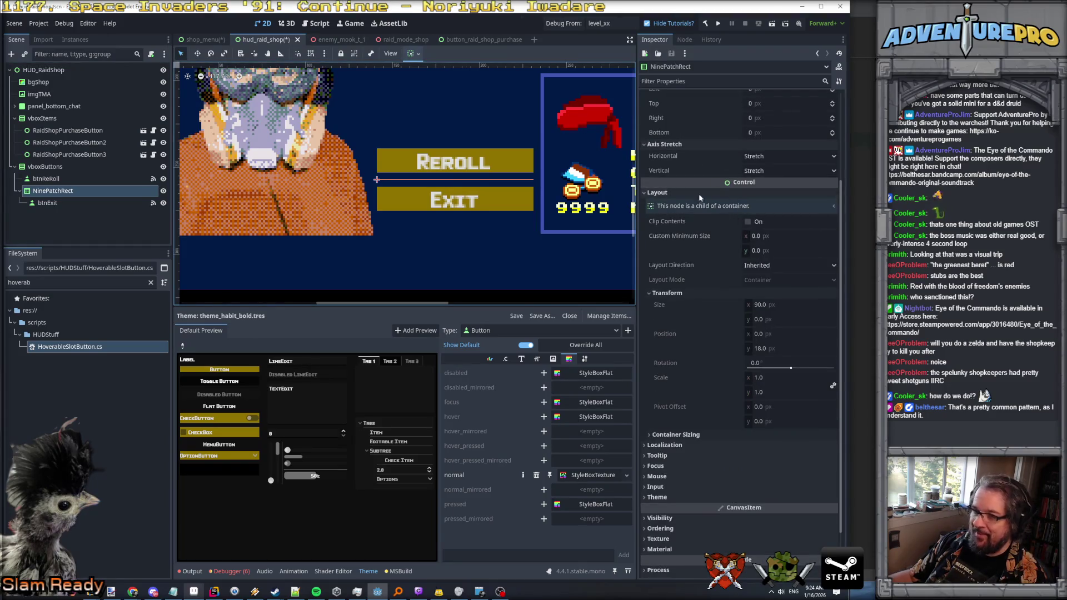
pyautogui.scroll(-2, 712, 392)
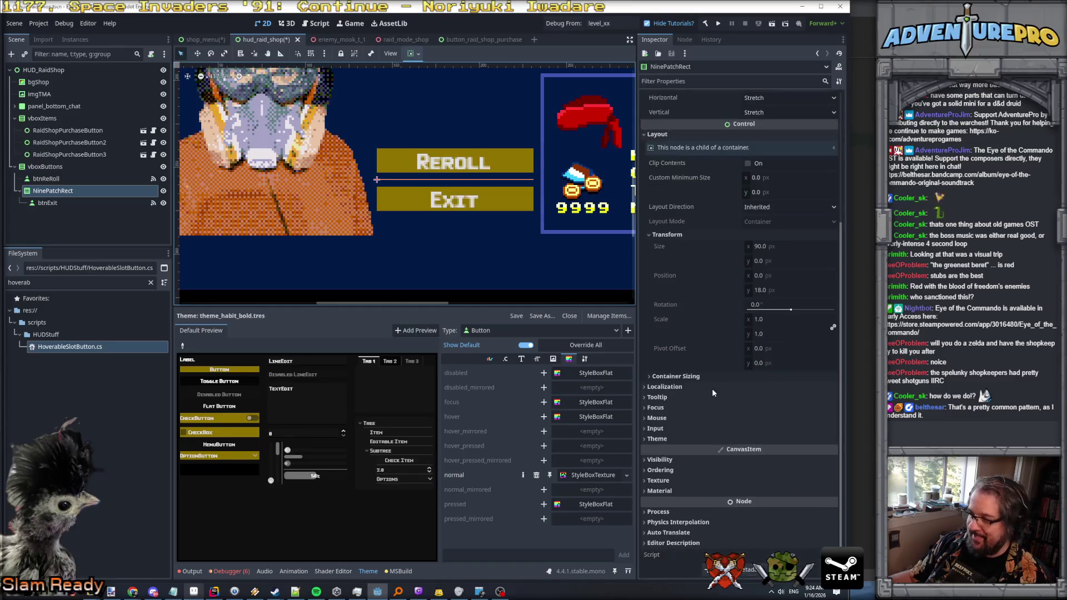
pyautogui.scroll(4, 712, 388)
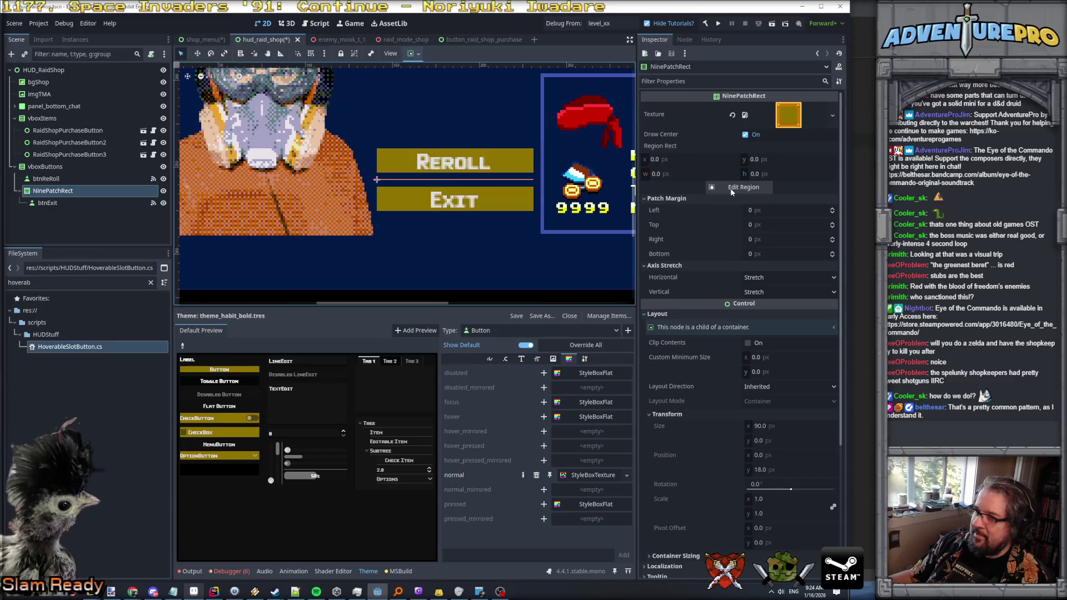
pyautogui.moveTo(47, 203); pyautogui.dragTo(52, 192)
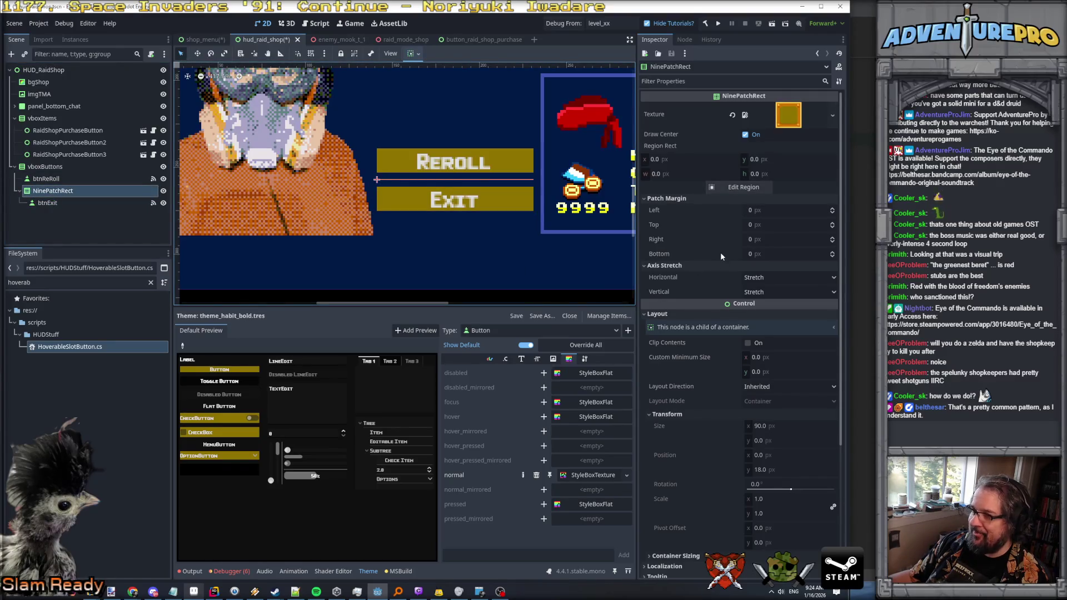
pyautogui.click(766, 440)
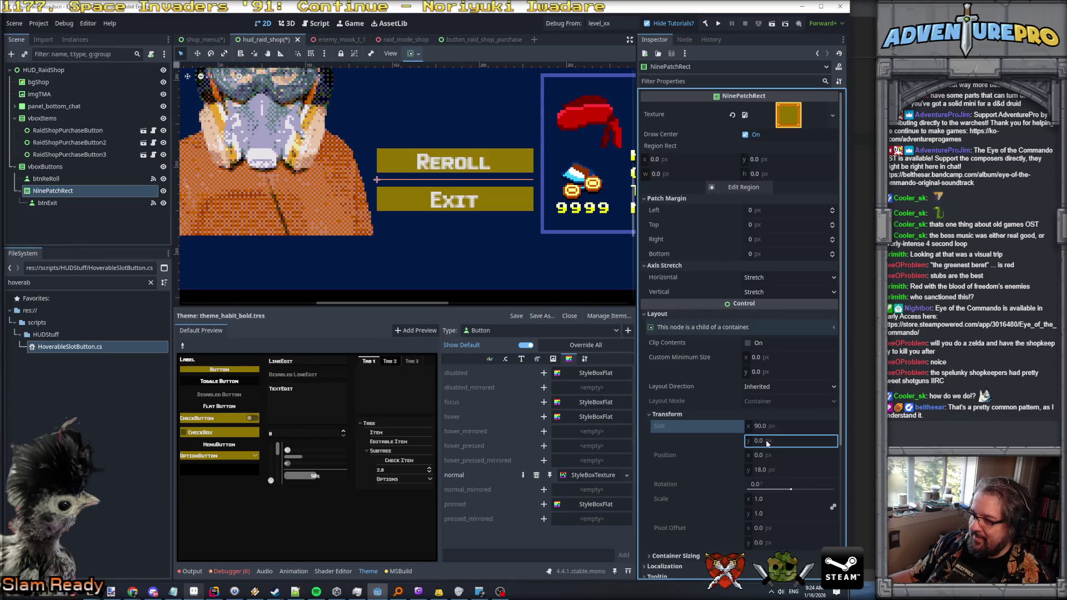
pyautogui.click(766, 371)
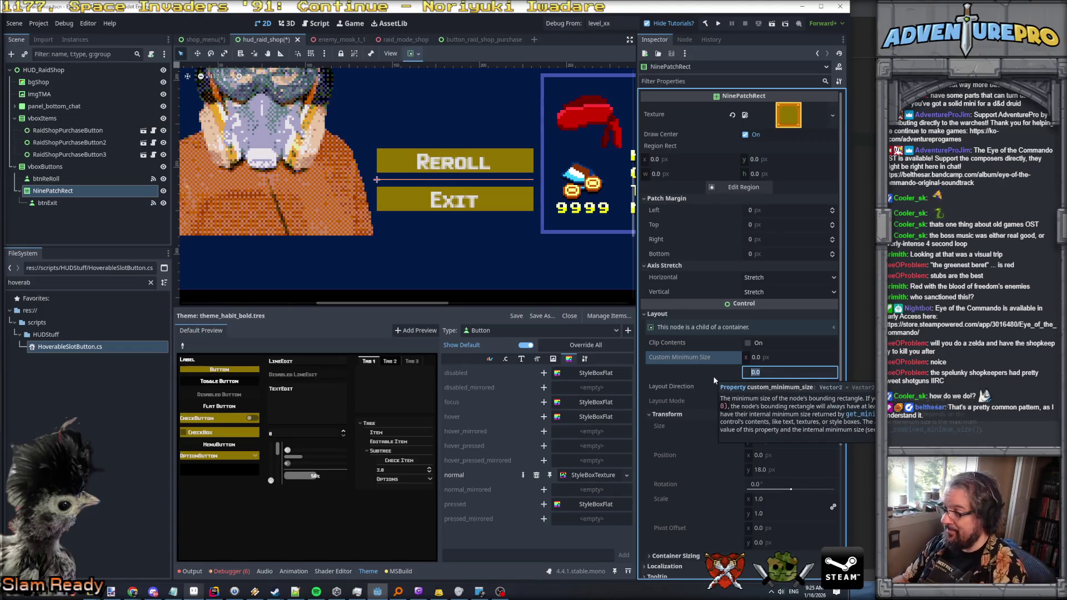
pyautogui.write('232')
pyautogui.press('Return')
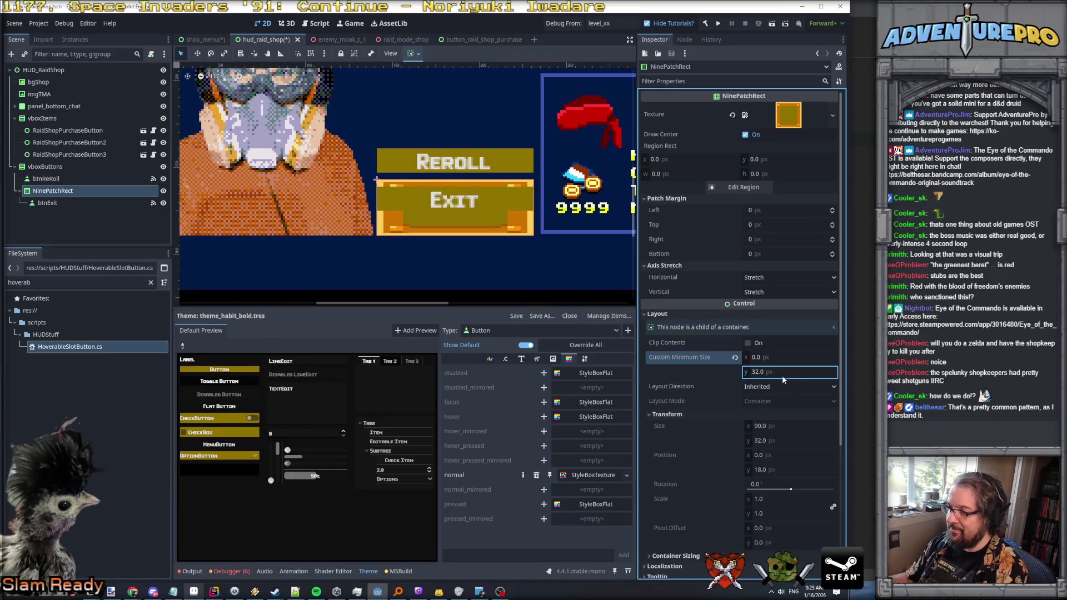
pyautogui.write('24')
pyautogui.press('Return')
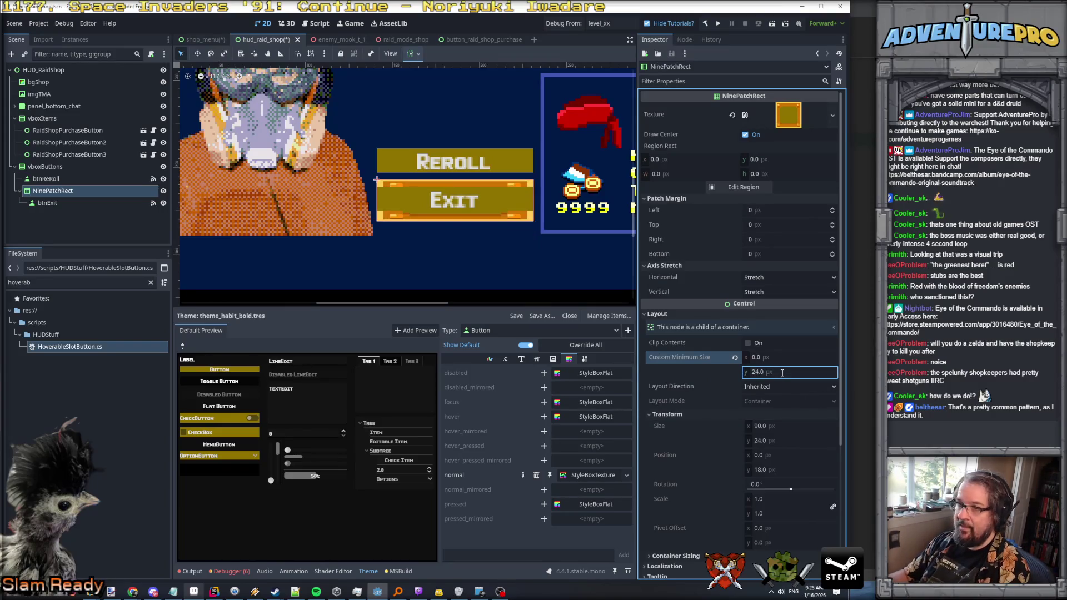
# Step: Narrow its custom minimum width from 128 to 96 and finally to 72 px
pyautogui.click(774, 358)
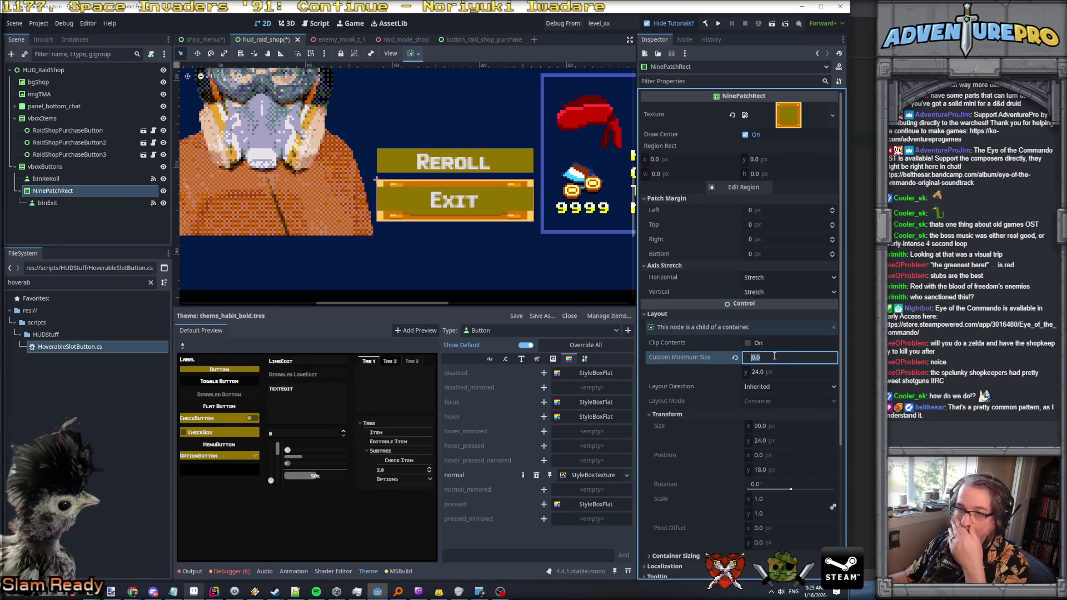
pyautogui.write('128')
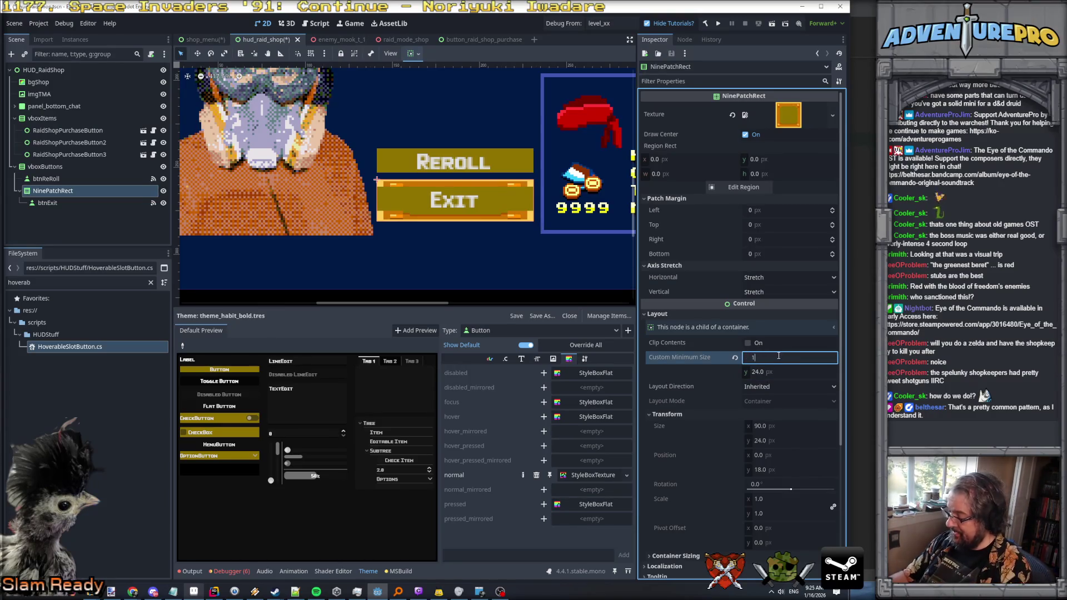
pyautogui.press('Return')
pyautogui.click(779, 356)
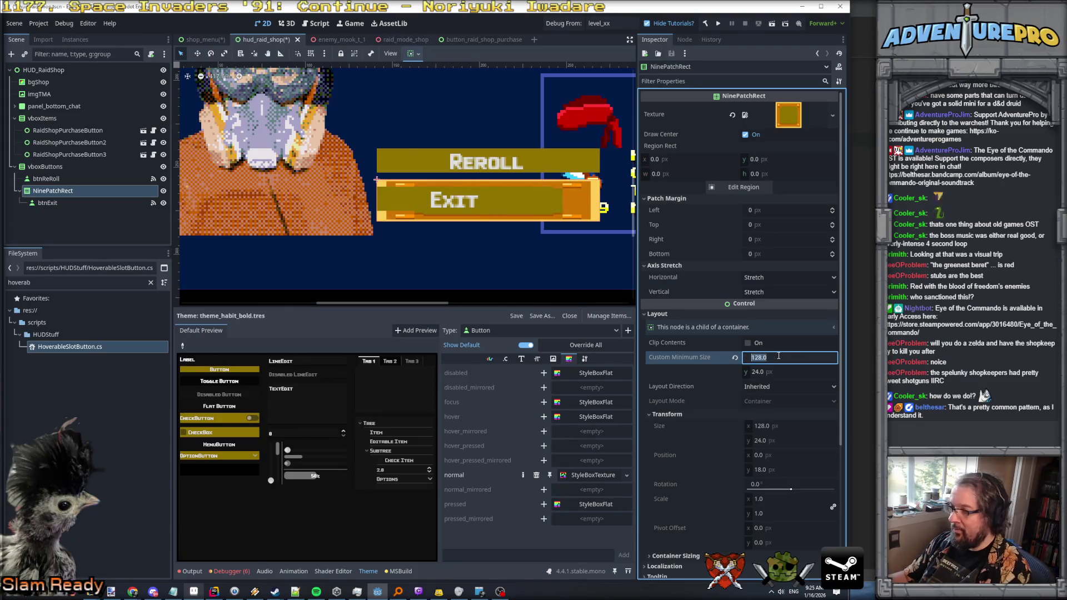
pyautogui.write('96')
pyautogui.press('Return')
pyautogui.click(779, 356)
pyautogui.write('72')
pyautogui.press('Return')
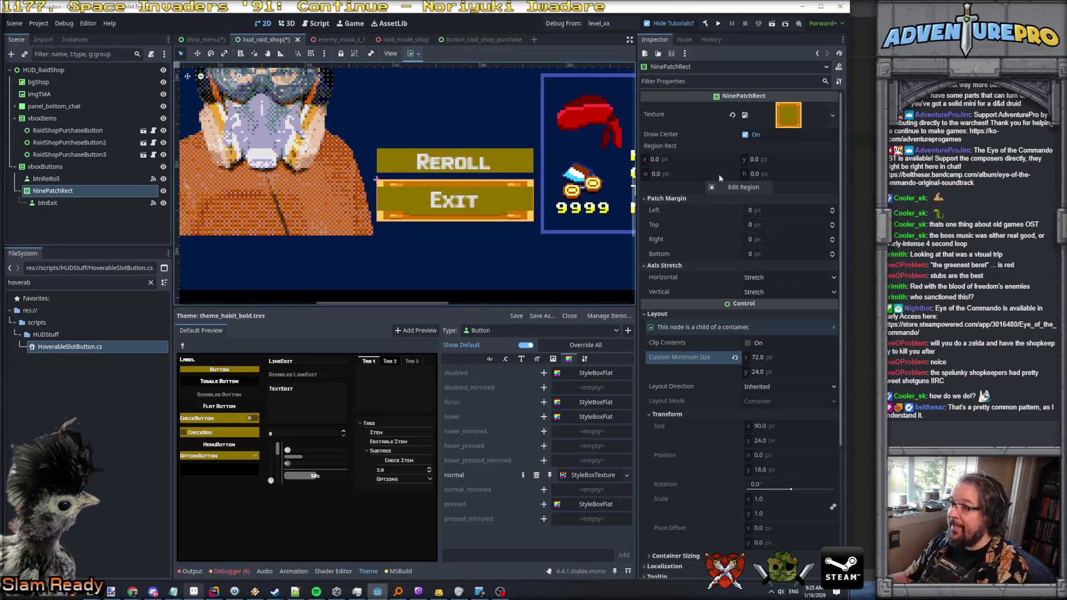
pyautogui.click(743, 186)
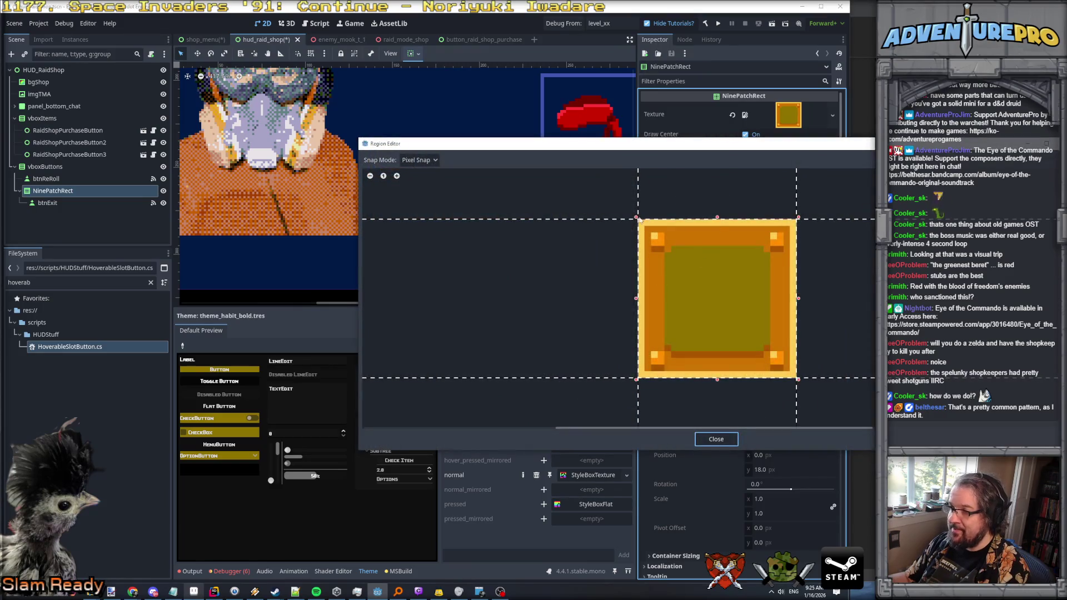
# Step: Pull the region's top-left corner, right edge and bottom edge inward around the sprite's centre
pyautogui.moveTo(638, 219); pyautogui.dragTo(674, 253)
pyautogui.moveTo(798, 251); pyautogui.dragTo(766, 259)
pyautogui.moveTo(718, 381); pyautogui.dragTo(717, 348)
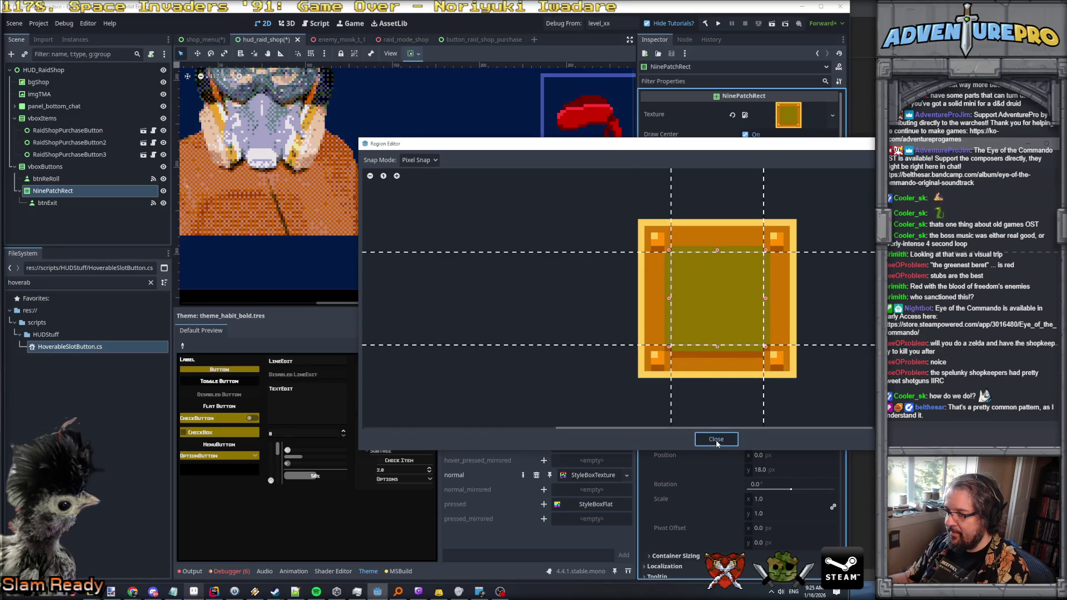
pyautogui.click(716, 439)
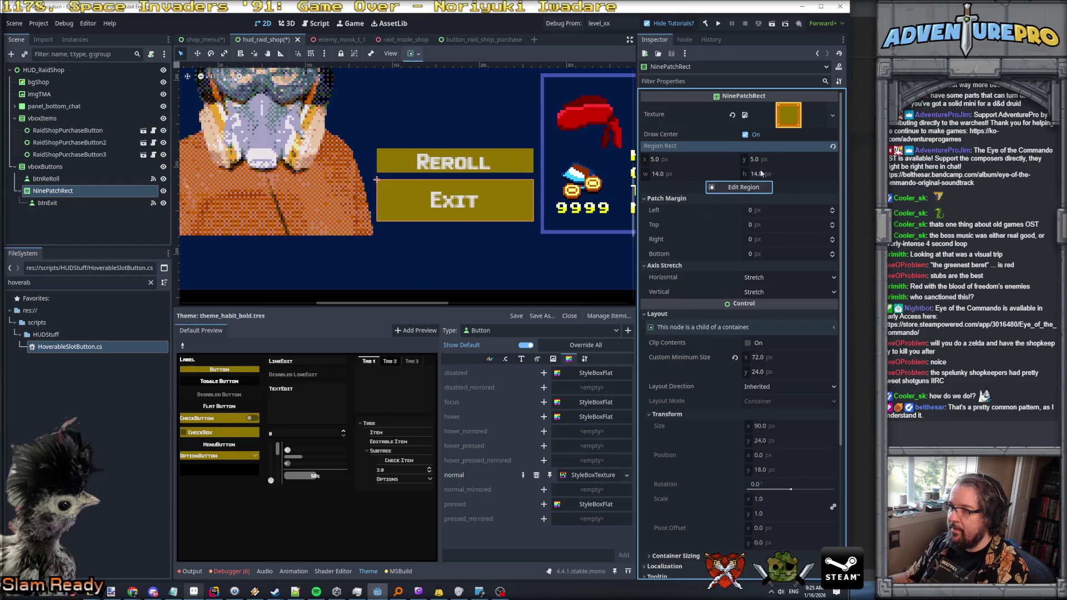
# Step: Keep Draw Center on and expand the nine-patch region out to the full 24×24 texture
pyautogui.click(745, 135)
pyautogui.click(746, 135)
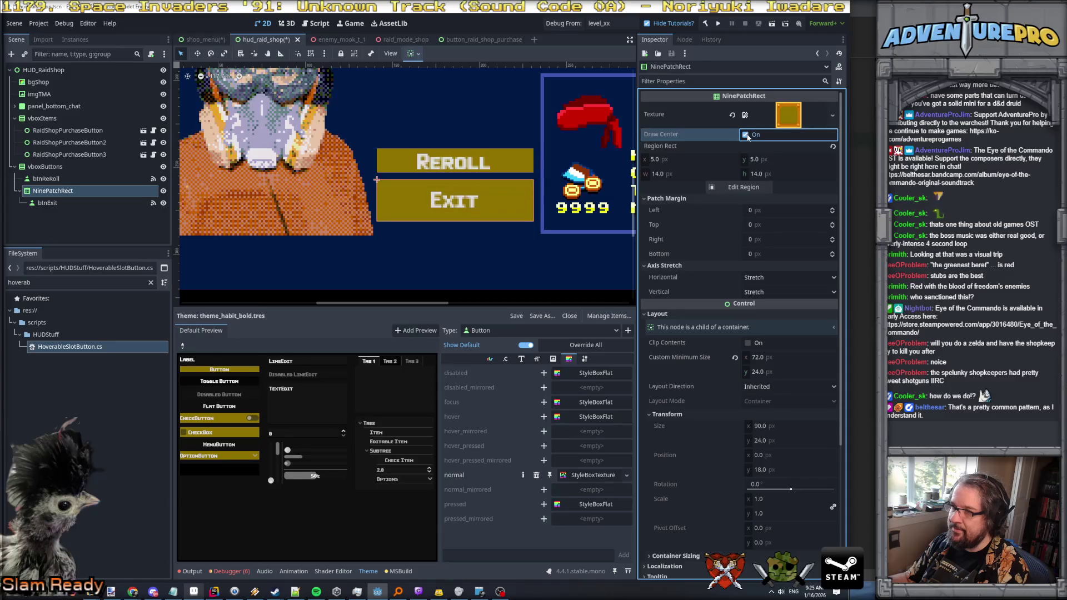
pyautogui.click(740, 187)
pyautogui.moveTo(669, 349)
pyautogui.mouseDown()
pyautogui.moveTo(667, 378)
pyautogui.moveTo(637, 379)
pyautogui.mouseUp()
pyautogui.moveTo(767, 318); pyautogui.dragTo(797, 315)
pyautogui.moveTo(724, 252); pyautogui.dragTo(721, 220)
pyautogui.click(722, 440)
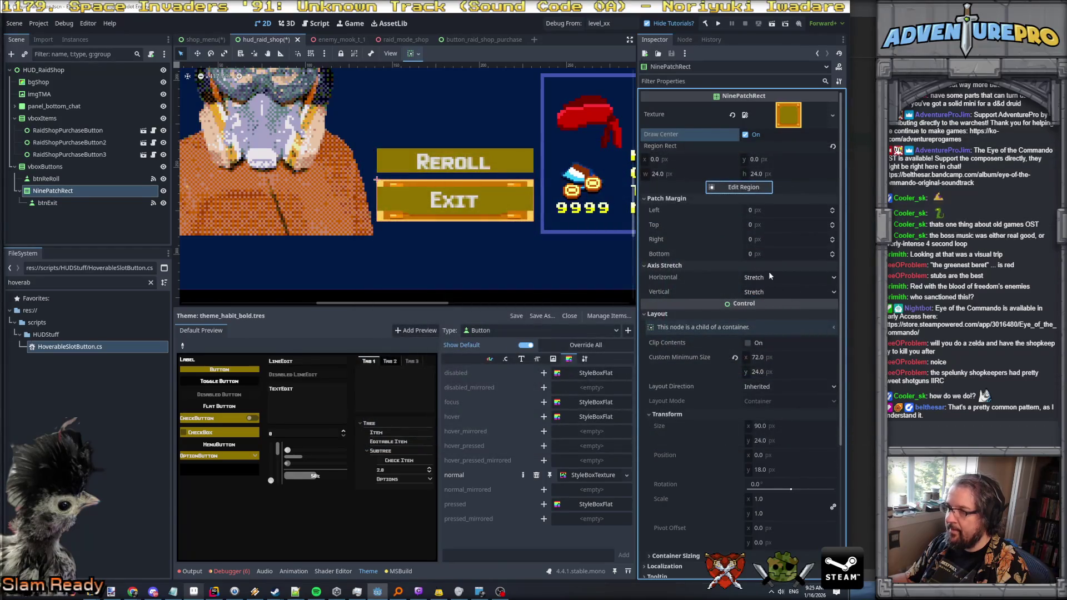
# Step: Set patch margins to 2 px top, right and bottom and 34 px left, hiding btnExit
pyautogui.click(777, 210)
pyautogui.write('2')
pyautogui.click(781, 228)
pyautogui.write('2')
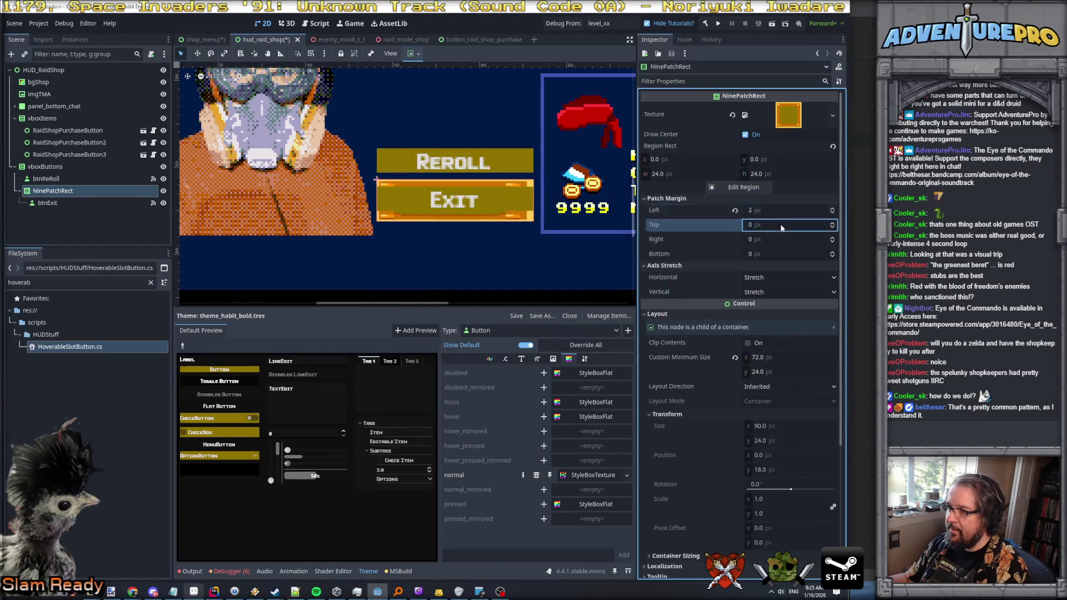
pyautogui.click(779, 237)
pyautogui.write('2')
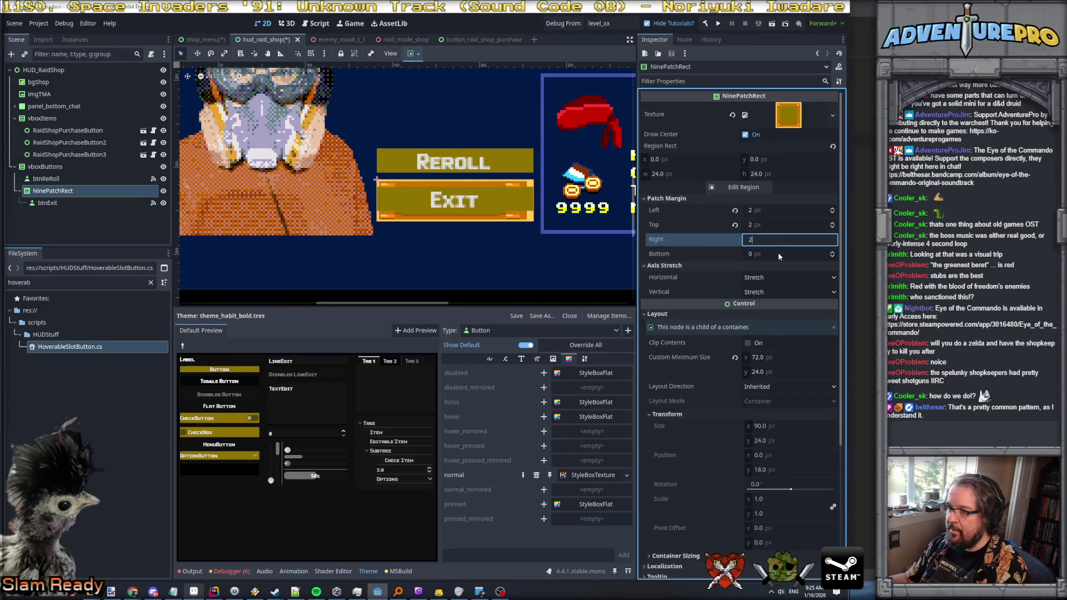
pyautogui.press('Tab')
pyautogui.write('2')
pyautogui.click(777, 225)
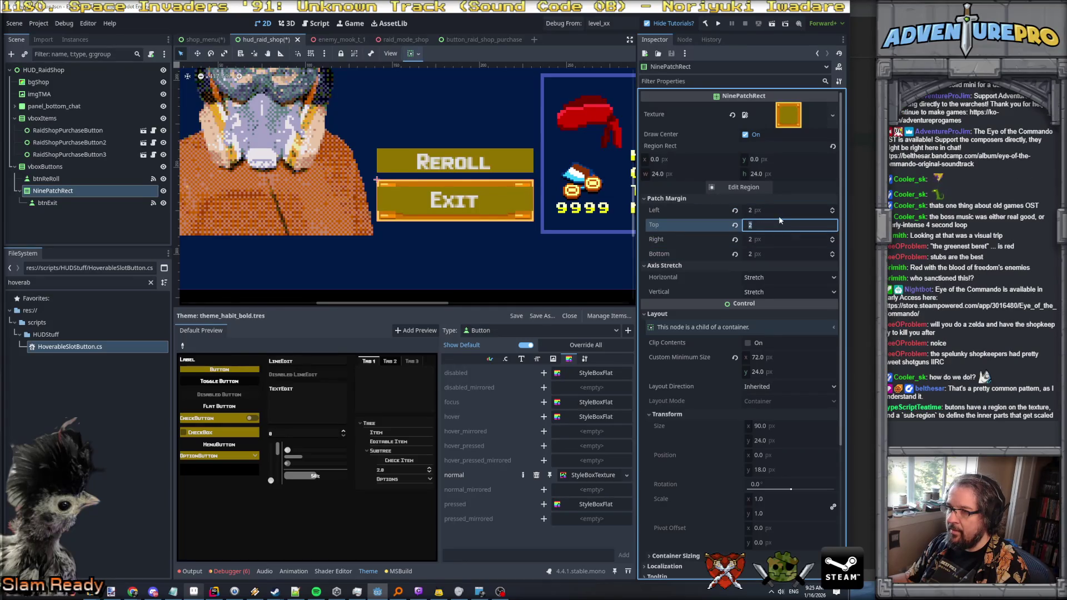
pyautogui.click(163, 203)
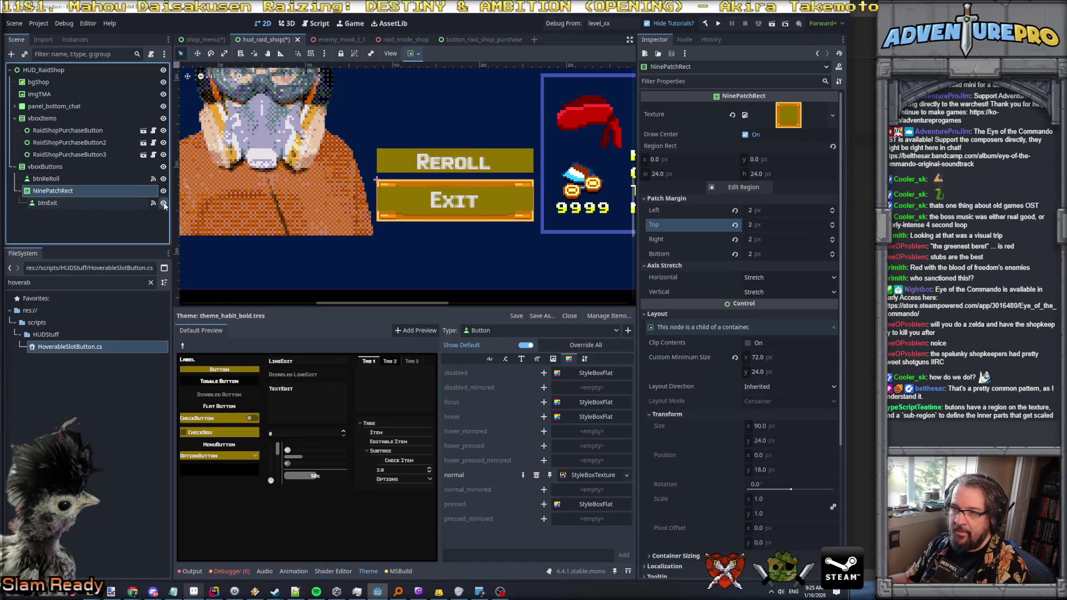
pyautogui.click(771, 210)
pyautogui.write('34')
pyautogui.click(777, 221)
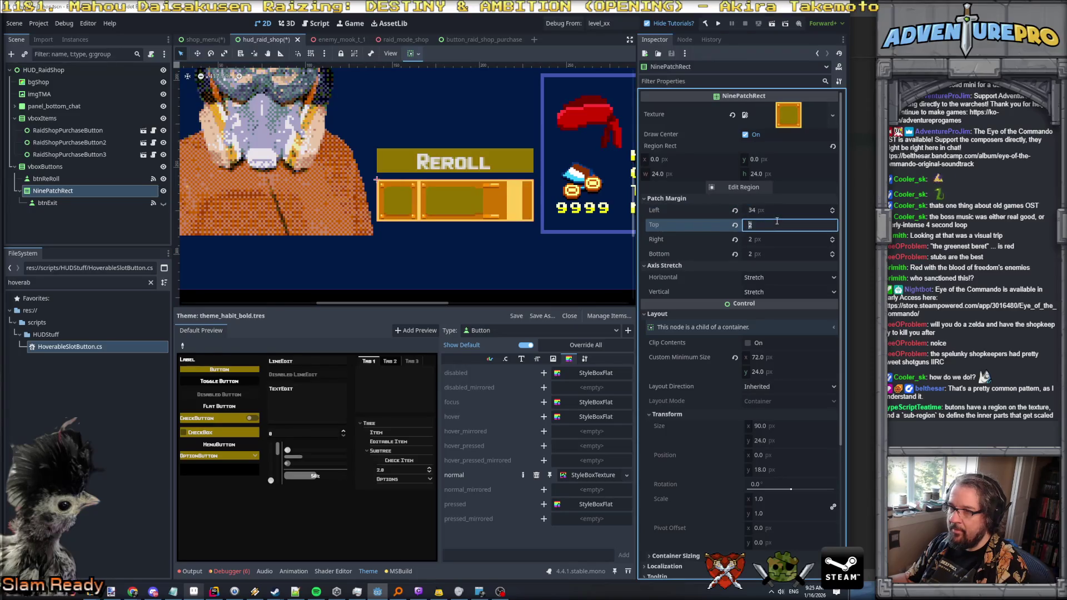
pyautogui.click(774, 210)
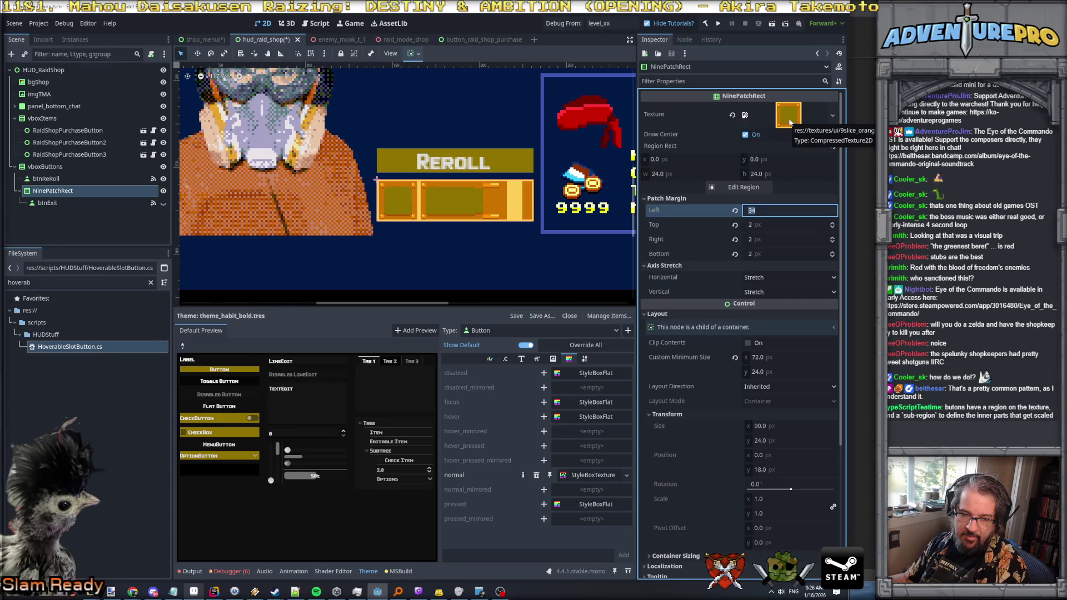
# Step: Set both horizontal and vertical Axis Stretch to Tile Fit
pyautogui.click(772, 279)
pyautogui.click(761, 300)
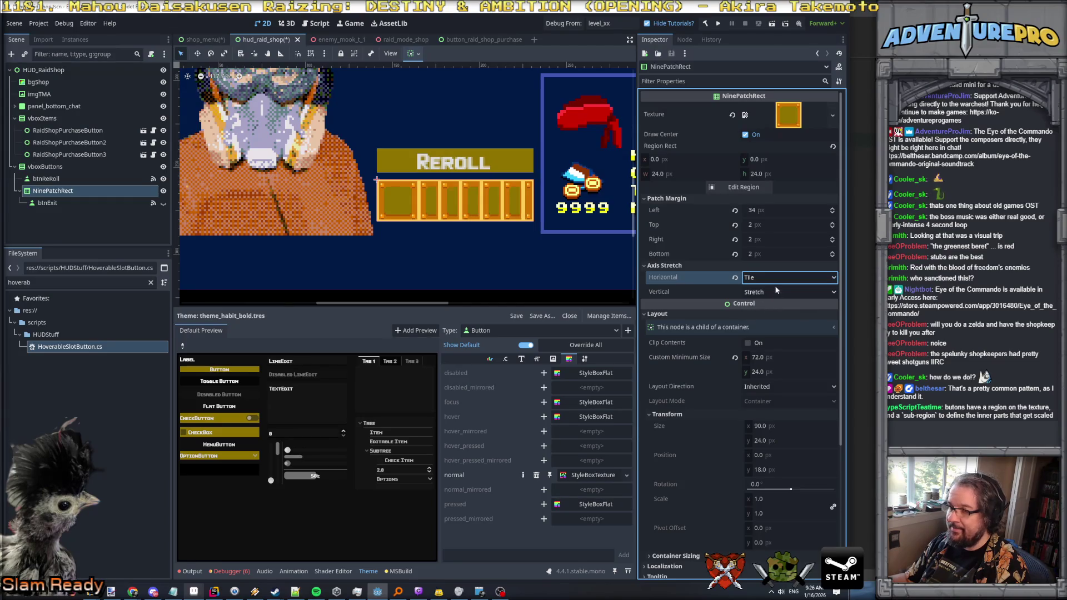
pyautogui.click(777, 290)
pyautogui.click(772, 328)
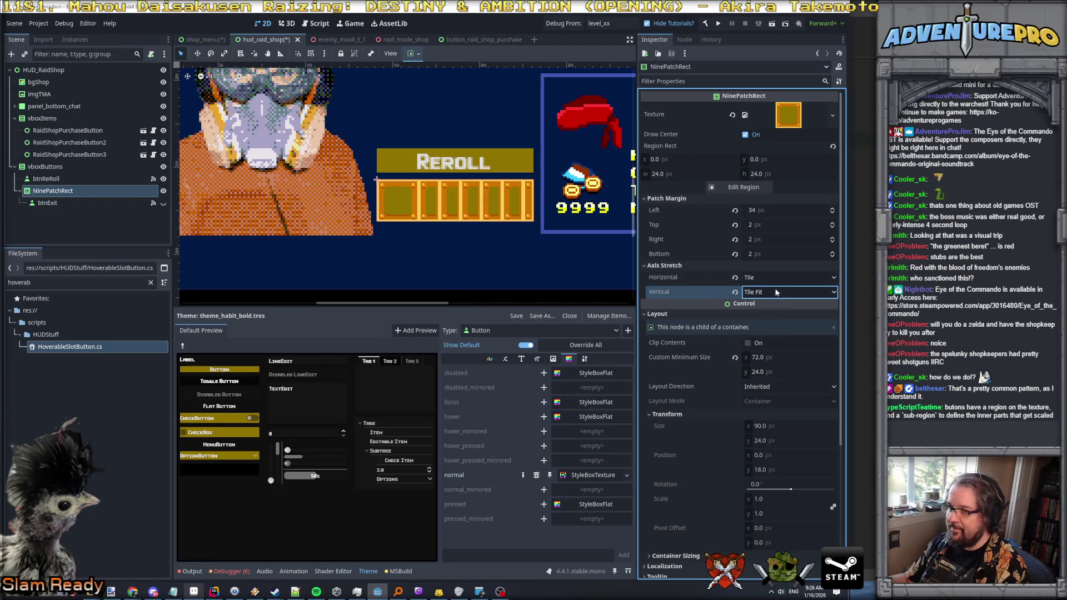
pyautogui.click(775, 279)
pyautogui.click(772, 315)
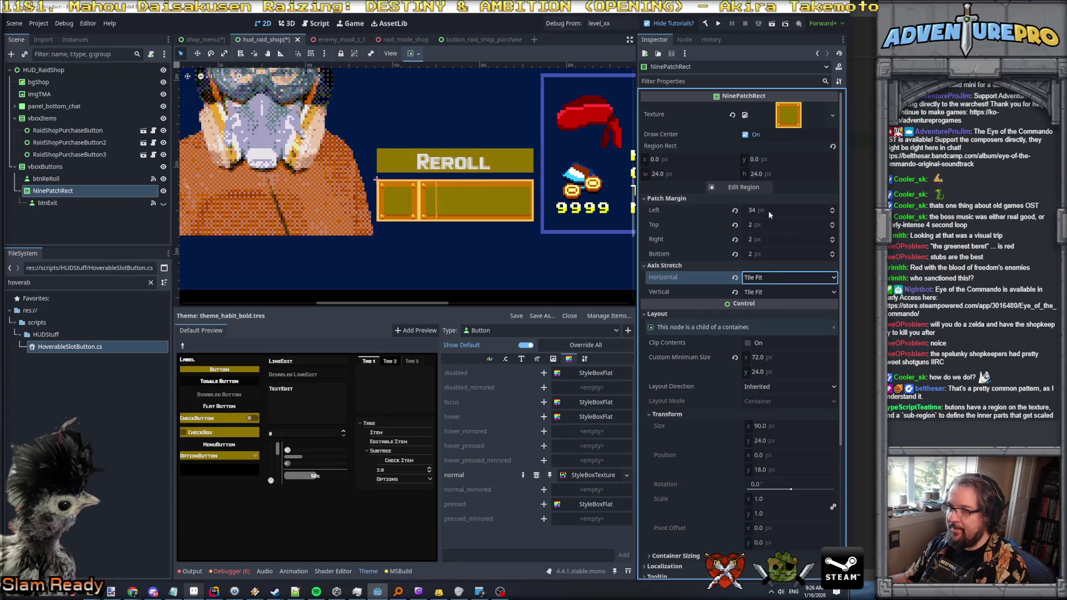
pyautogui.scroll(3, 459, 217)
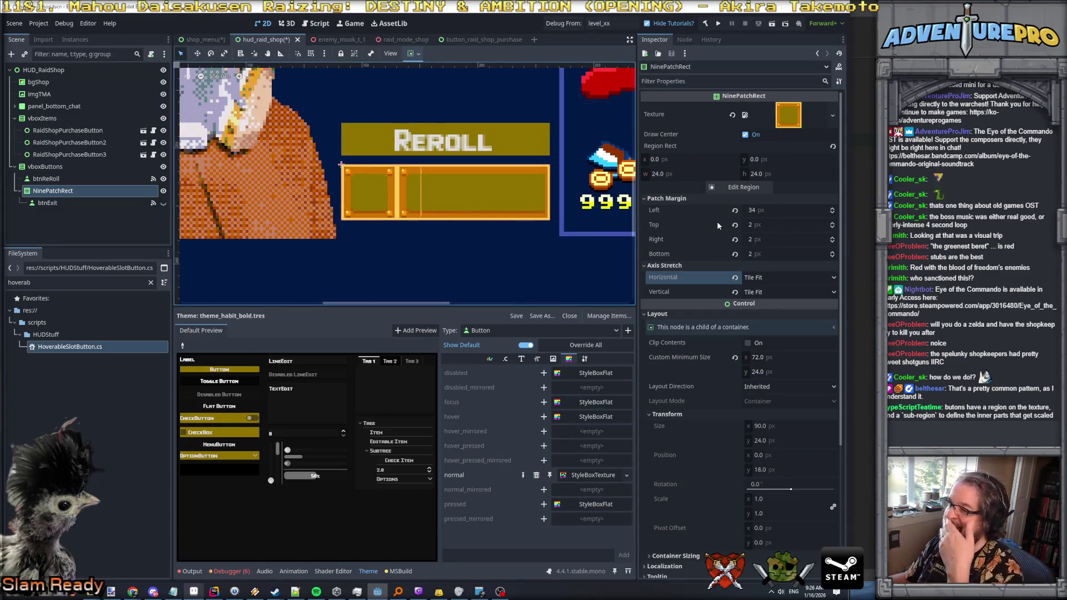
pyautogui.click(778, 211)
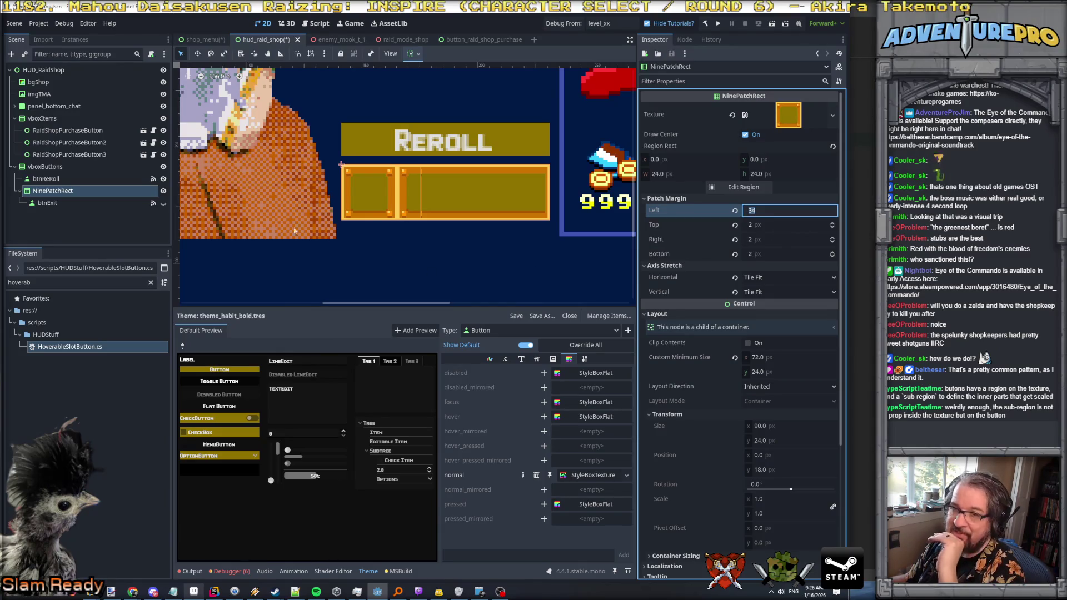
pyautogui.click(47, 178)
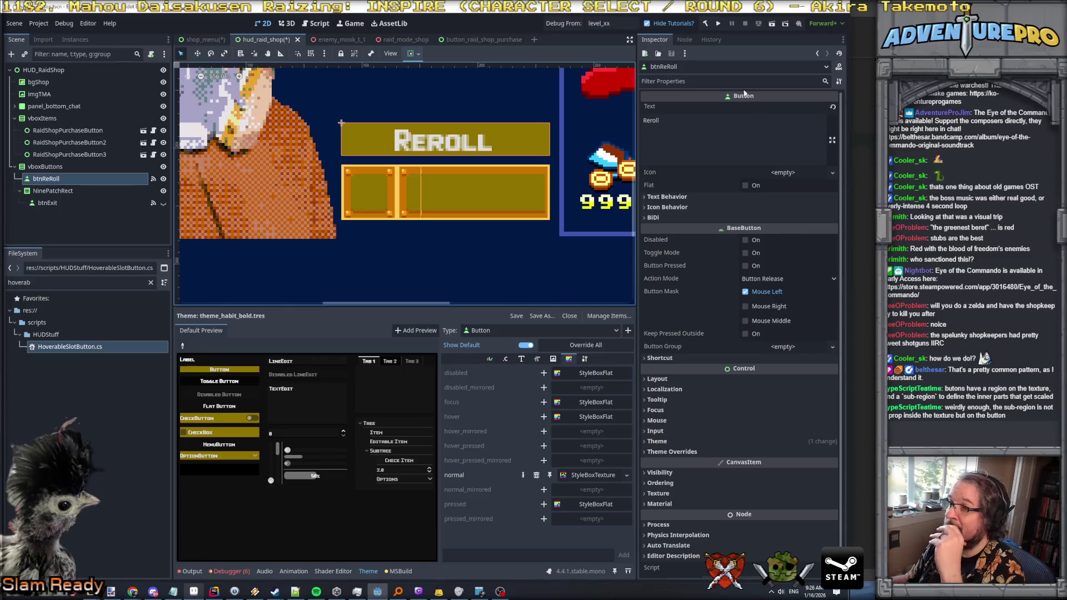
# Step: Filter btnReRoll's Inspector for 'regi' to check its Theme, then open the theme's normal StyleBoxTexture
pyautogui.click(682, 362)
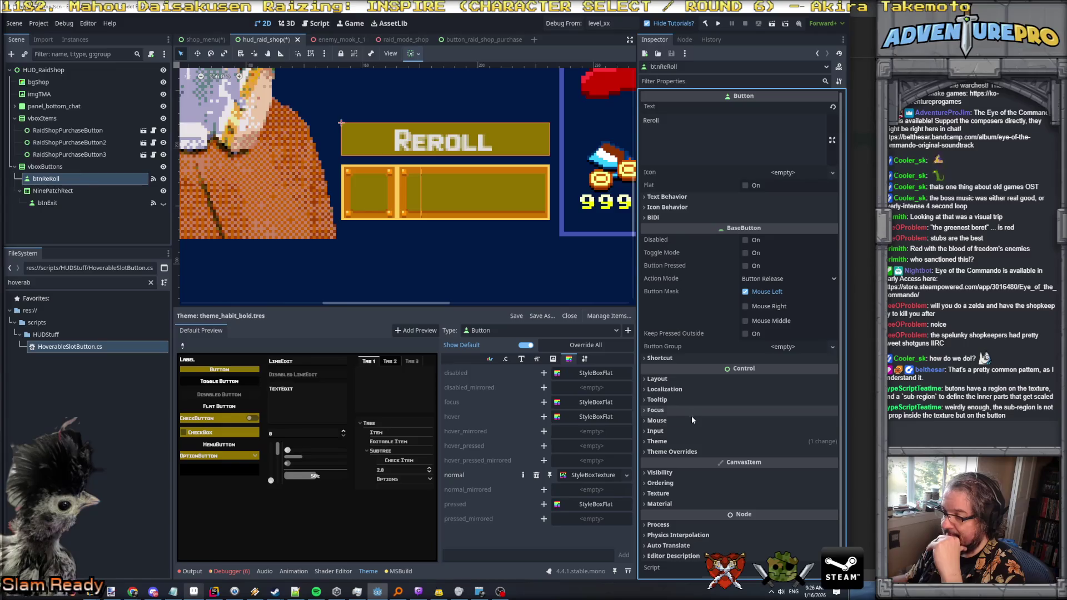
pyautogui.click(678, 81)
pyautogui.write('regio')
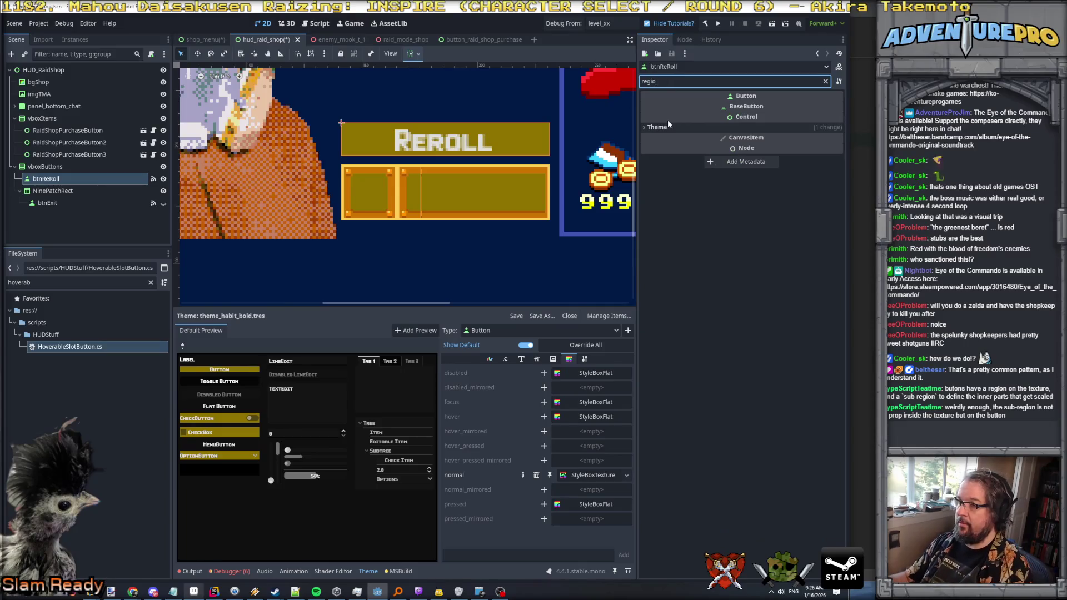
pyautogui.click(669, 127)
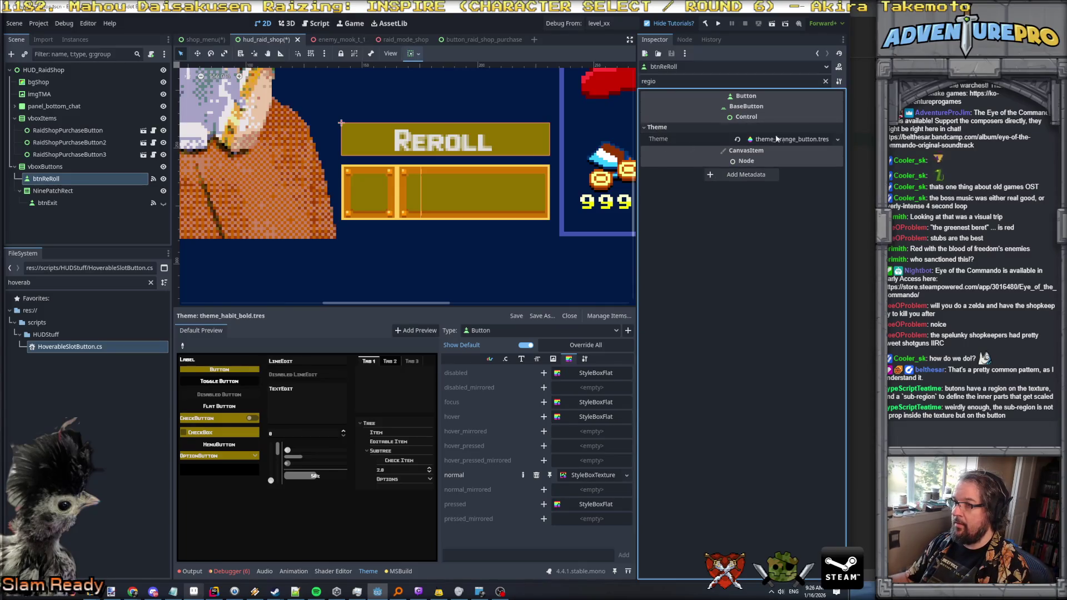
pyautogui.click(667, 81)
pyautogui.hotkey('ctrl', 'a')
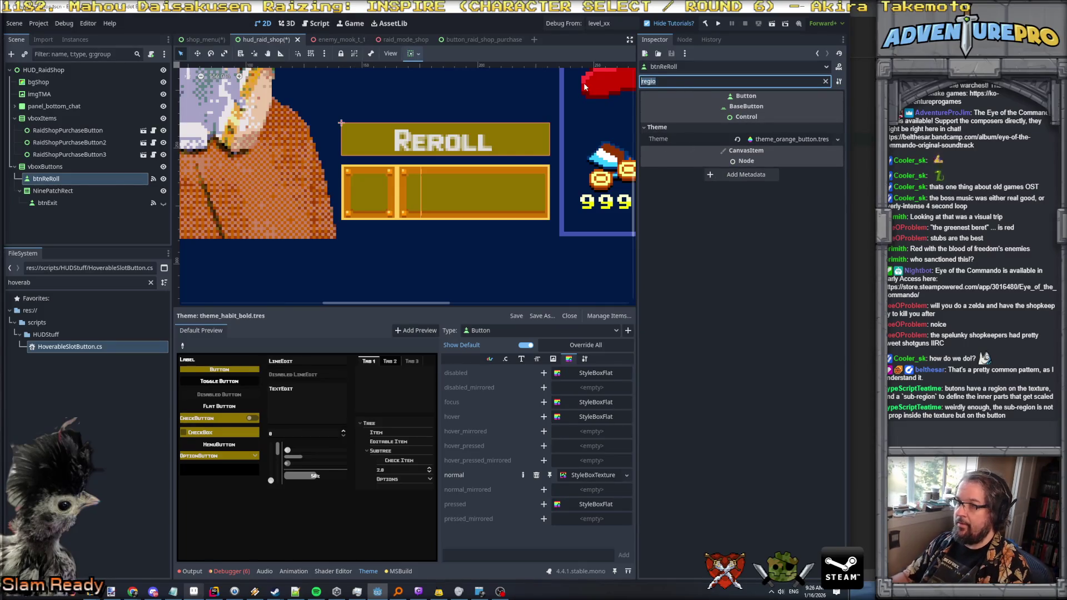
pyautogui.press('BackSpace')
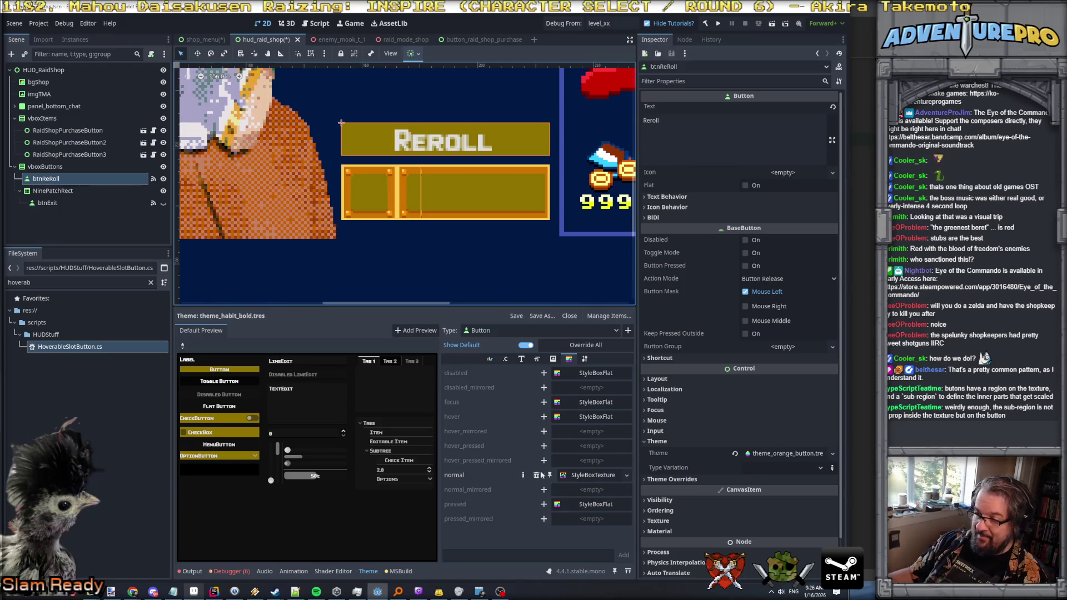
pyautogui.click(590, 477)
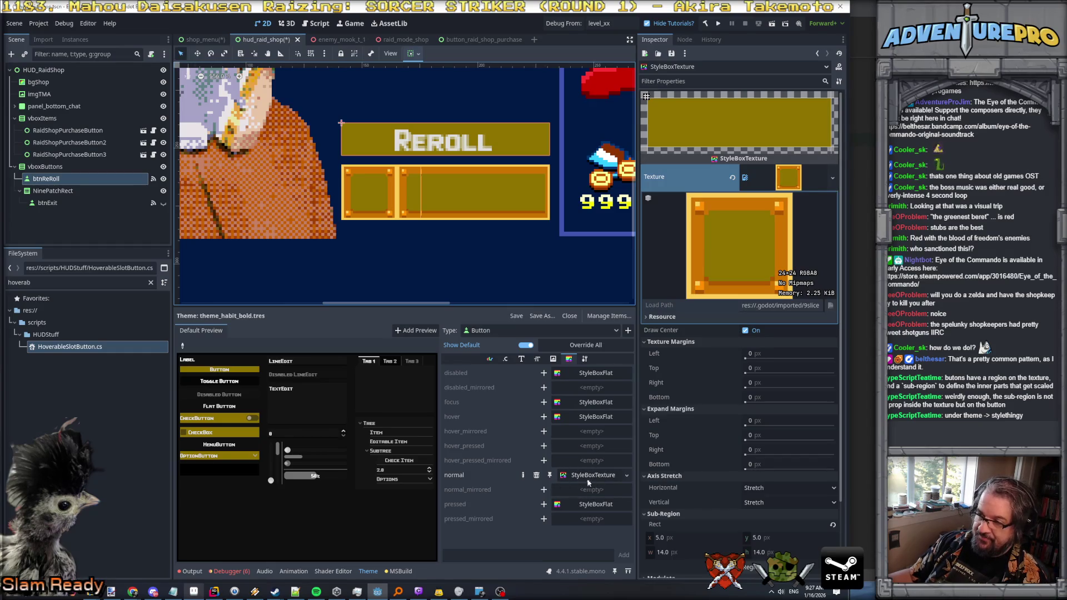
# Step: Browse the theme editor's icon, constant, colour and type variation lists, returning to the normal stylebox
pyautogui.click(552, 359)
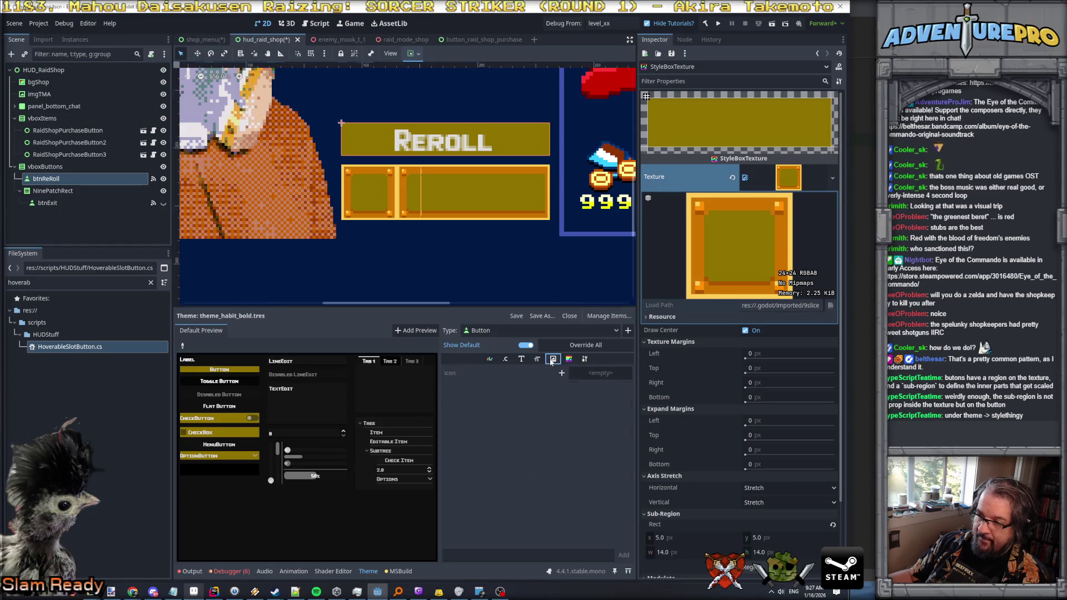
pyautogui.click(506, 360)
pyautogui.click(494, 359)
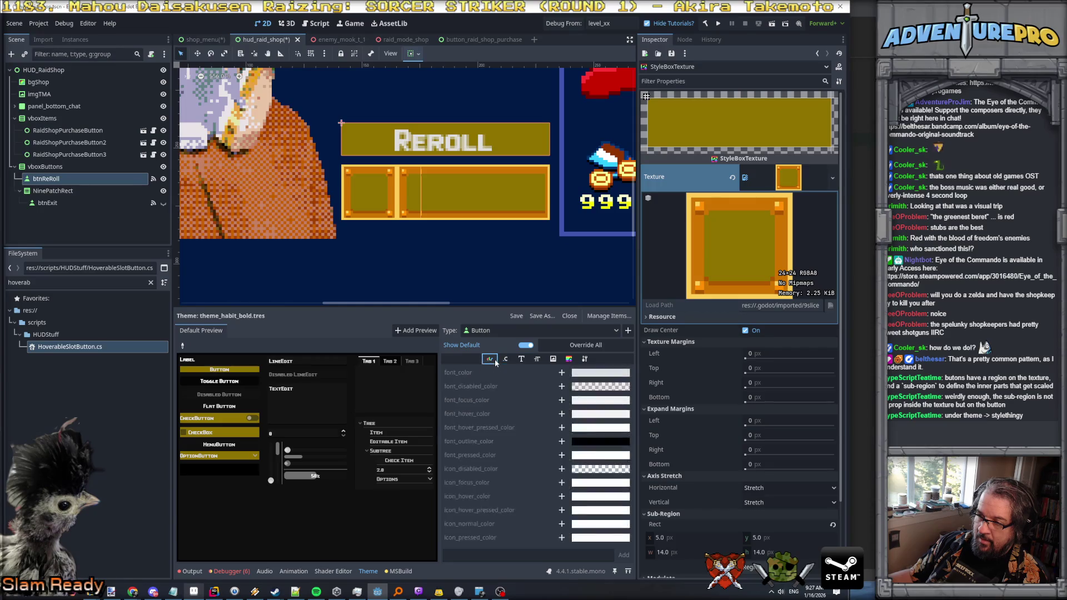
pyautogui.click(569, 358)
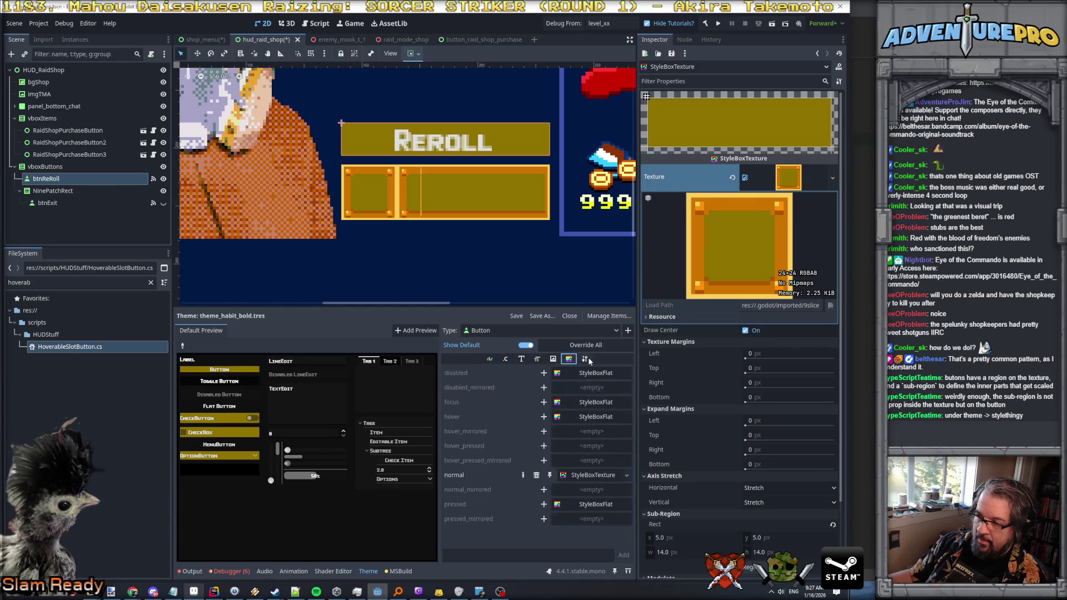
pyautogui.click(584, 359)
pyautogui.click(570, 359)
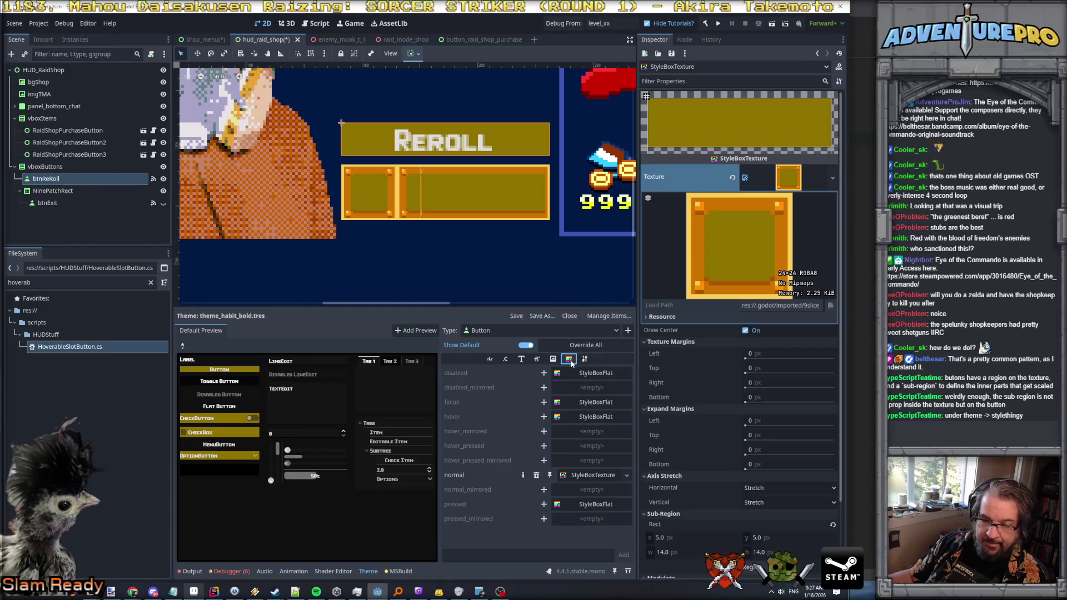
pyautogui.click(599, 472)
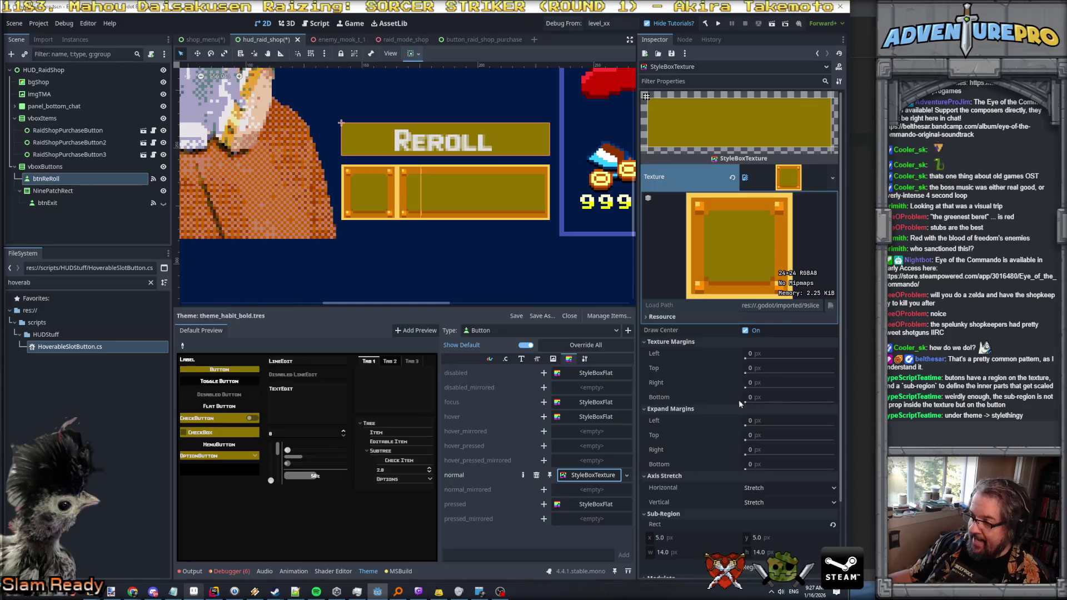
# Step: Try 2 px texture margins on all four sides, then reset them all to 0 px
pyautogui.moveTo(751, 353)
pyautogui.mouseDown()
pyautogui.moveTo(775, 353)
pyautogui.moveTo(745, 359)
pyautogui.moveTo(758, 358)
pyautogui.mouseUp()
pyautogui.click(779, 354)
pyautogui.write('2')
pyautogui.press('Tab')
pyautogui.write('2')
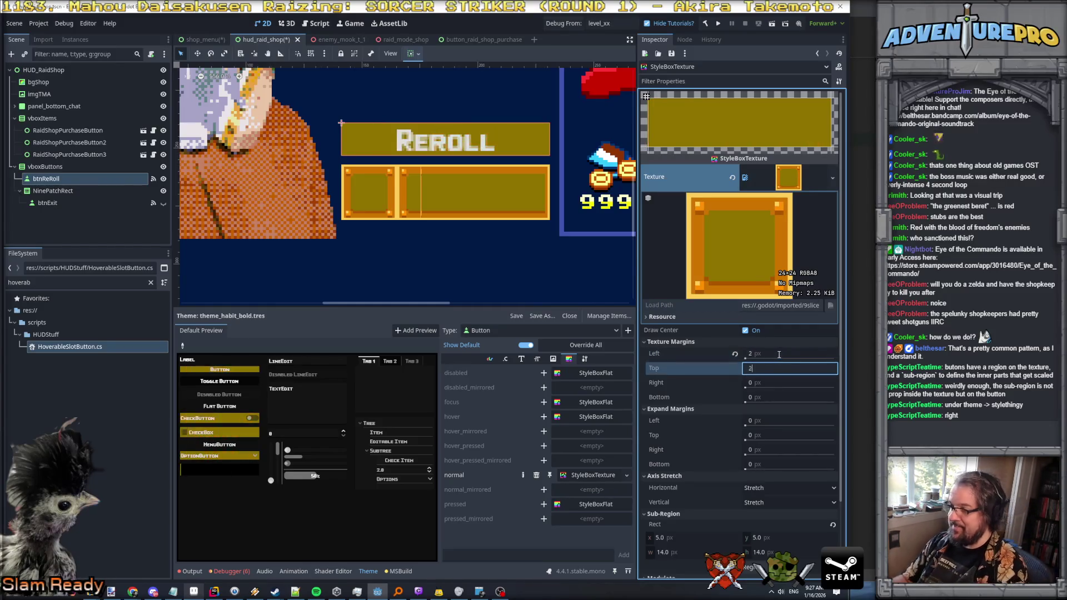
pyautogui.press('Tab')
pyautogui.write('2')
pyautogui.press('Tab')
pyautogui.write('2')
pyautogui.press('Return')
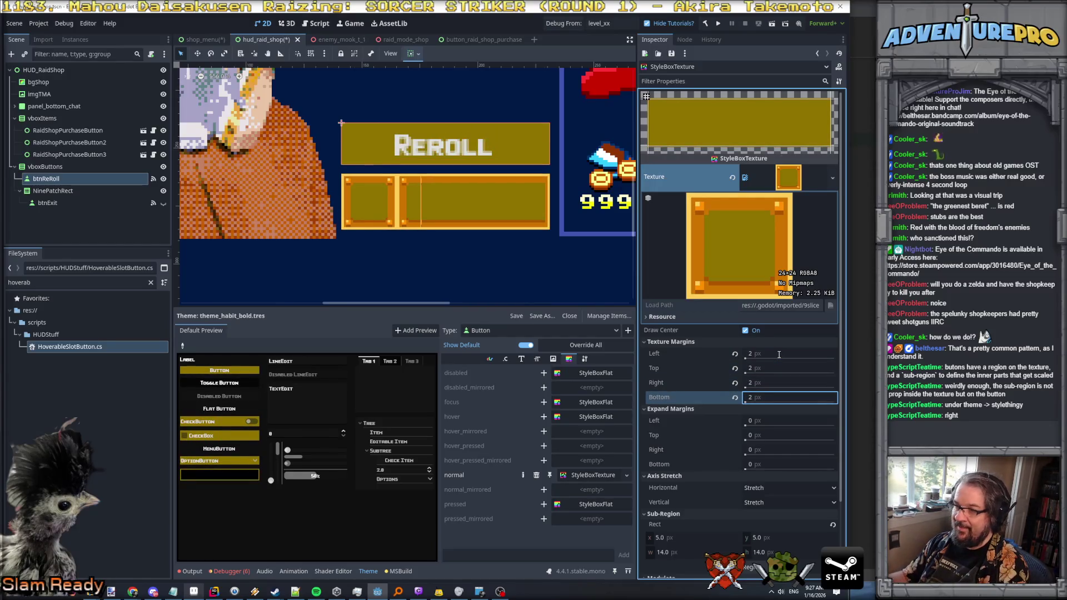
pyautogui.click(779, 354)
pyautogui.write('0')
pyautogui.press('Tab')
pyautogui.write('0')
pyautogui.press('Tab')
pyautogui.write('0')
pyautogui.press('Tab')
pyautogui.write('0')
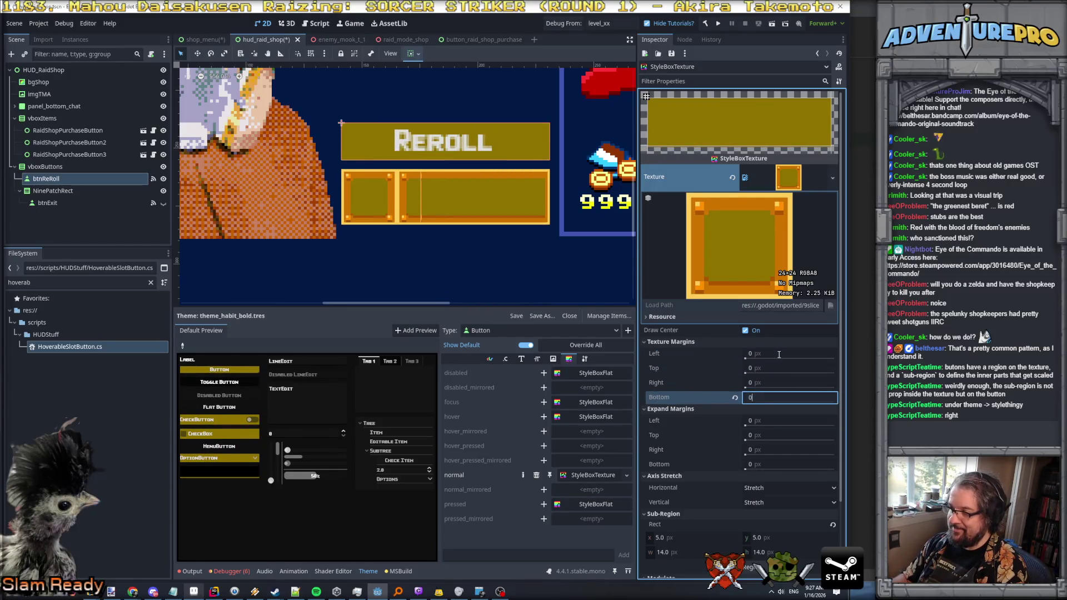
pyautogui.press('Return')
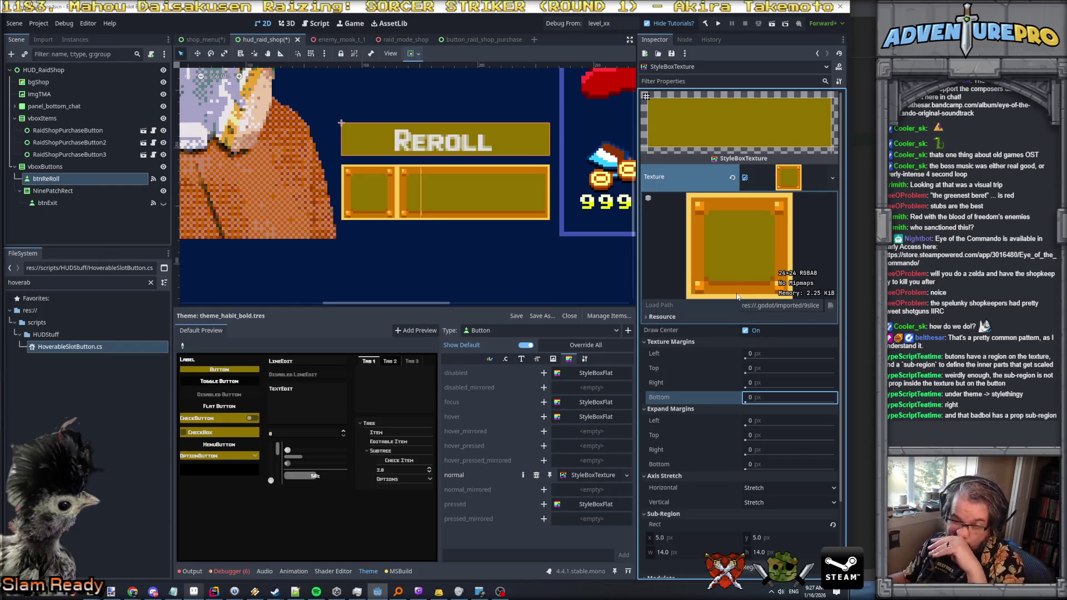
# Step: Open the Region Editor on the style's 5,5, 14×14 sub-region
pyautogui.scroll(-2, 778, 418)
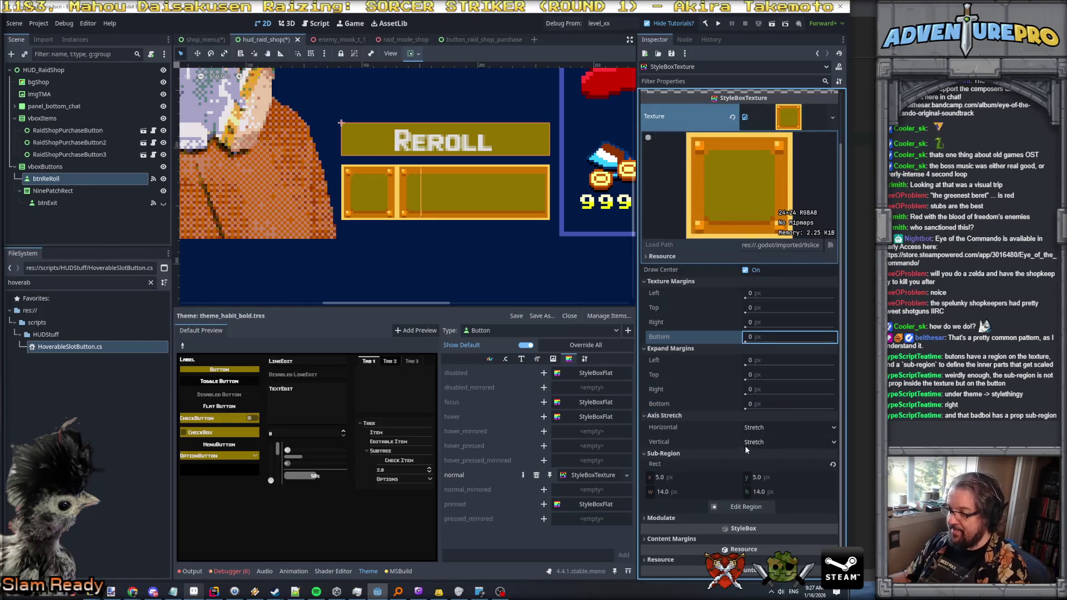
pyautogui.click(705, 478)
pyautogui.click(733, 506)
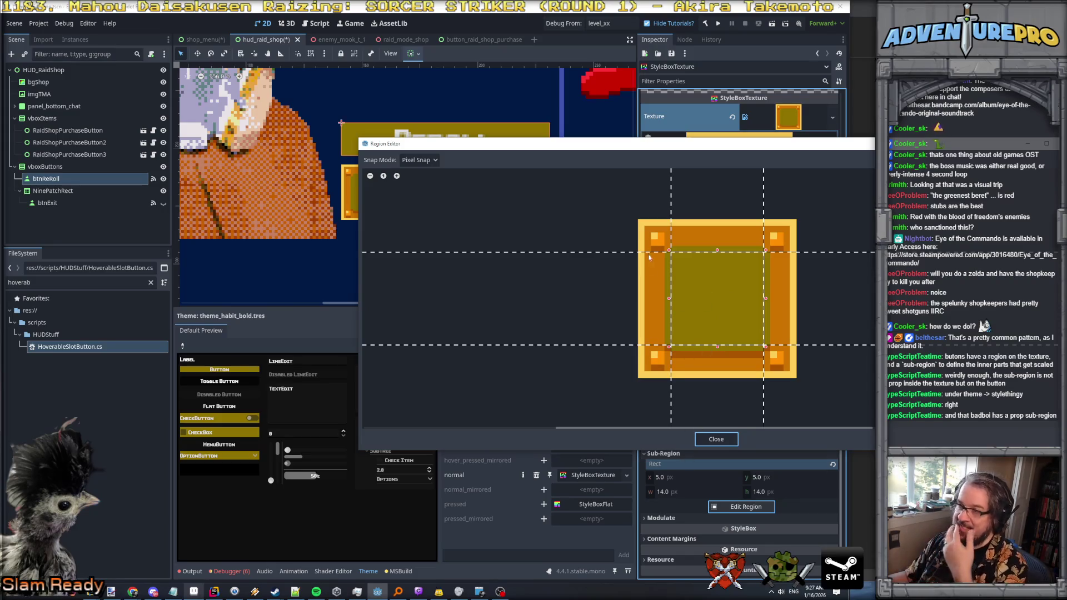
# Step: Close the Region Editor, hide NinePatchRect, and return to btnReRoll's normal StyleBoxTexture
pyautogui.click(715, 438)
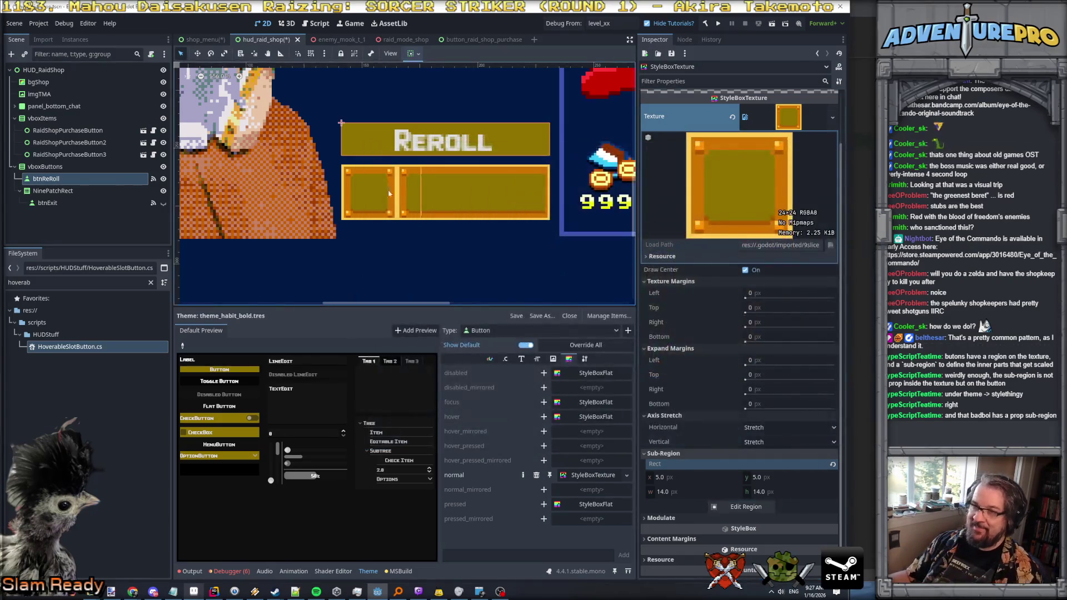
pyautogui.click(164, 190)
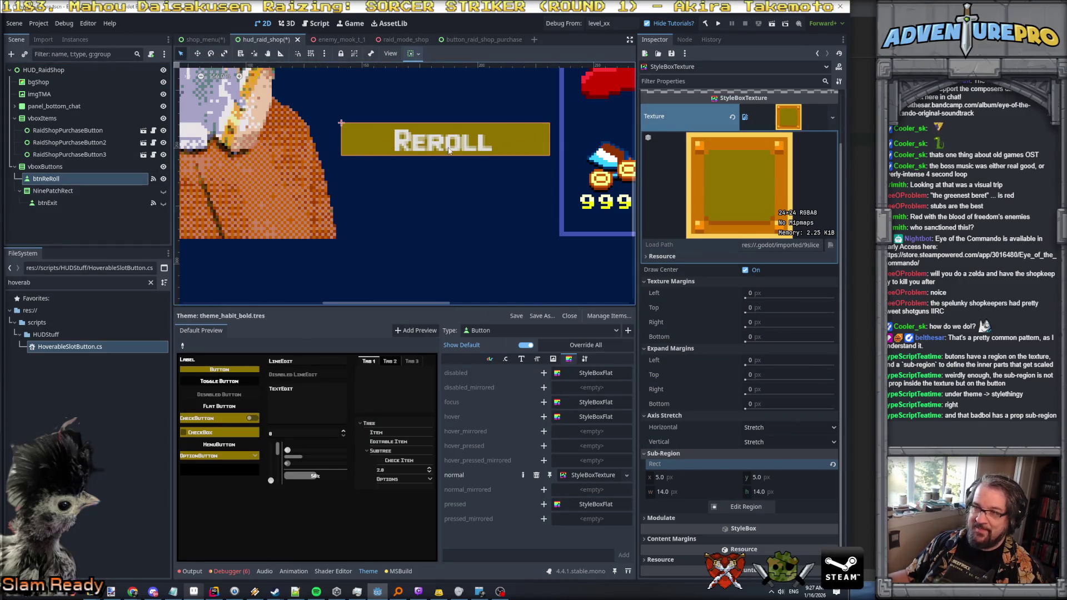
pyautogui.click(390, 144)
pyautogui.scroll(3, 390, 144)
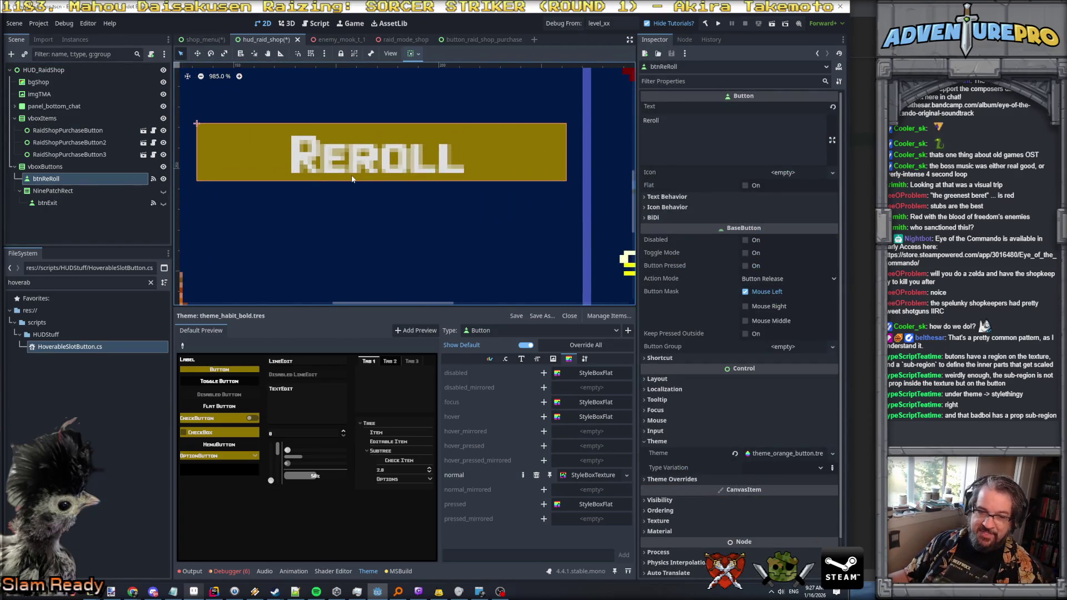
pyautogui.scroll(-2, 352, 178)
pyautogui.click(79, 189)
pyautogui.click(79, 178)
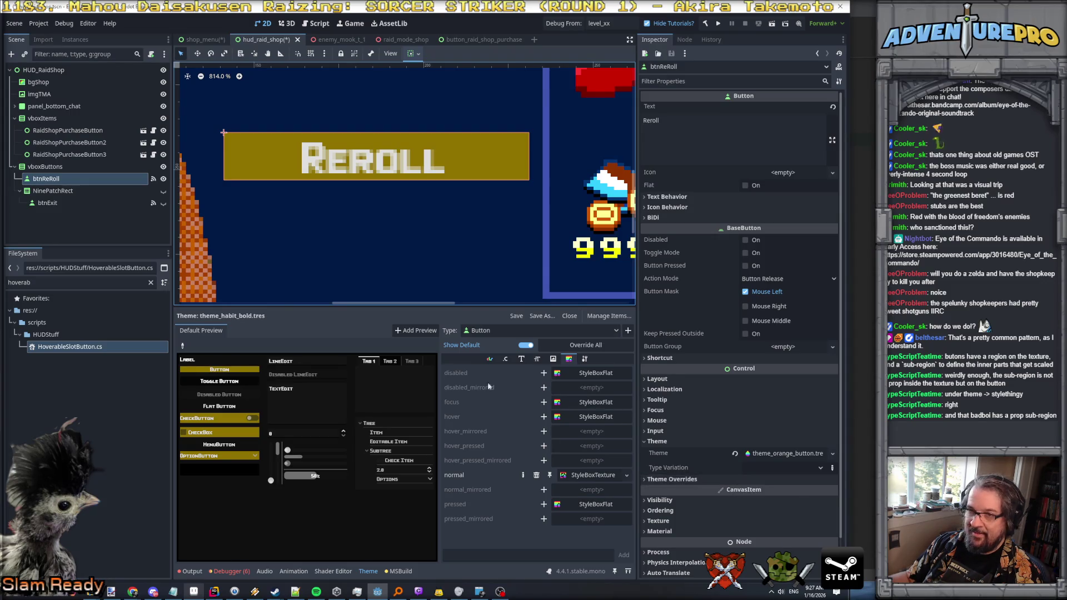
pyautogui.click(590, 475)
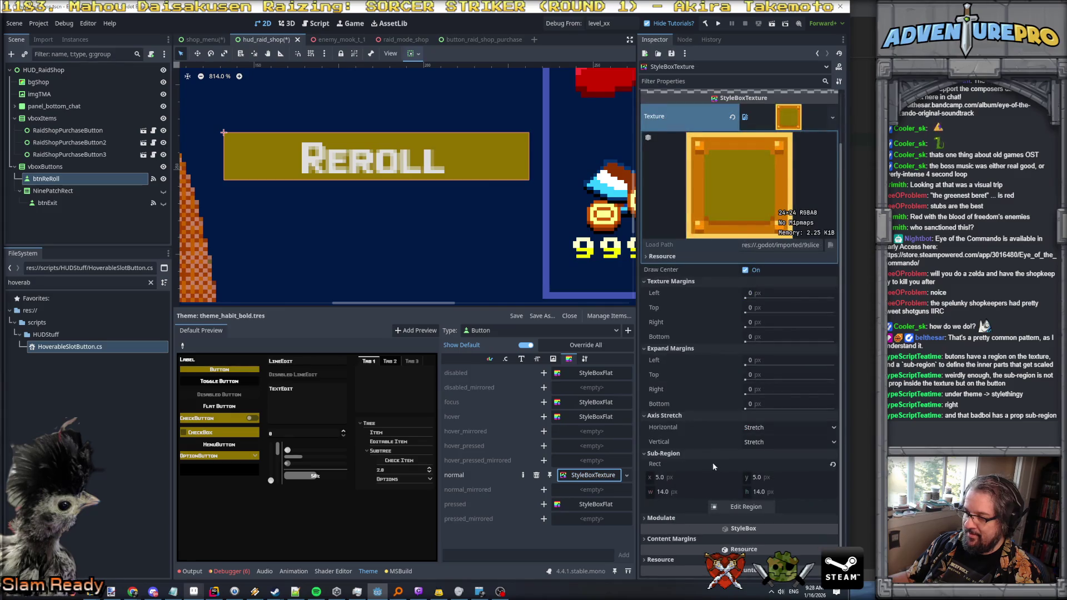
# Step: Stretch the normal style's sub-region guides out to the texture edges, Rect 0,0,24,24
pyautogui.click(703, 480)
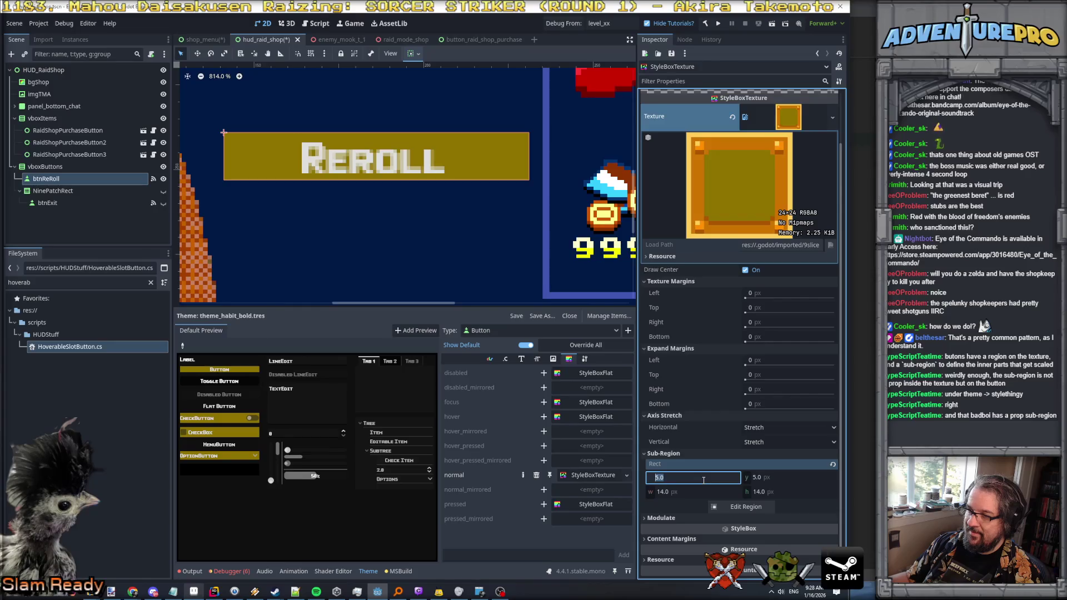
pyautogui.moveTo(748, 363)
pyautogui.mouseDown()
pyautogui.moveTo(789, 363)
pyautogui.moveTo(711, 364)
pyautogui.mouseUp()
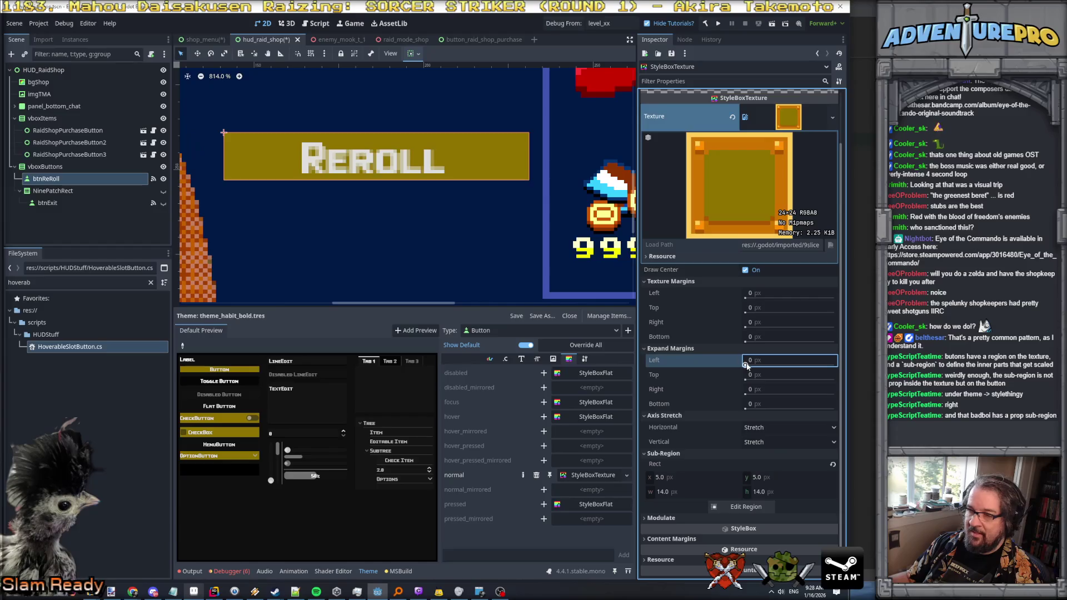
pyautogui.click(685, 477)
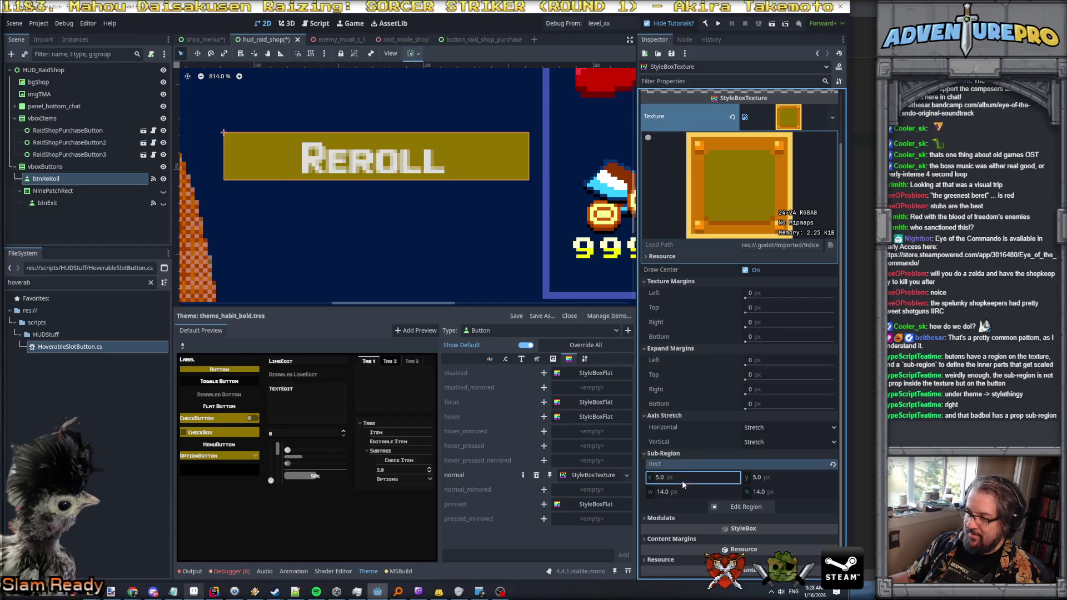
pyautogui.click(715, 507)
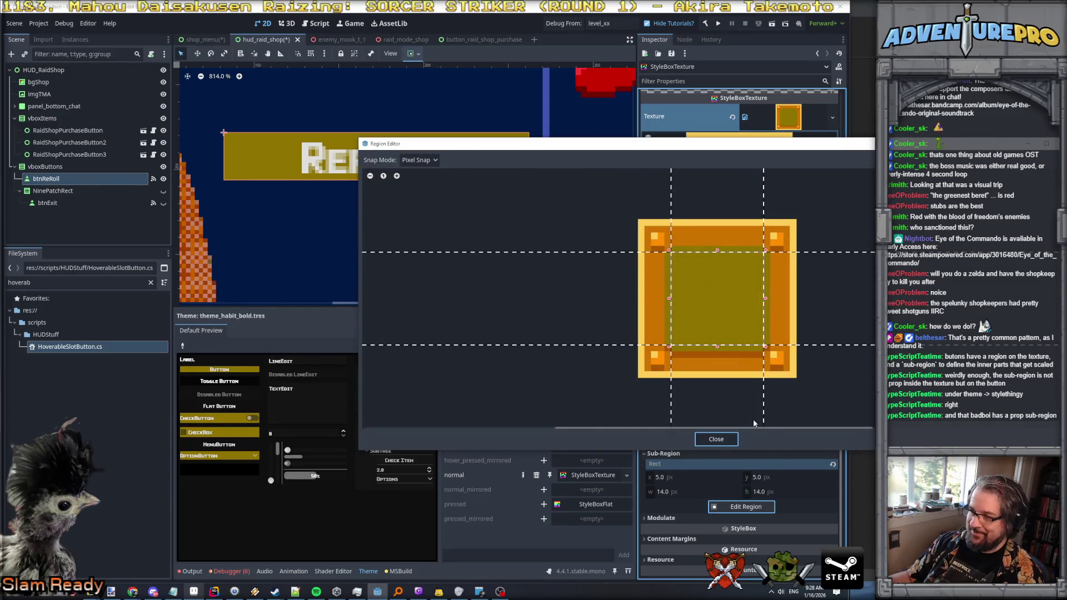
pyautogui.moveTo(668, 345); pyautogui.dragTo(639, 379)
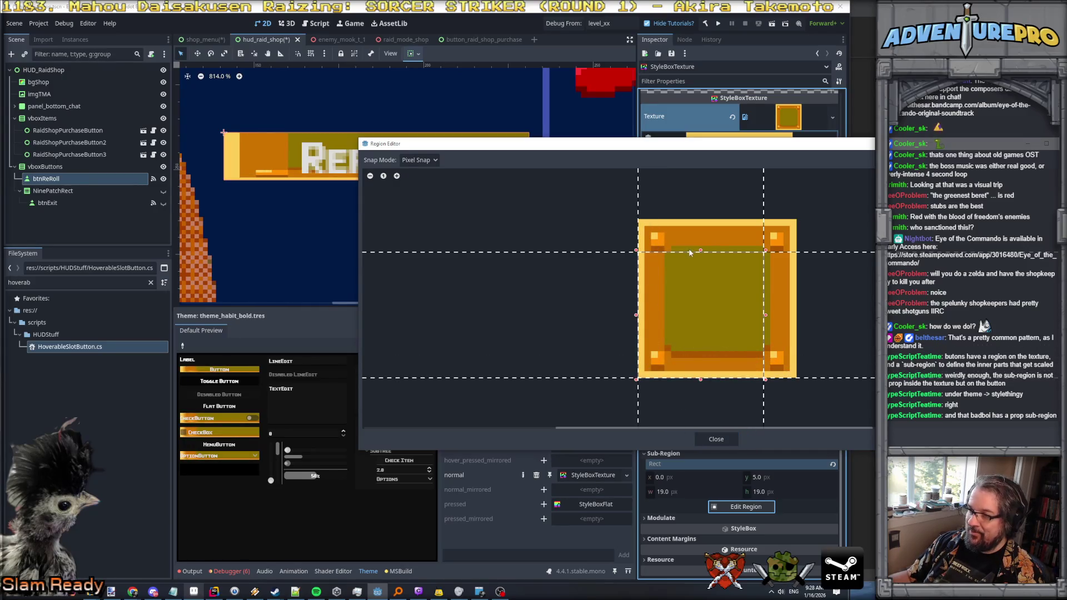
pyautogui.moveTo(699, 250); pyautogui.dragTo(700, 219)
pyautogui.moveTo(765, 298); pyautogui.dragTo(799, 300)
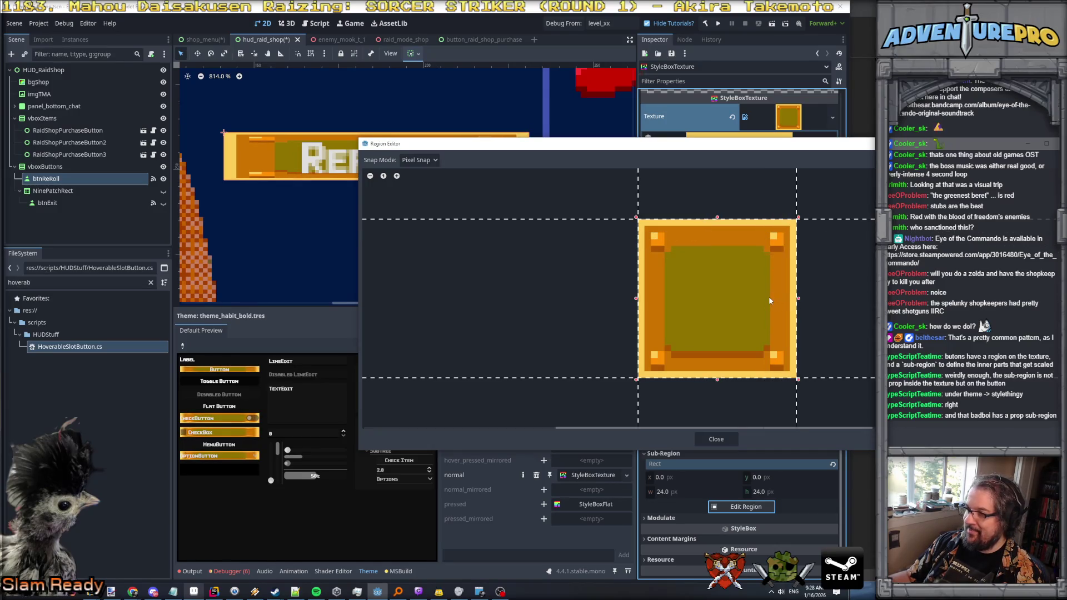
pyautogui.click(725, 439)
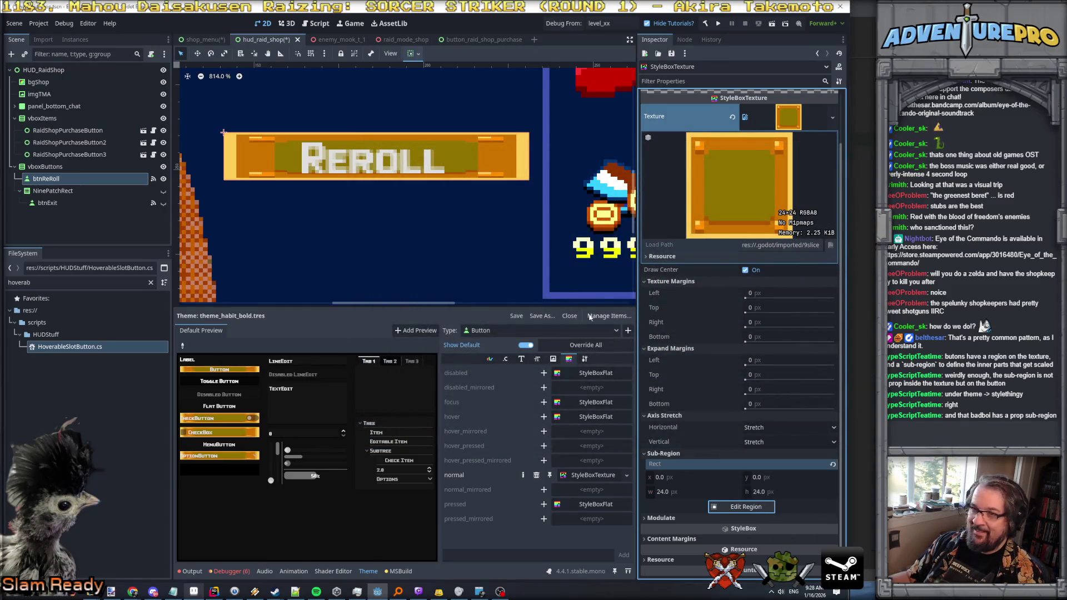
pyautogui.scroll(-2, 789, 372)
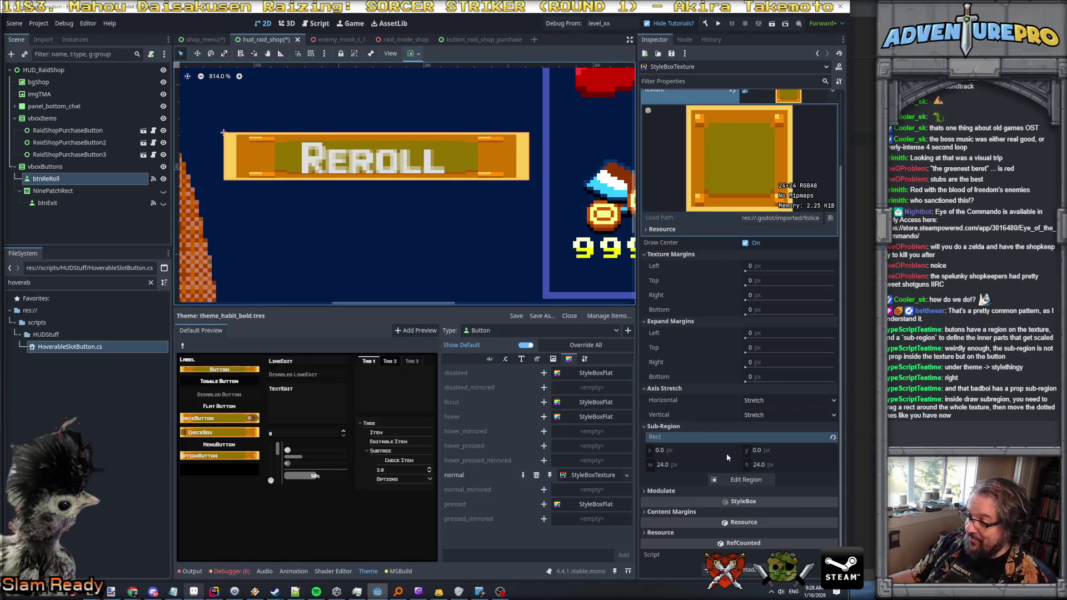
# Step: Redraw the sub-region and trim its edges until Rect reads 5,5,14,14
pyautogui.click(733, 478)
pyautogui.moveTo(617, 206)
pyautogui.mouseDown()
pyautogui.moveTo(861, 396)
pyautogui.moveTo(812, 394)
pyautogui.mouseUp()
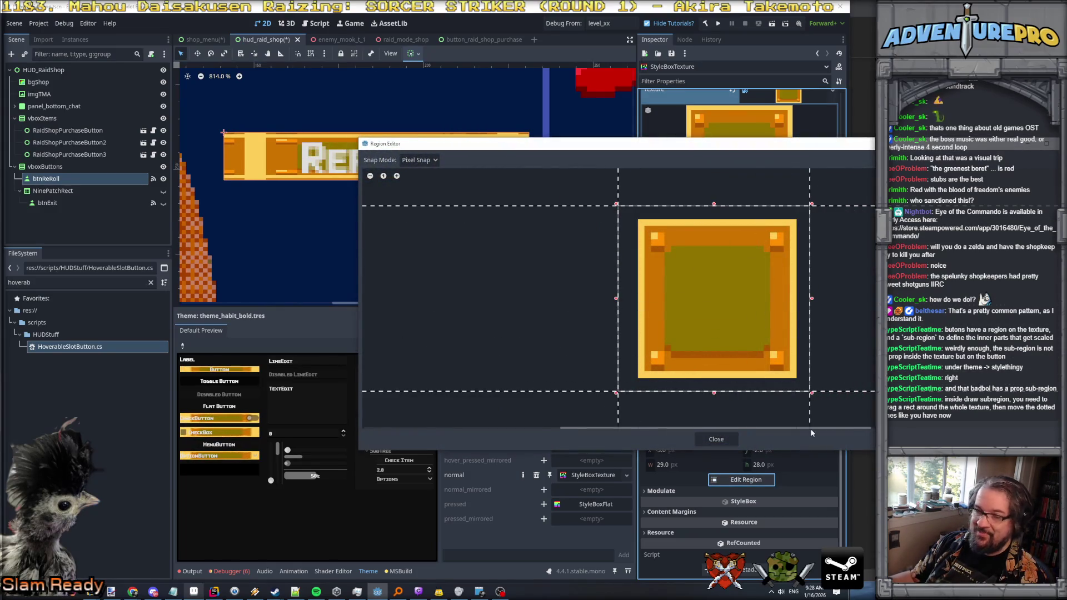
pyautogui.moveTo(616, 392); pyautogui.dragTo(663, 352)
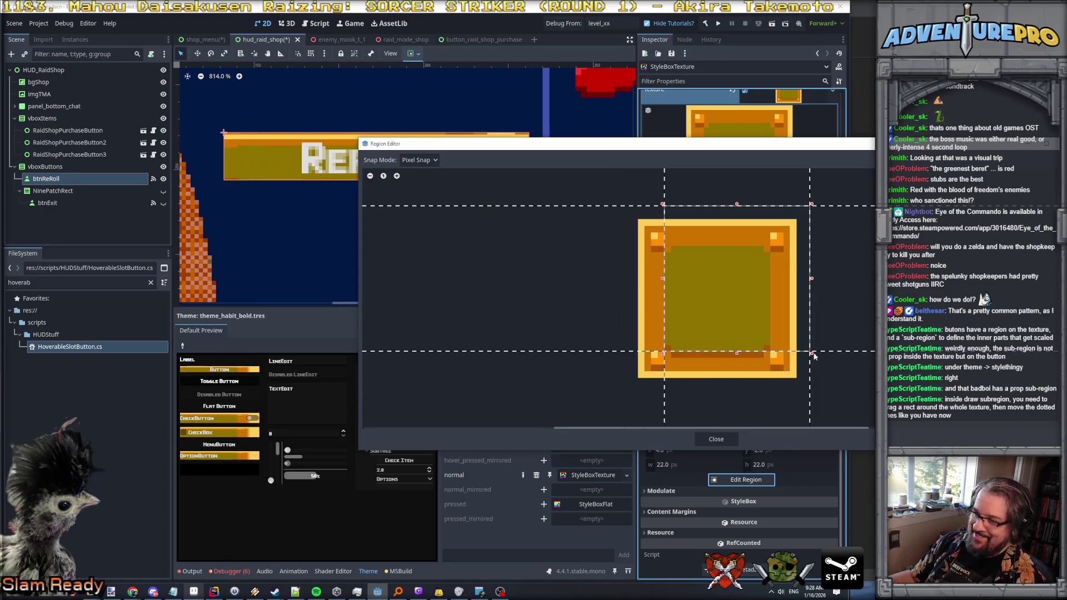
pyautogui.moveTo(811, 354); pyautogui.dragTo(765, 349)
pyautogui.moveTo(668, 352); pyautogui.dragTo(675, 352)
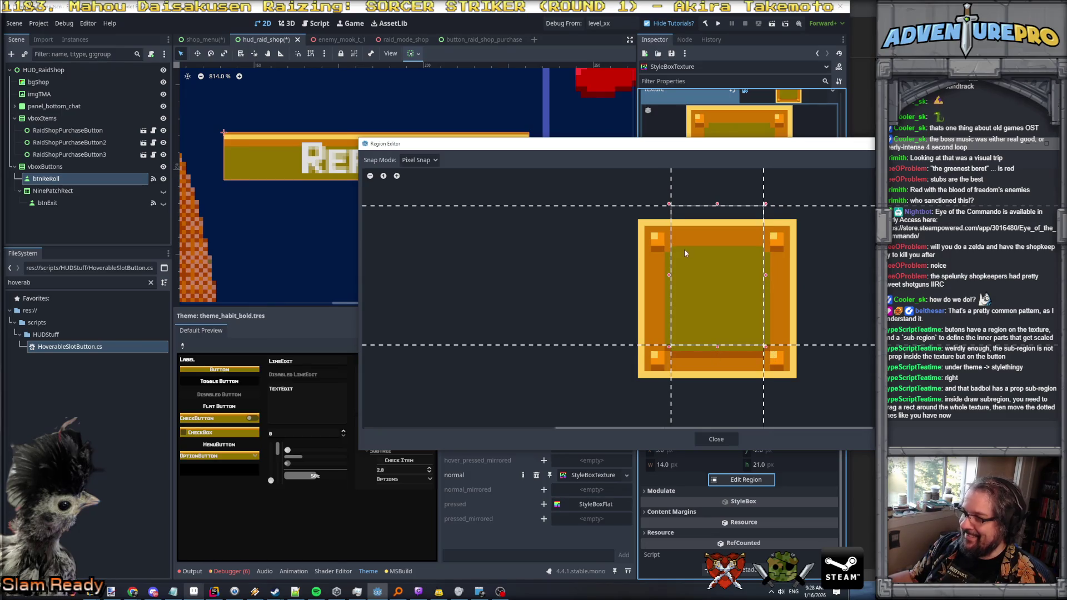
pyautogui.moveTo(711, 204); pyautogui.dragTo(718, 251)
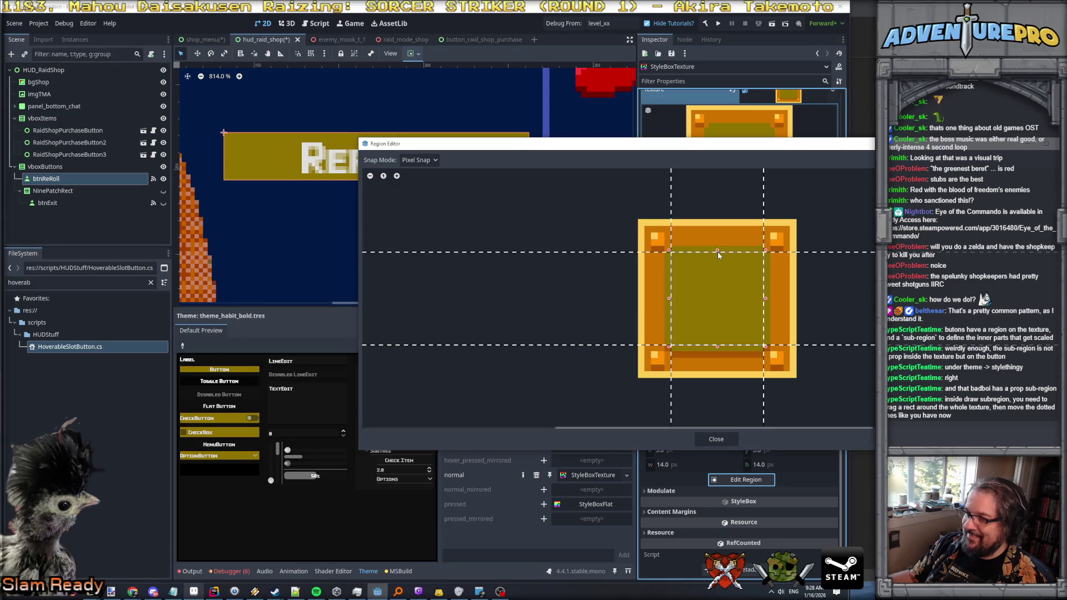
pyautogui.click(729, 438)
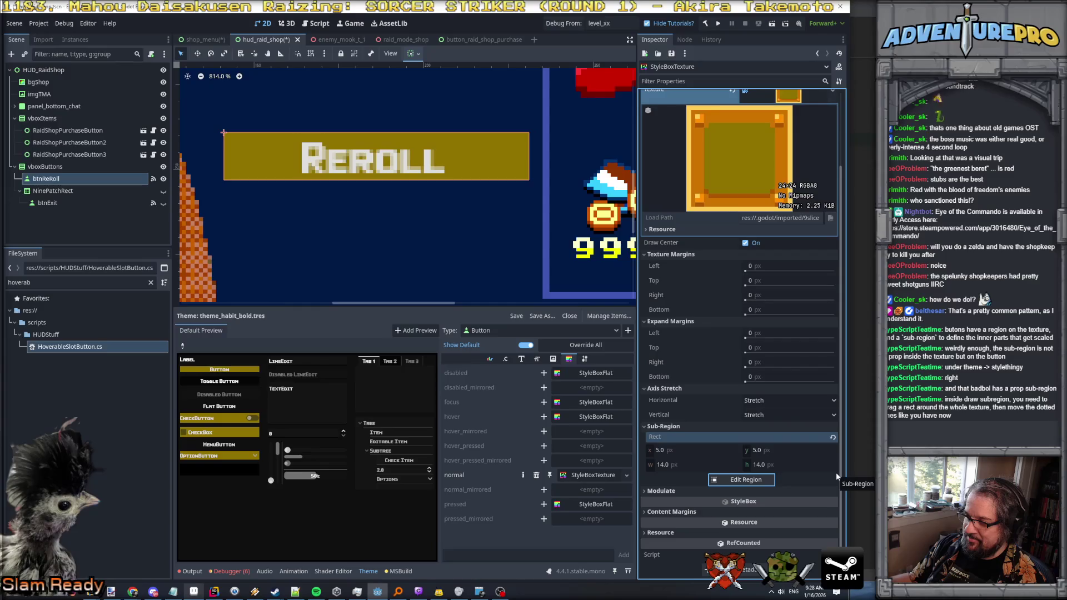
# Step: Show the content margins, try Tile horizontal stretch then revert to Stretch, and reopen the Region Editor
pyautogui.click(704, 512)
pyautogui.scroll(-2, 772, 503)
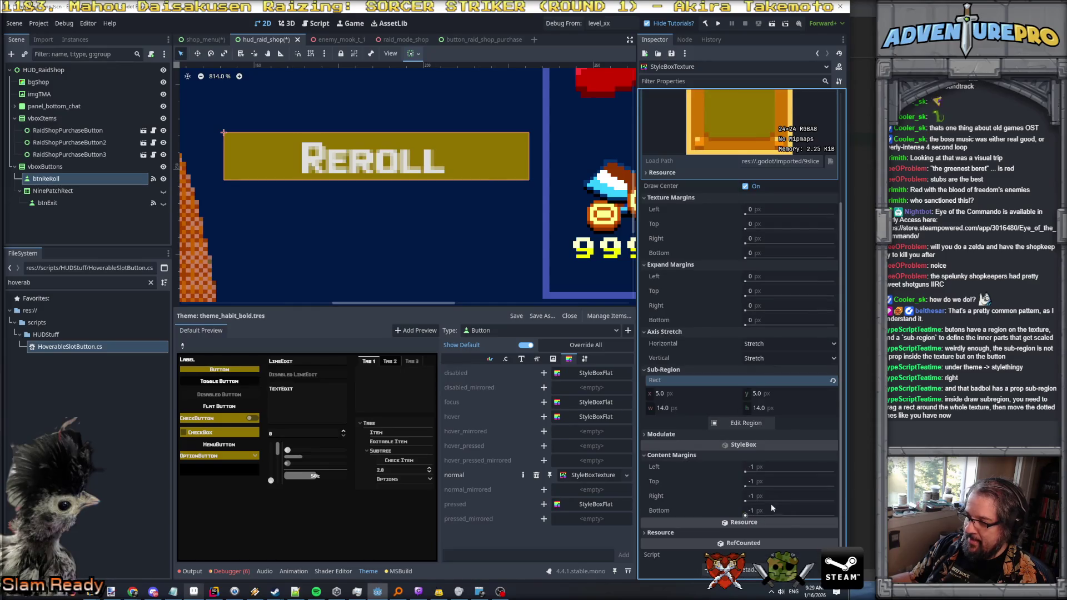
pyautogui.click(745, 473)
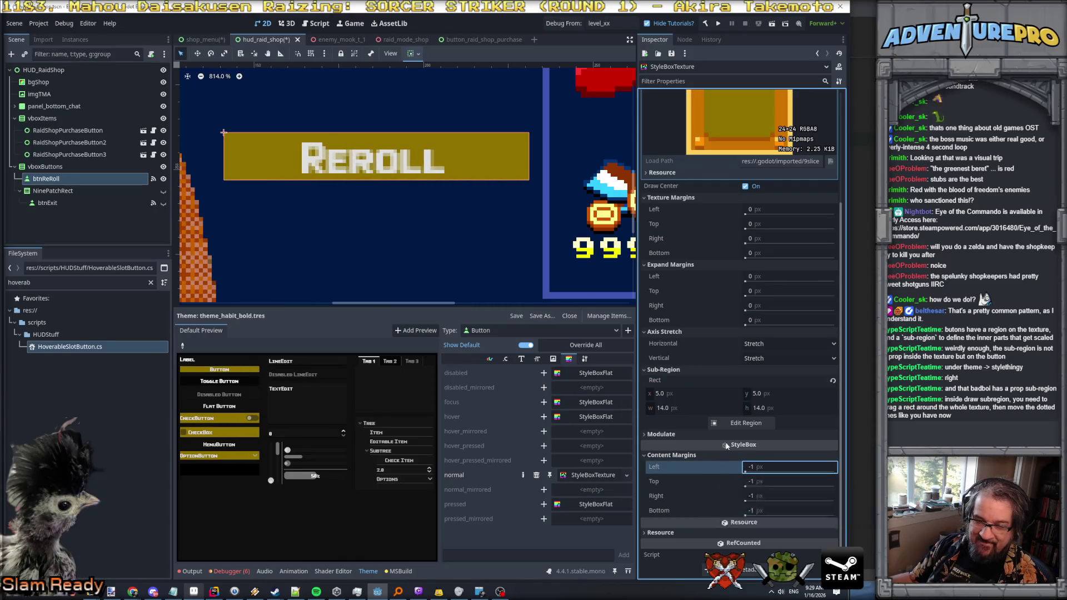
pyautogui.click(766, 341)
pyautogui.click(767, 358)
pyautogui.click(766, 344)
pyautogui.click(760, 358)
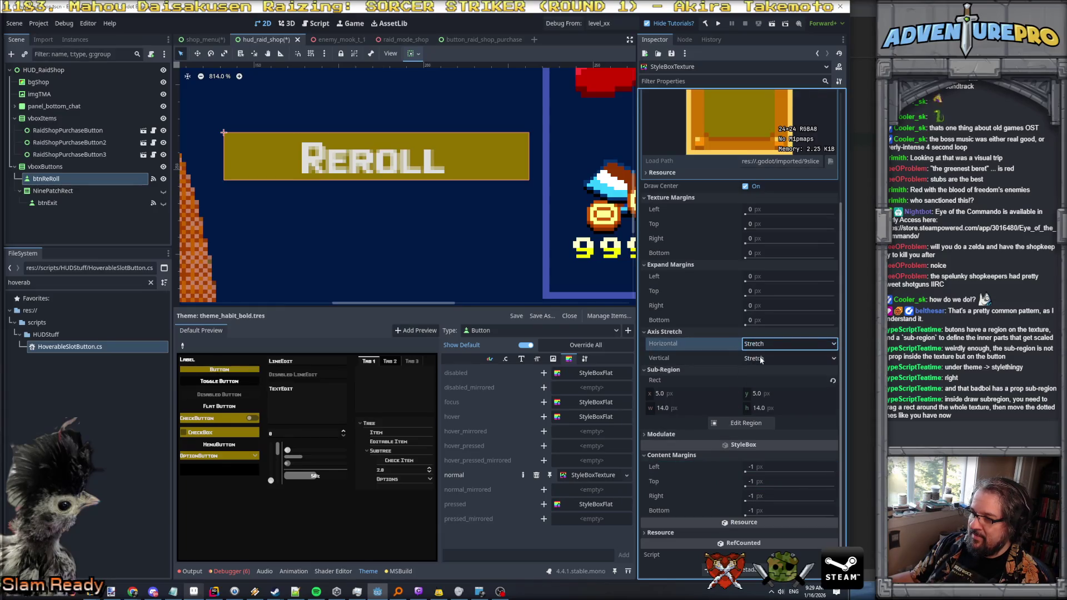
pyautogui.scroll(3, 803, 307)
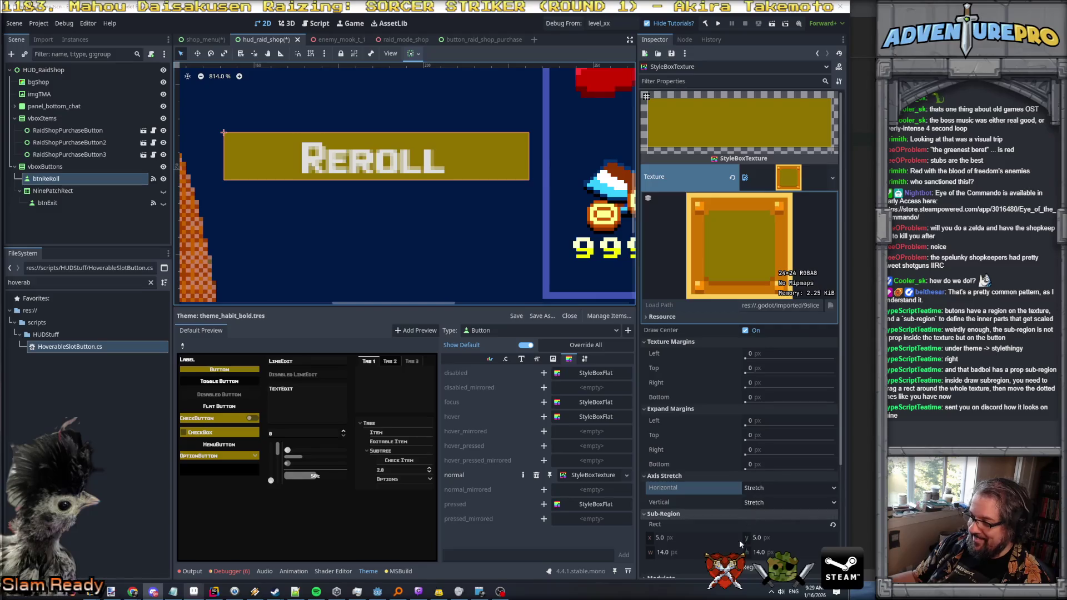
pyautogui.click(748, 567)
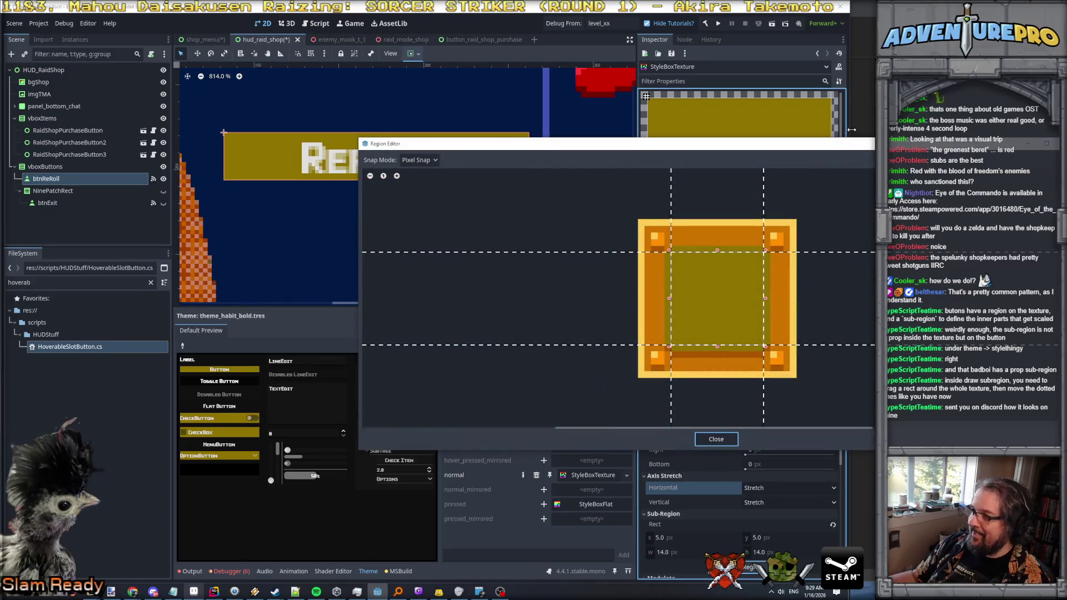
pyautogui.moveTo(786, 149); pyautogui.dragTo(515, 147)
# Step: Arrange the browser and Godot's Region Editor side by side, centring the texture in view
pyautogui.hotkey('alt', 'Tab')
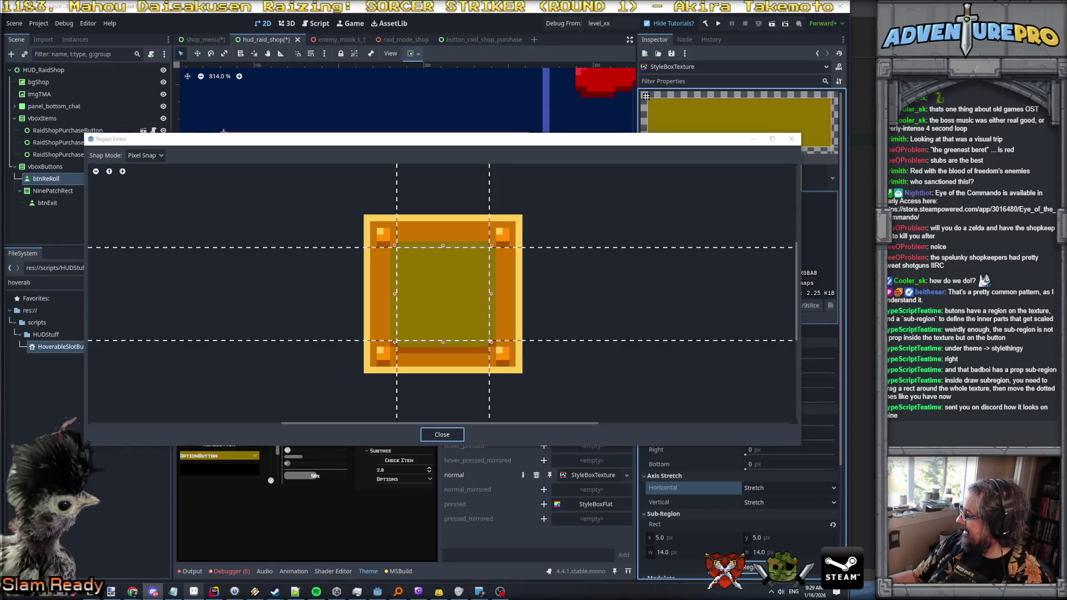
pyautogui.hotkey('alt', 'Tab')
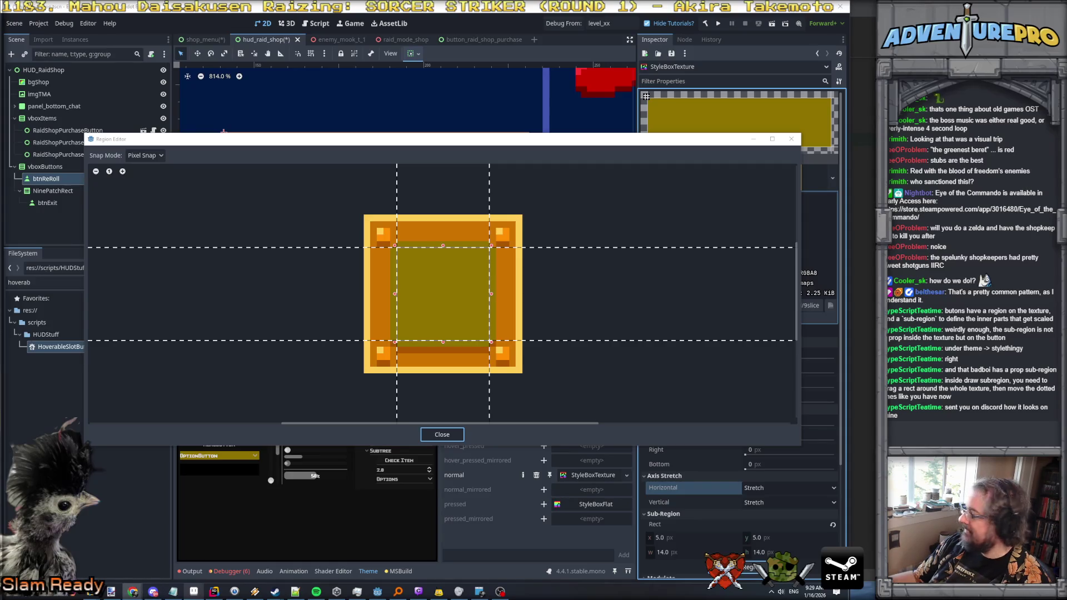
pyautogui.moveTo(778, 288)
pyautogui.mouseDown()
pyautogui.moveTo(455, 97)
pyautogui.moveTo(382, 42)
pyautogui.moveTo(392, 56)
pyautogui.mouseUp()
pyautogui.moveTo(376, 100)
pyautogui.mouseDown()
pyautogui.moveTo(787, 171)
pyautogui.moveTo(298, 167)
pyautogui.mouseUp()
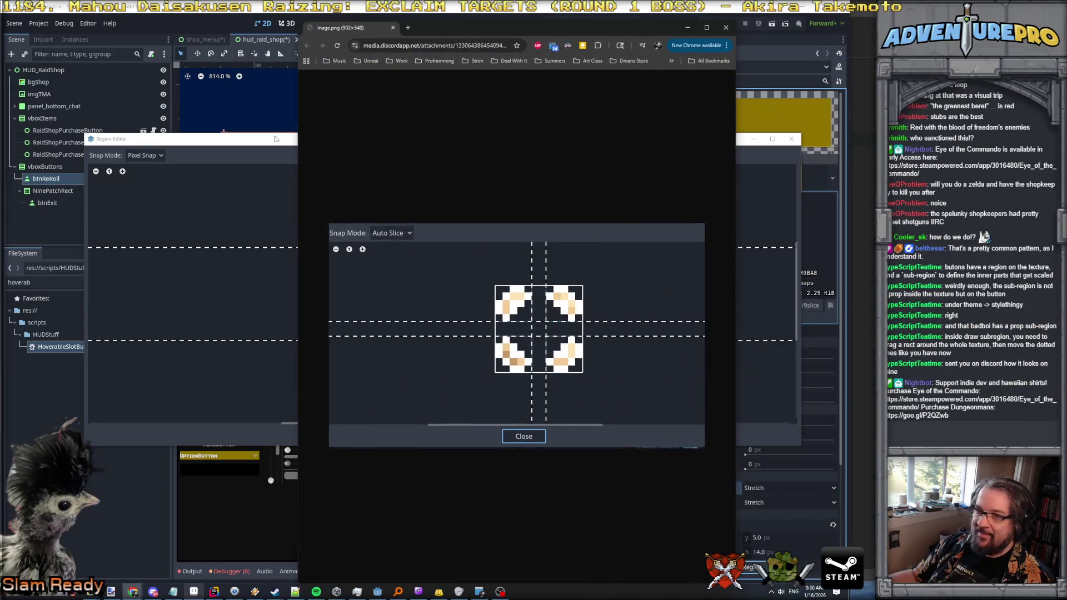
pyautogui.click(806, 302)
pyautogui.moveTo(801, 301); pyautogui.dragTo(339, 312)
pyautogui.scroll(-3, 208, 398)
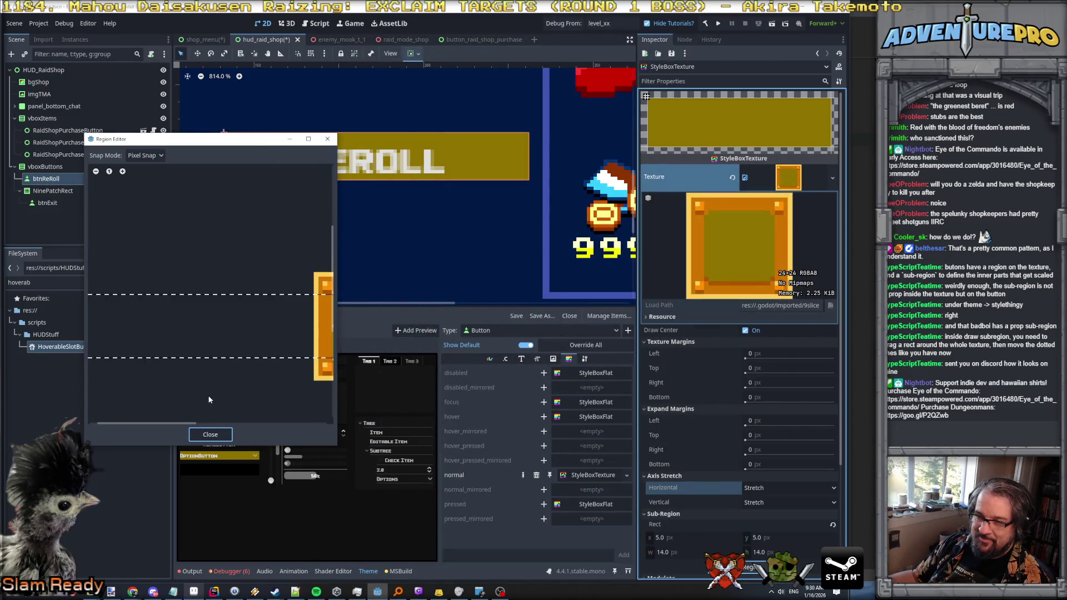
pyautogui.moveTo(209, 392); pyautogui.dragTo(93, 343)
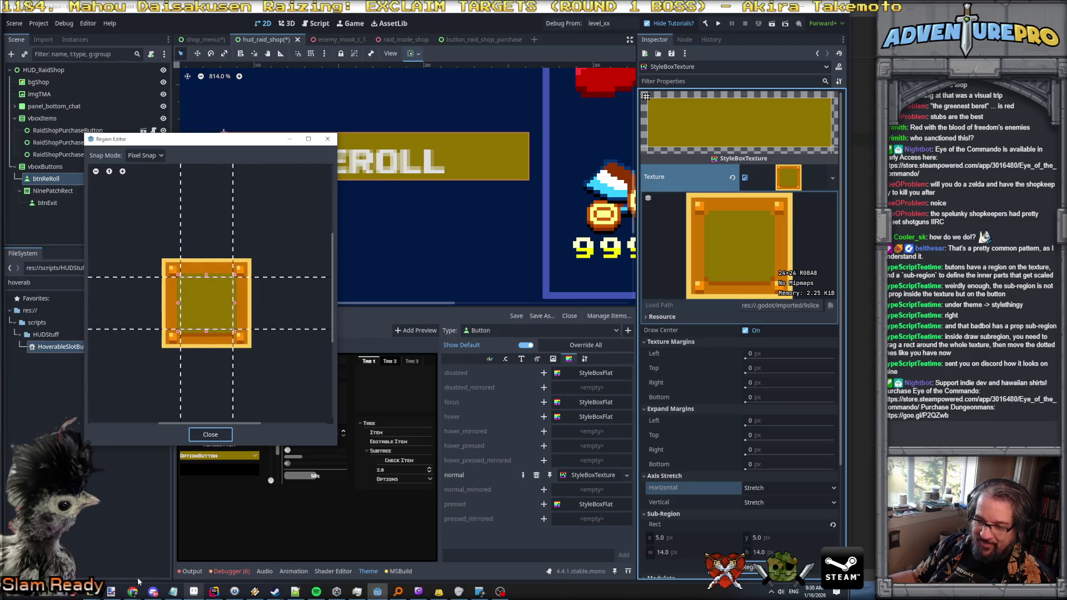
# Step: Check the sliced-texture reference image, then drag a -5,-5 44×38 sub-region enclosing the whole texture
pyautogui.moveTo(132, 591)
pyautogui.click(573, 557)
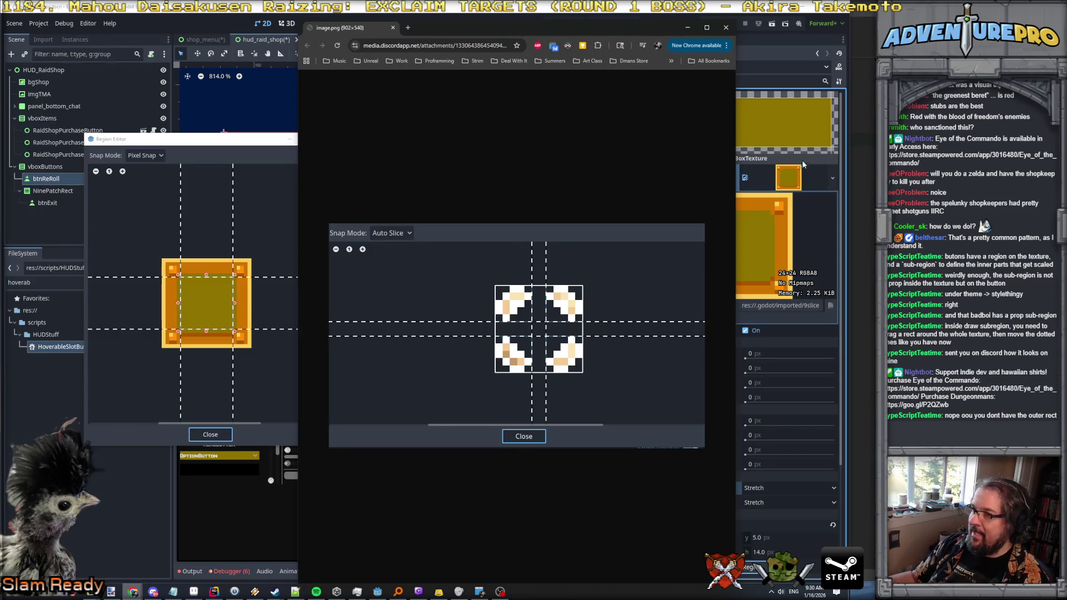
pyautogui.click(820, 258)
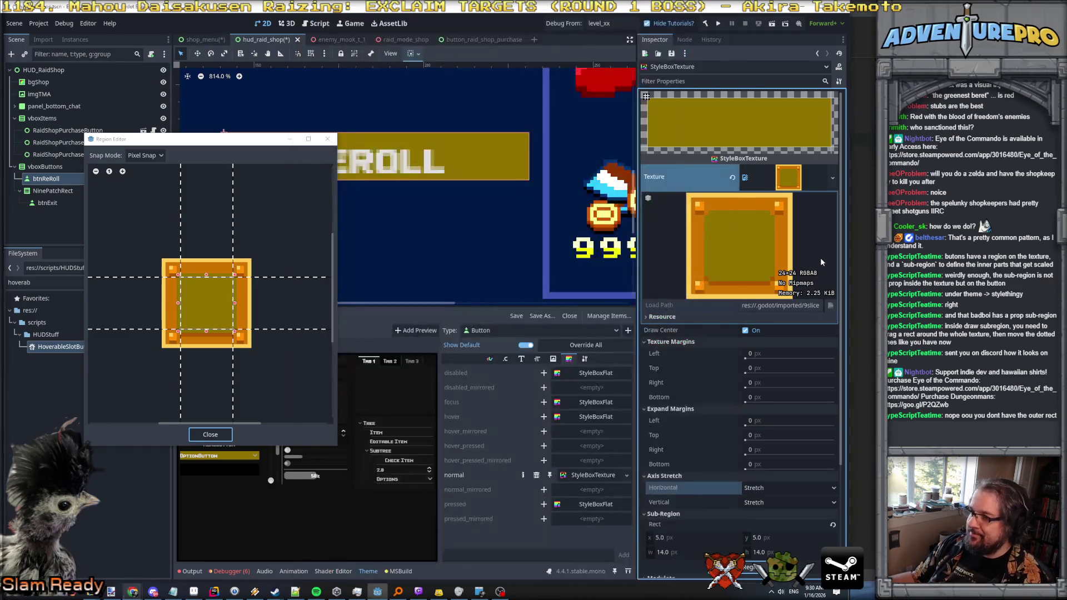
pyautogui.moveTo(151, 240); pyautogui.dragTo(317, 381)
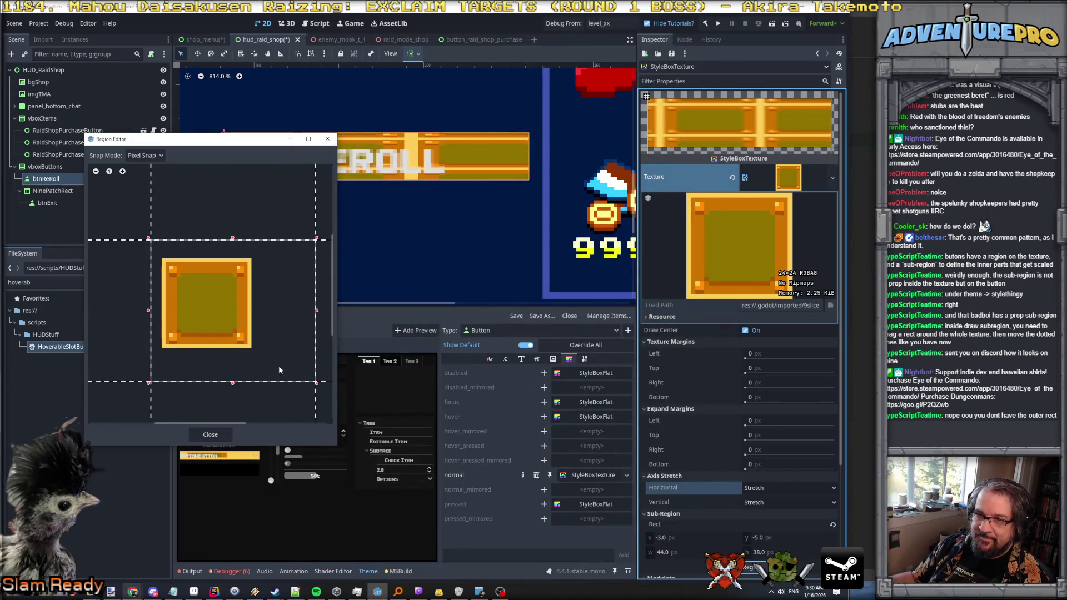
# Step: Reshape the sub-region by adjusting its left, bottom and right edges around the texture
pyautogui.moveTo(261, 330)
pyautogui.mouseDown()
pyautogui.moveTo(276, 376)
pyautogui.moveTo(168, 265)
pyautogui.moveTo(253, 346)
pyautogui.moveTo(167, 267)
pyautogui.moveTo(222, 367)
pyautogui.mouseUp()
pyautogui.moveTo(285, 378)
pyautogui.mouseDown()
pyautogui.moveTo(166, 266)
pyautogui.moveTo(317, 328)
pyautogui.moveTo(248, 278)
pyautogui.moveTo(121, 301)
pyautogui.moveTo(148, 383)
pyautogui.moveTo(153, 369)
pyautogui.moveTo(201, 356)
pyautogui.moveTo(201, 398)
pyautogui.moveTo(207, 239)
pyautogui.moveTo(201, 389)
pyautogui.moveTo(201, 371)
pyautogui.mouseUp()
pyautogui.moveTo(156, 313); pyautogui.dragTo(109, 312)
pyautogui.moveTo(108, 243); pyautogui.dragTo(124, 239)
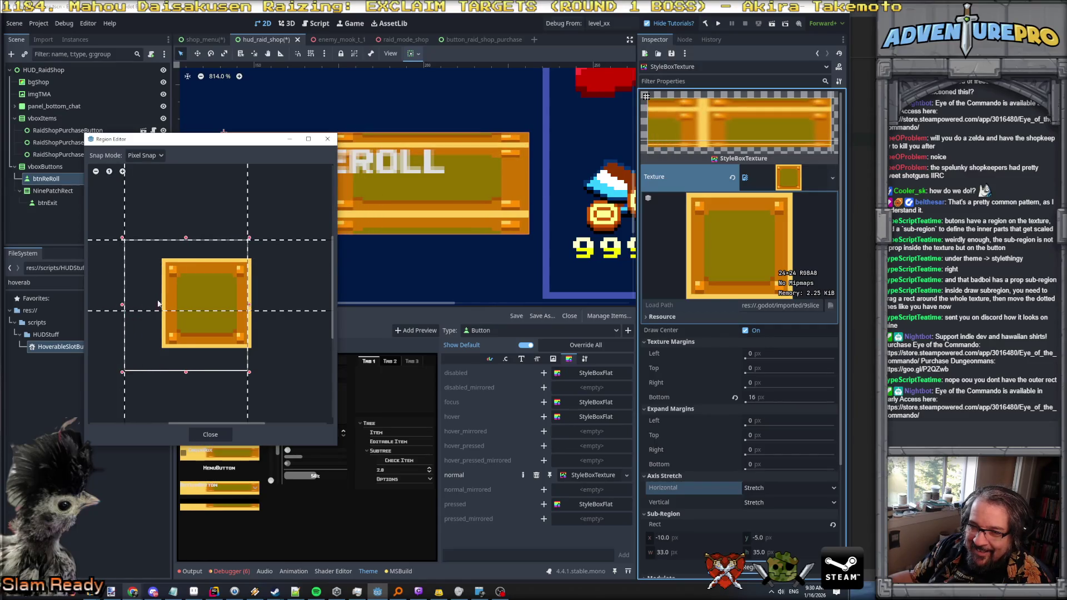
pyautogui.moveTo(187, 376); pyautogui.dragTo(205, 207)
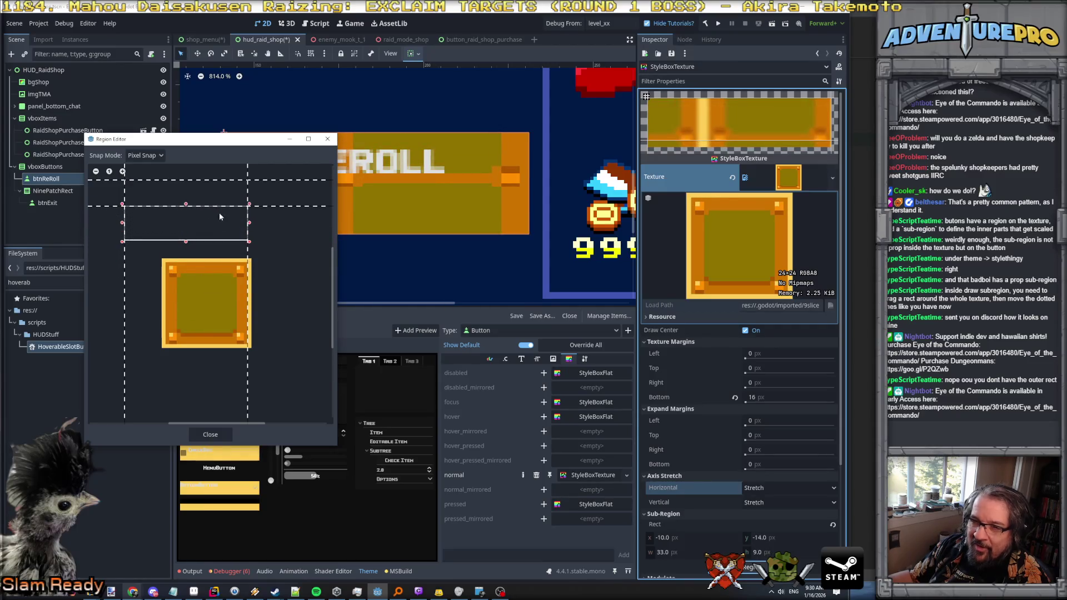
pyautogui.scroll(-2, 220, 225)
pyautogui.scroll(-2, 228, 247)
pyautogui.moveTo(236, 241)
pyautogui.mouseDown()
pyautogui.moveTo(254, 299)
pyautogui.moveTo(251, 266)
pyautogui.moveTo(209, 288)
pyautogui.moveTo(185, 277)
pyautogui.mouseUp()
pyautogui.scroll(2, 221, 300)
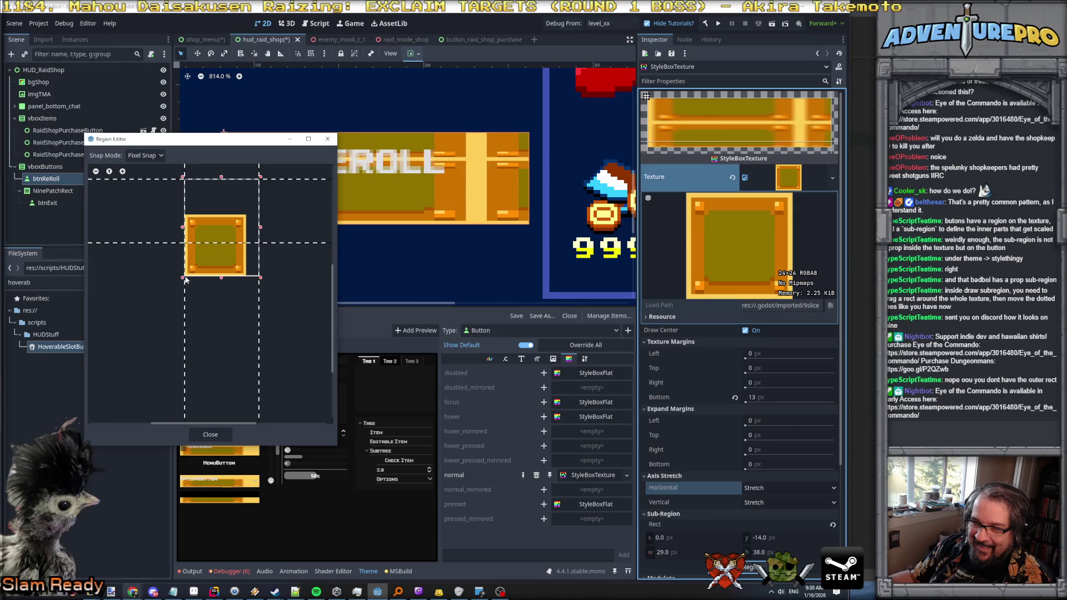
pyautogui.moveTo(261, 277)
pyautogui.mouseDown()
pyautogui.moveTo(249, 278)
pyautogui.moveTo(248, 239)
pyautogui.mouseUp()
pyautogui.scroll(-3, 247, 239)
pyautogui.scroll(3, 272, 278)
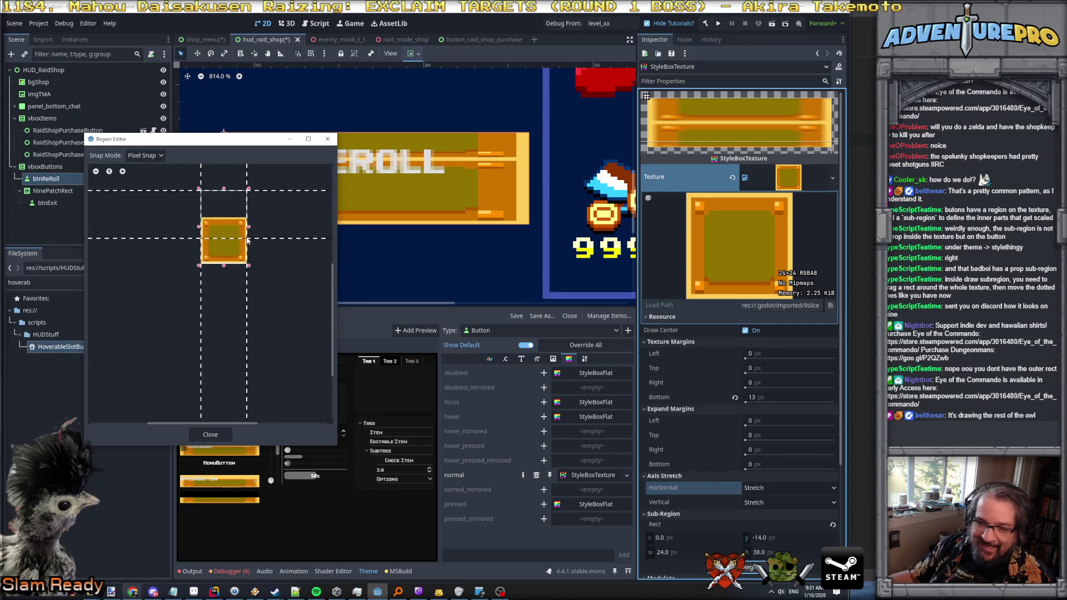
pyautogui.moveTo(278, 293)
pyautogui.mouseDown()
pyautogui.moveTo(276, 416)
pyautogui.moveTo(276, 286)
pyautogui.mouseUp()
pyautogui.scroll(1, 276, 415)
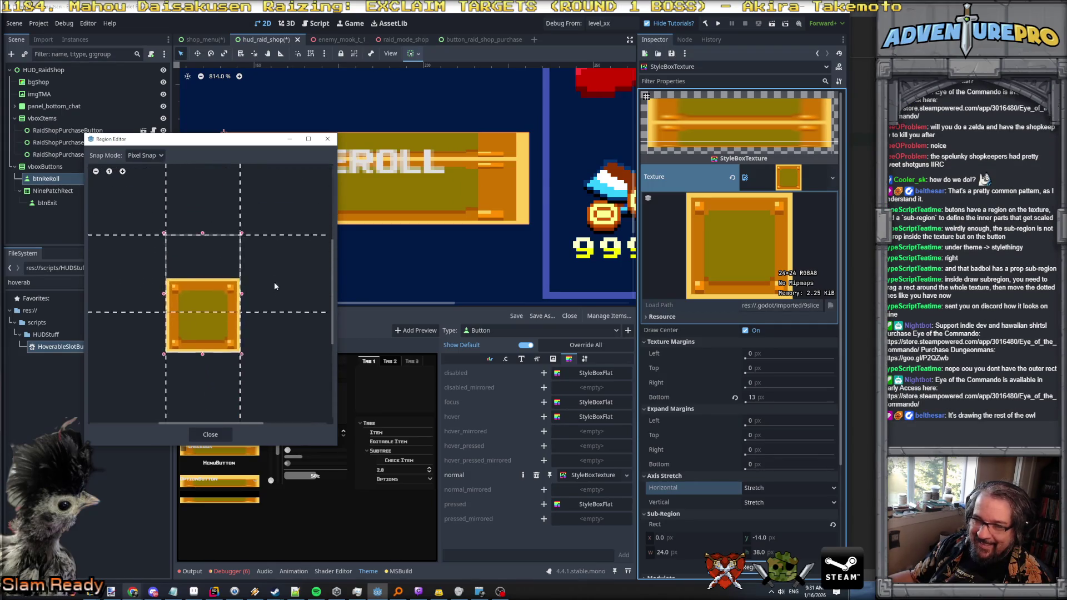
# Step: Set the sub-region to 8,-10 at 21×40 with a 5 px bottom margin and close the Region Editor
pyautogui.moveTo(204, 229); pyautogui.dragTo(209, 331)
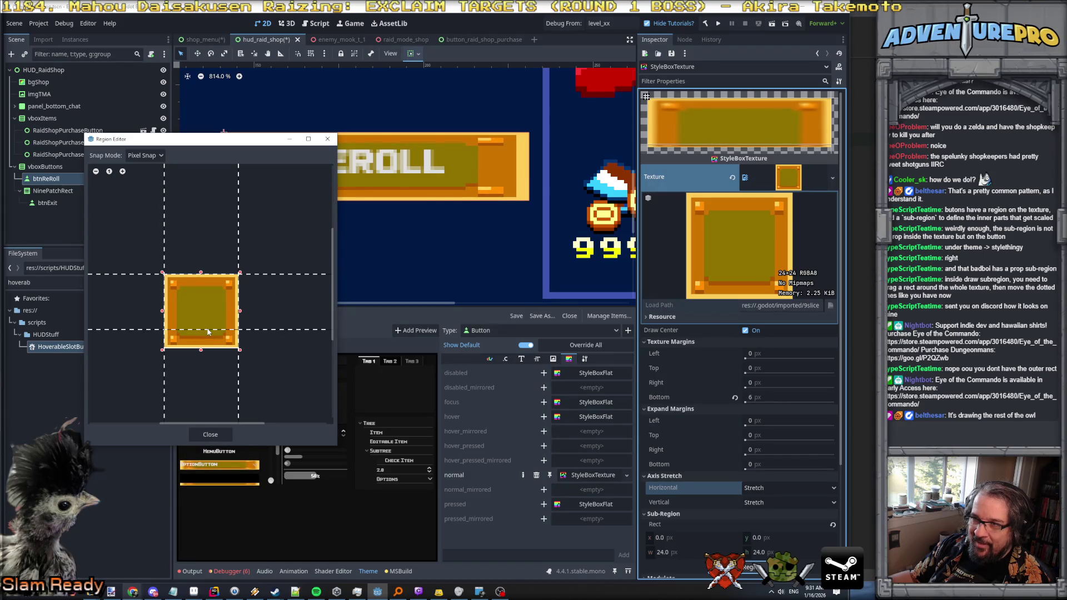
pyautogui.moveTo(209, 332); pyautogui.dragTo(208, 334)
pyautogui.scroll(2, 208, 332)
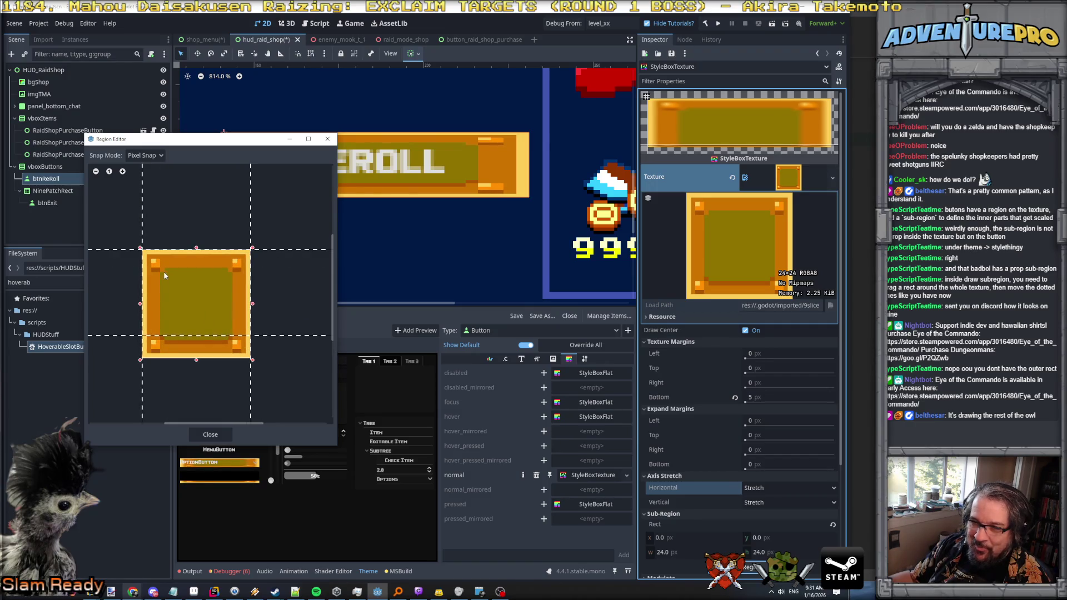
pyautogui.moveTo(203, 338); pyautogui.dragTo(206, 337)
pyautogui.moveTo(178, 204)
pyautogui.mouseDown()
pyautogui.moveTo(234, 386)
pyautogui.moveTo(276, 389)
pyautogui.mouseUp()
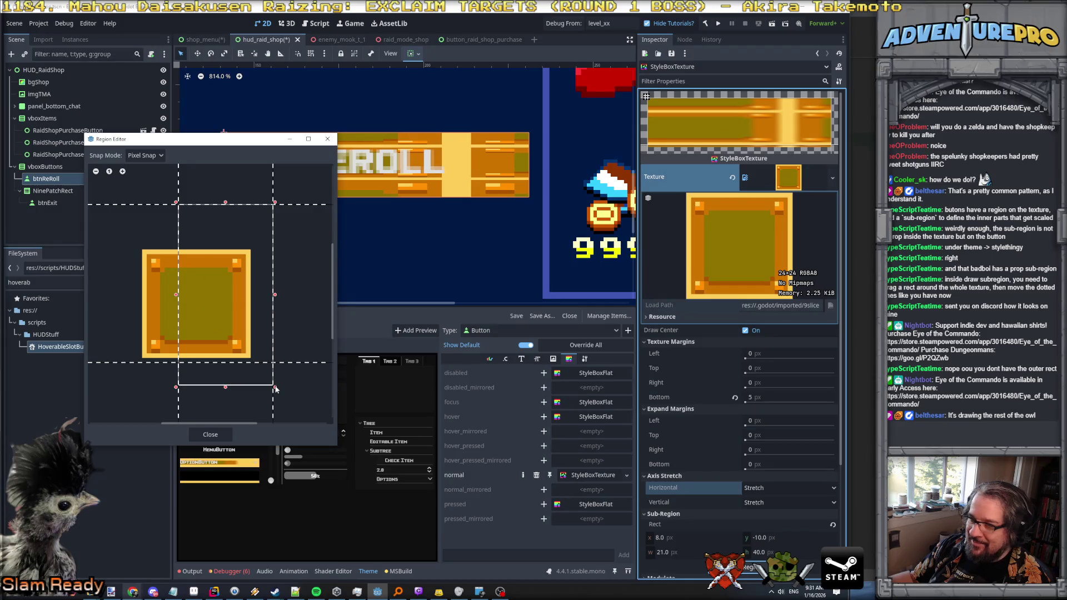
pyautogui.click(781, 382)
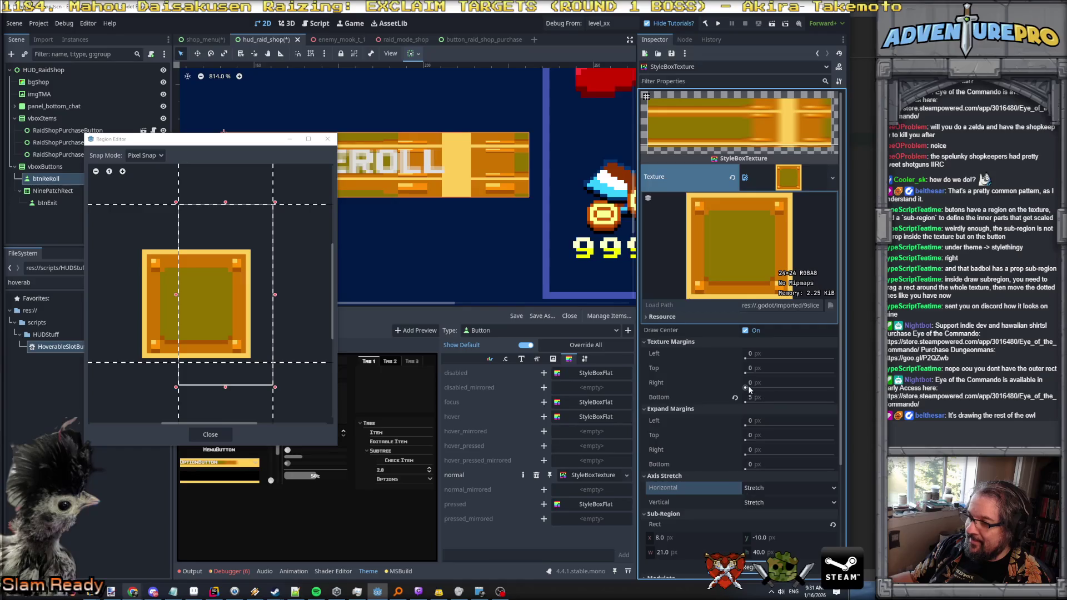
pyautogui.moveTo(275, 295); pyautogui.dragTo(273, 295)
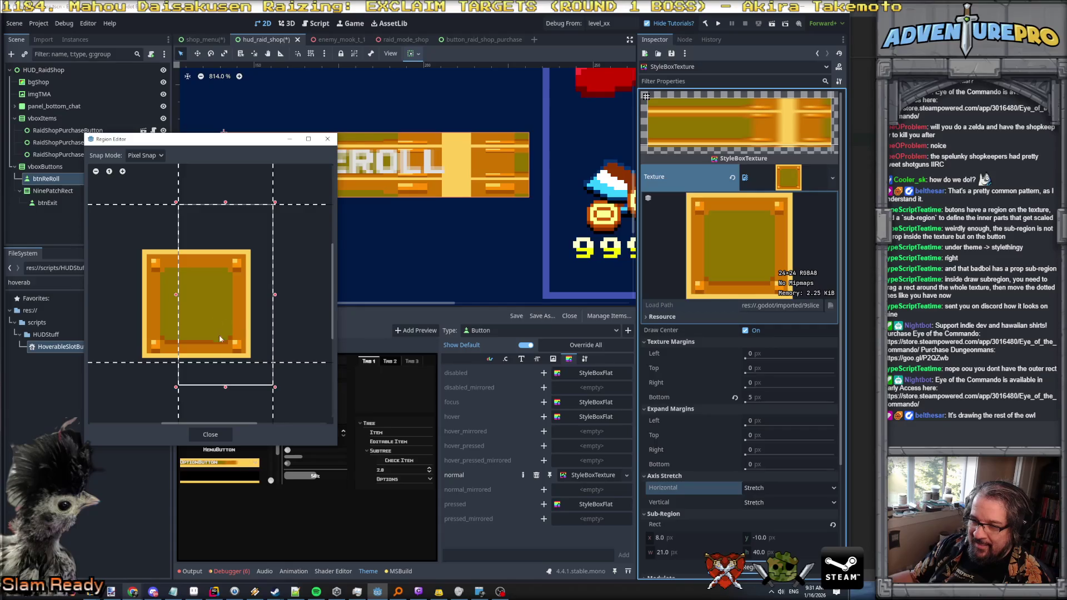
pyautogui.click(220, 434)
pyautogui.click(781, 383)
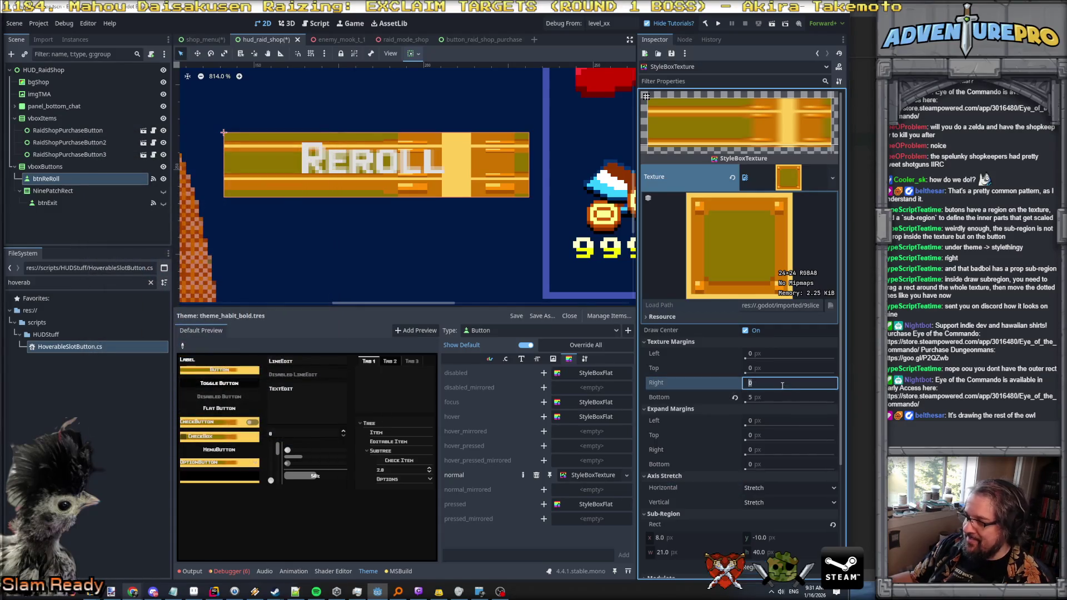
# Step: Set the Right, Top and Left texture margins to 5 px
pyautogui.write('5')
pyautogui.hotkey('shift', 'Tab')
pyautogui.write('5')
pyautogui.hotkey('shift', 'Tab')
pyautogui.write('5')
pyautogui.press('Return')
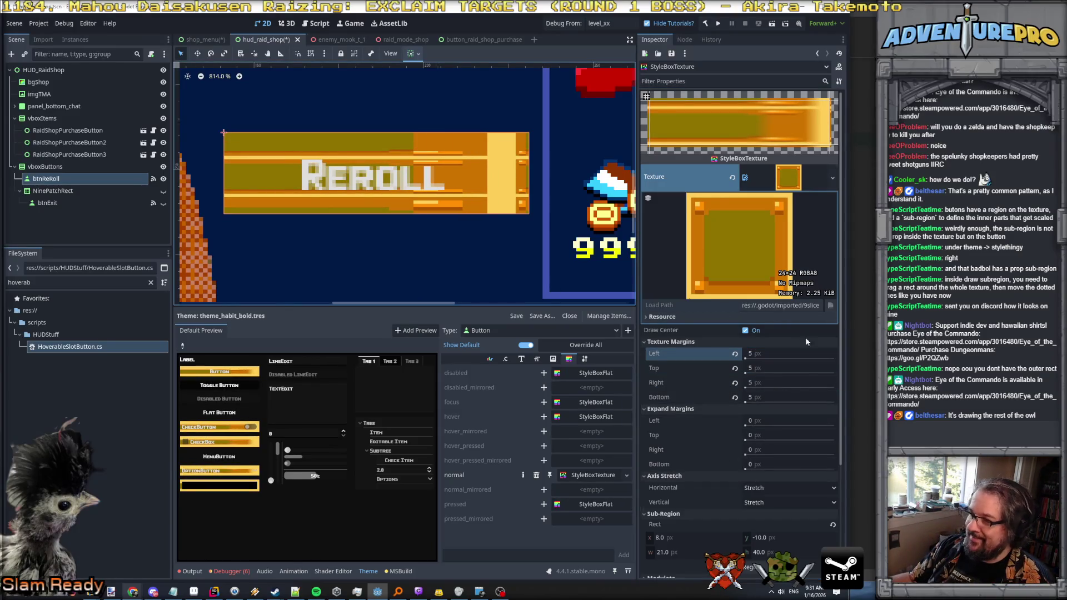
# Step: Fit the sub-region exactly to the texture at 0,0 24×24 in the Region Editor
pyautogui.click(749, 567)
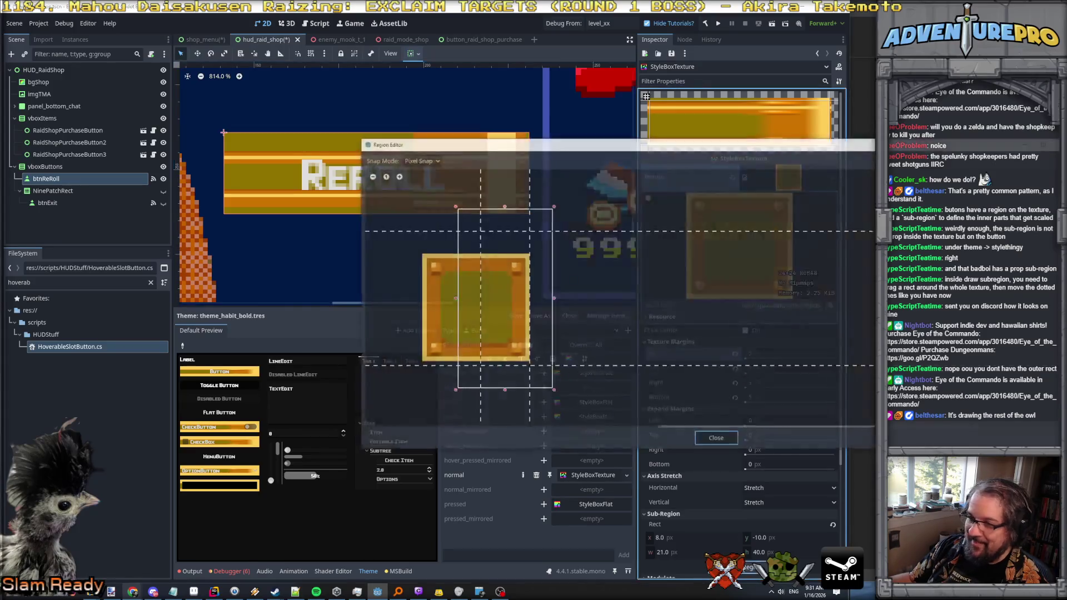
pyautogui.moveTo(454, 298); pyautogui.dragTo(420, 304)
pyautogui.moveTo(555, 299); pyautogui.dragTo(529, 300)
pyautogui.moveTo(473, 206); pyautogui.dragTo(474, 255)
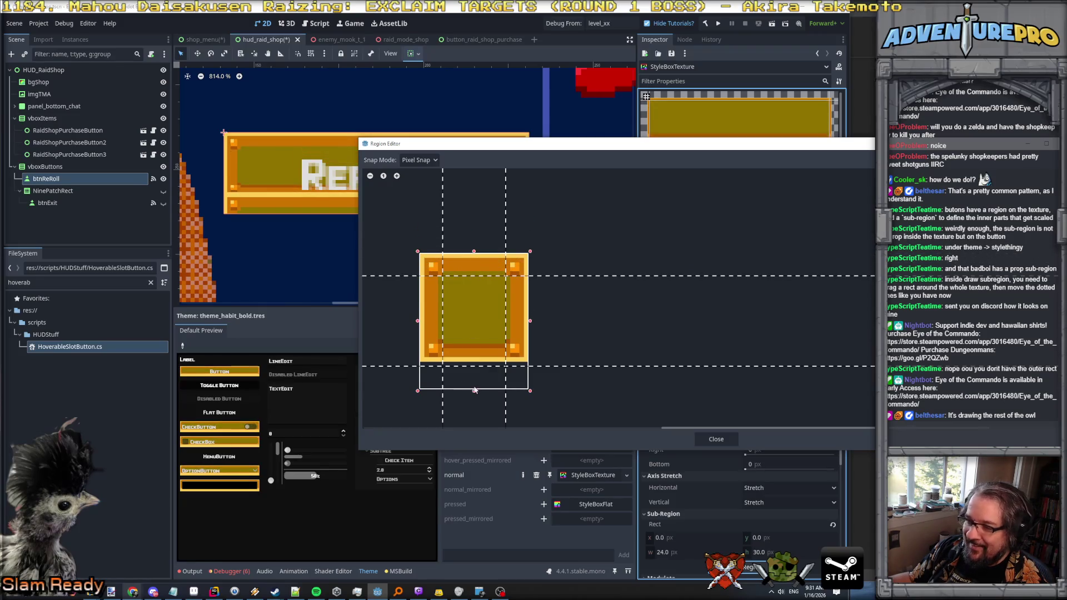
pyautogui.moveTo(474, 390); pyautogui.dragTo(477, 365)
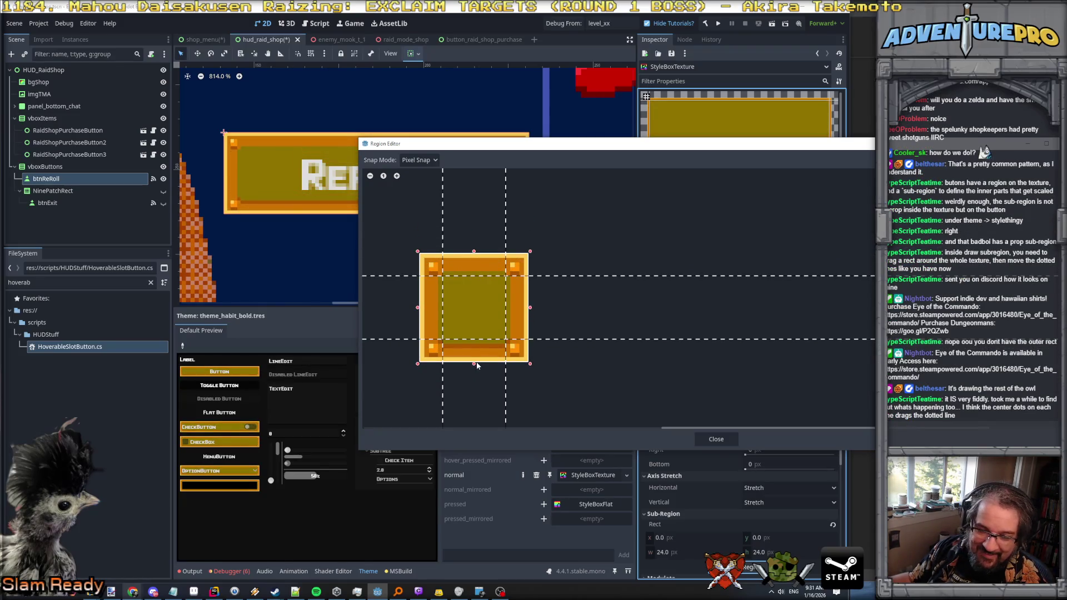
pyautogui.scroll(3, 490, 349)
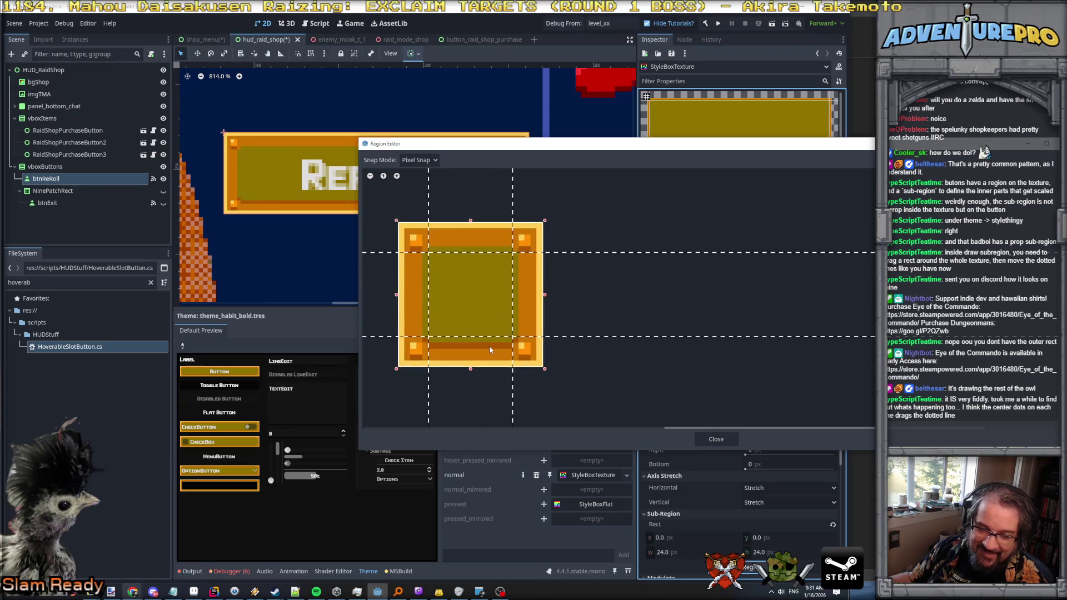
pyautogui.scroll(-2, 489, 345)
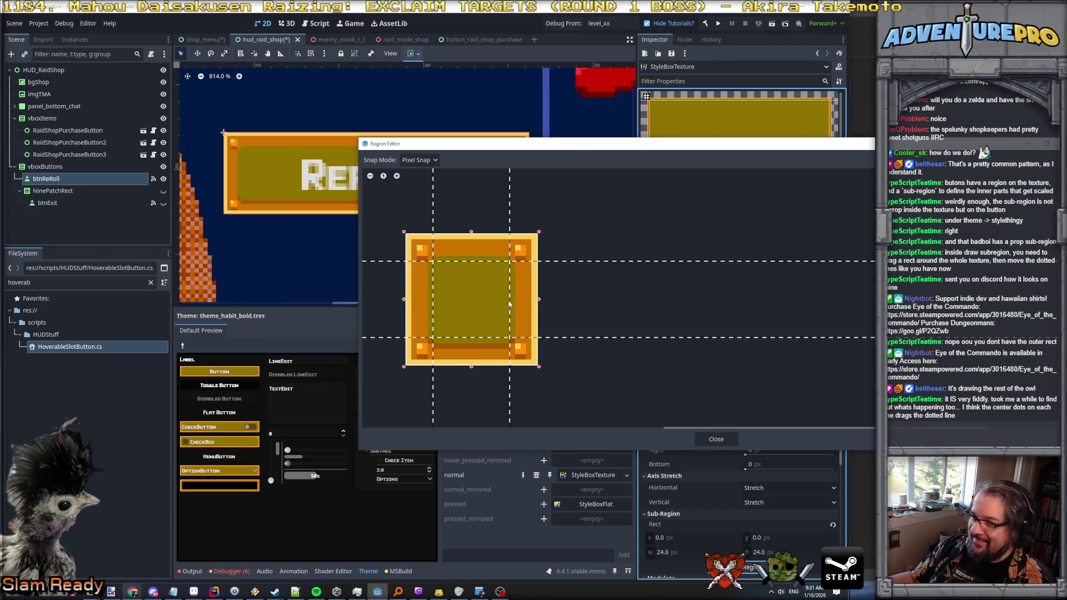
pyautogui.click(714, 439)
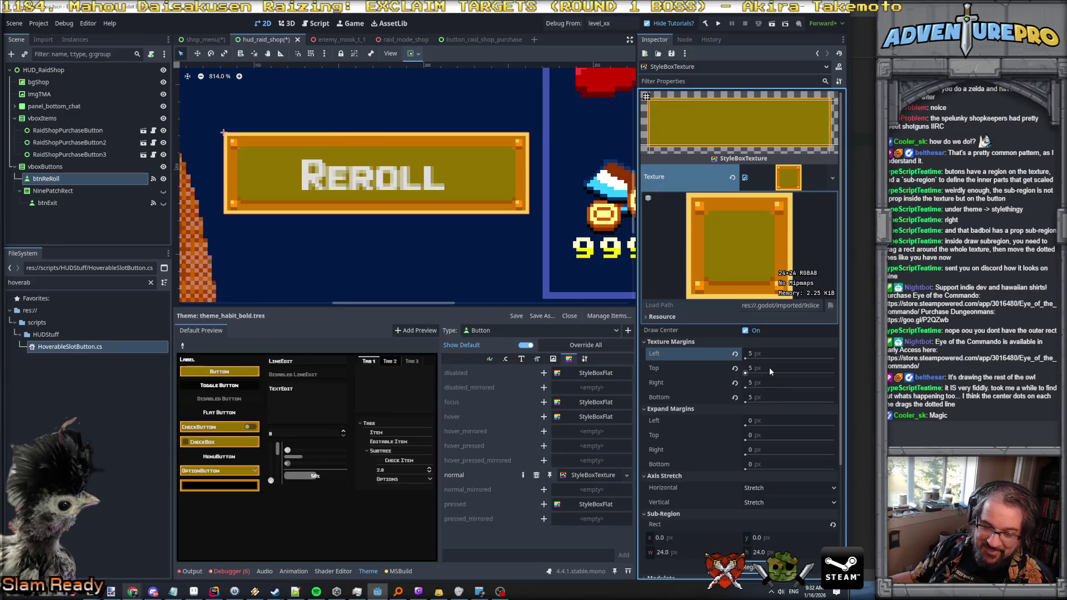
pyautogui.scroll(-3, 440, 211)
pyautogui.scroll(-4, 442, 214)
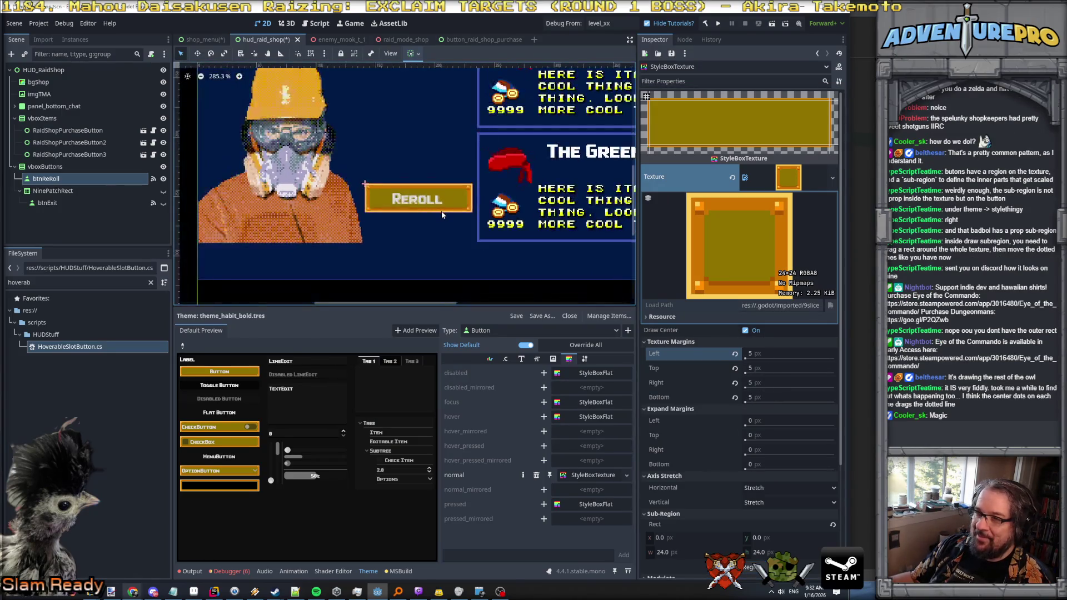
pyautogui.scroll(4, 442, 215)
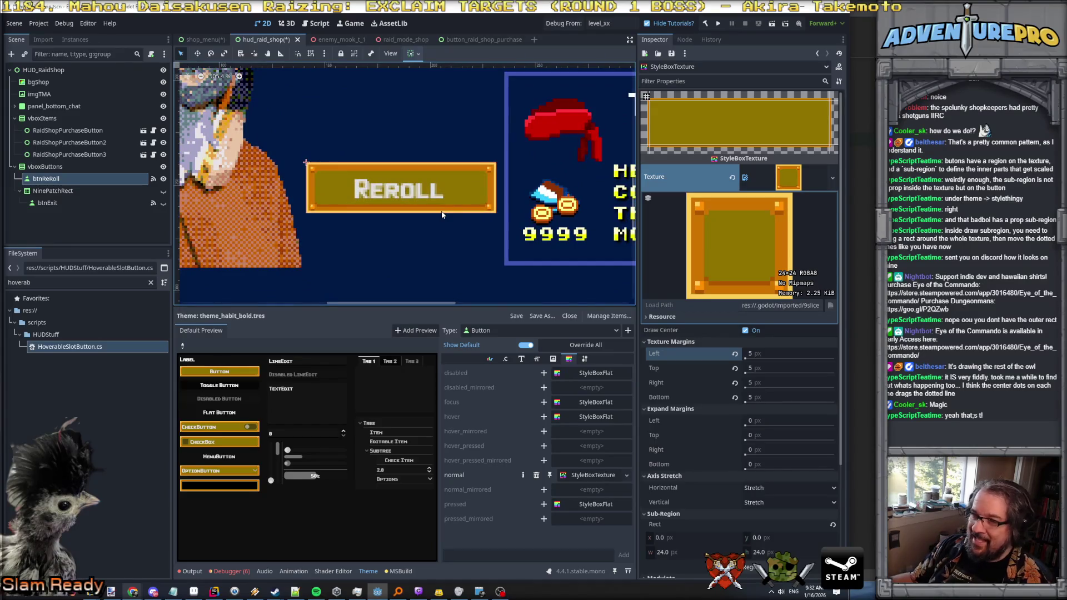
pyautogui.scroll(4, 431, 224)
pyautogui.scroll(-3, 431, 224)
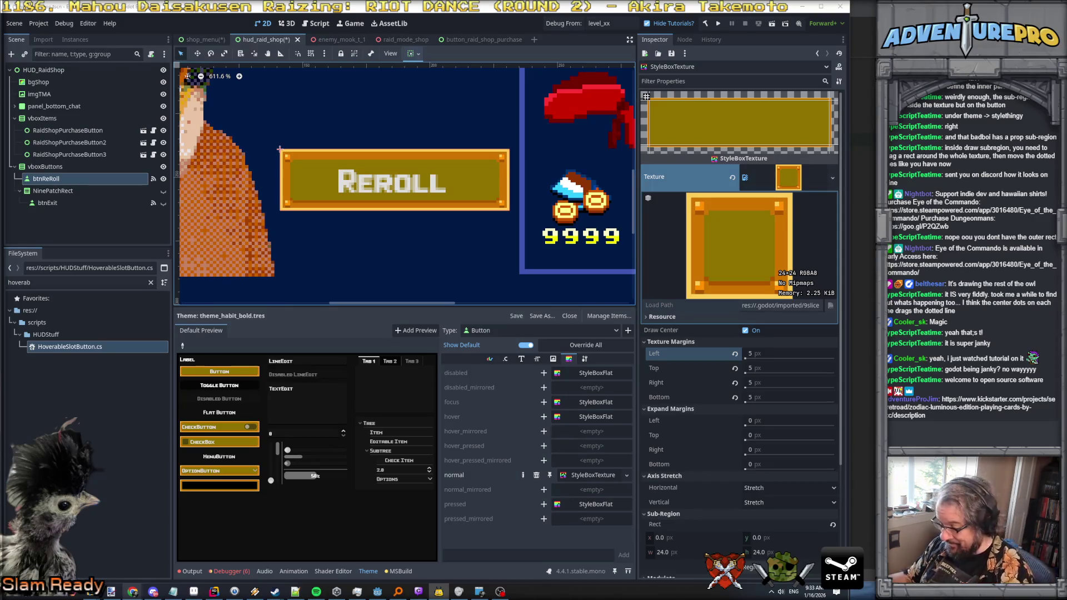
pyautogui.hotkey('ctrl', 'z')
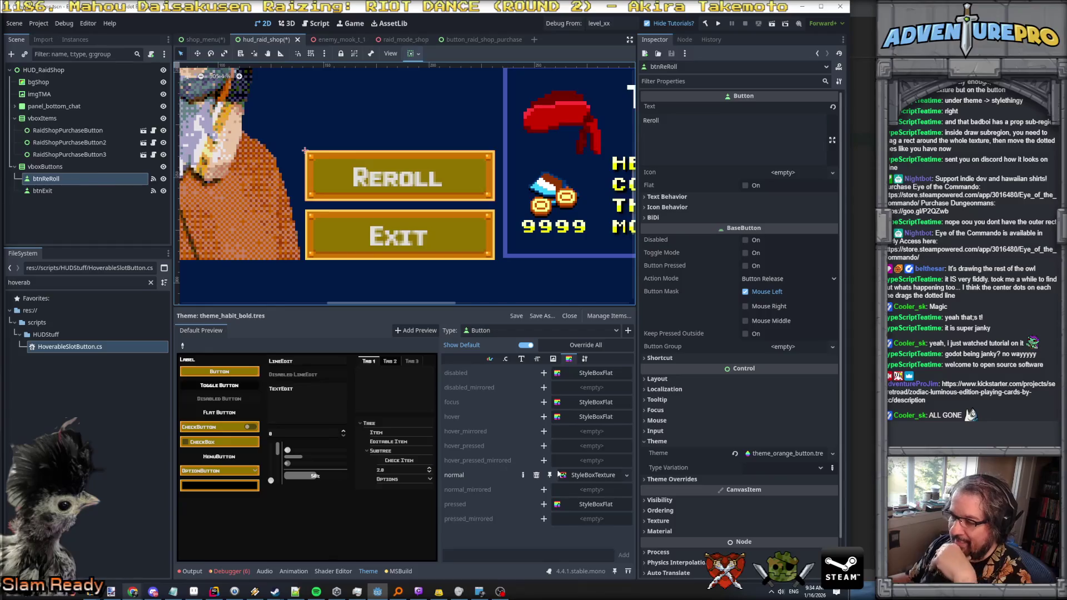
# Step: Override the Button font size to 16 and move the vboxButtons container up about 6 px
pyautogui.click(537, 360)
pyautogui.click(561, 373)
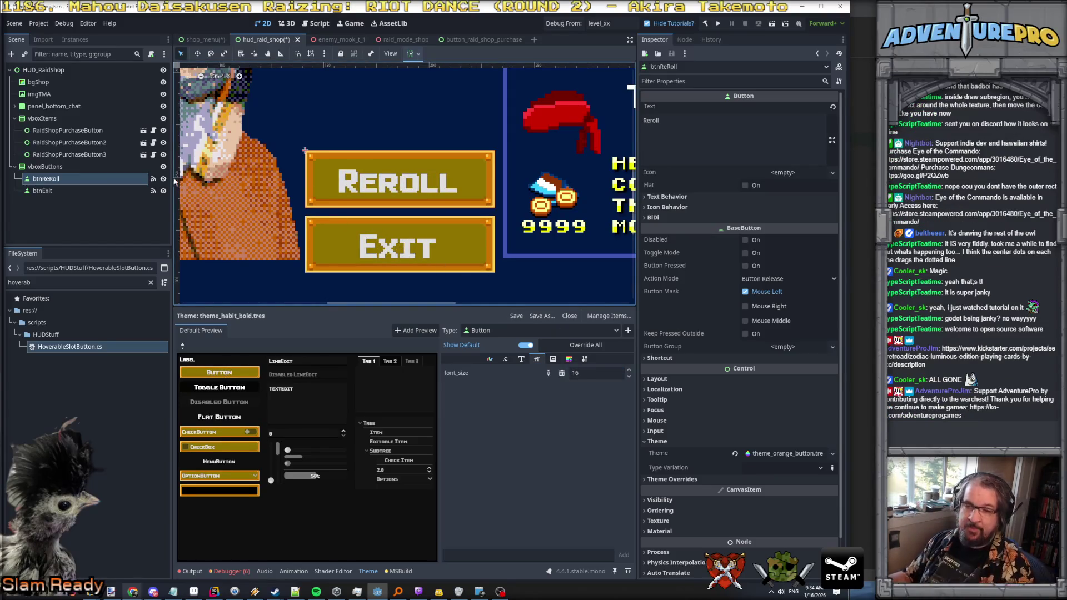
pyautogui.click(78, 166)
pyautogui.click(360, 182)
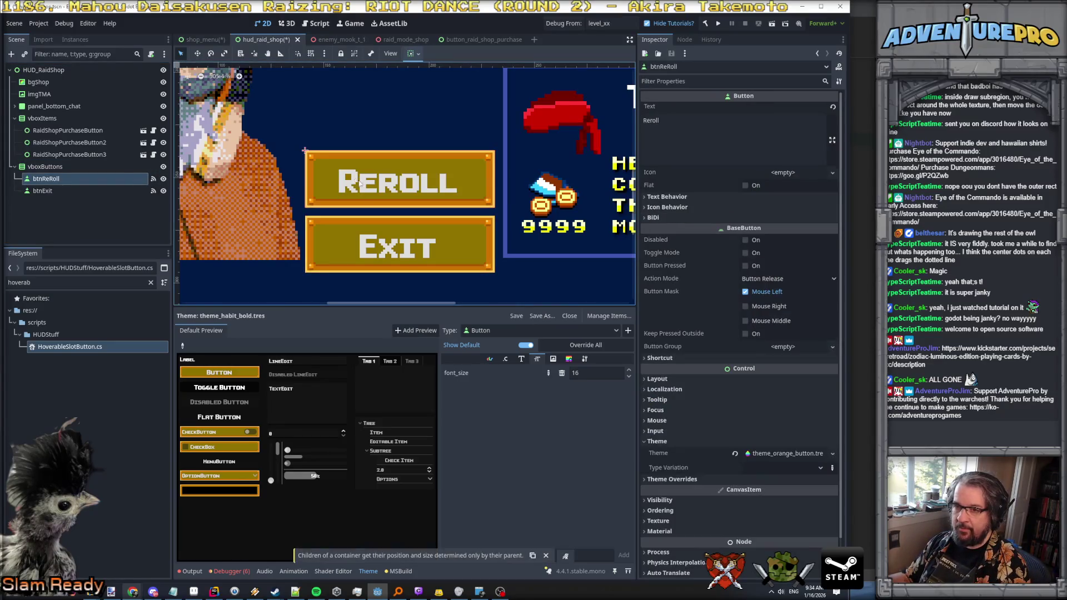
pyautogui.click(45, 167)
pyautogui.moveTo(359, 193); pyautogui.dragTo(358, 177)
# Step: Zoom the canvas in on the REROLL and EXIT buttons and select btnReRoll
pyautogui.scroll(7, 512, 246)
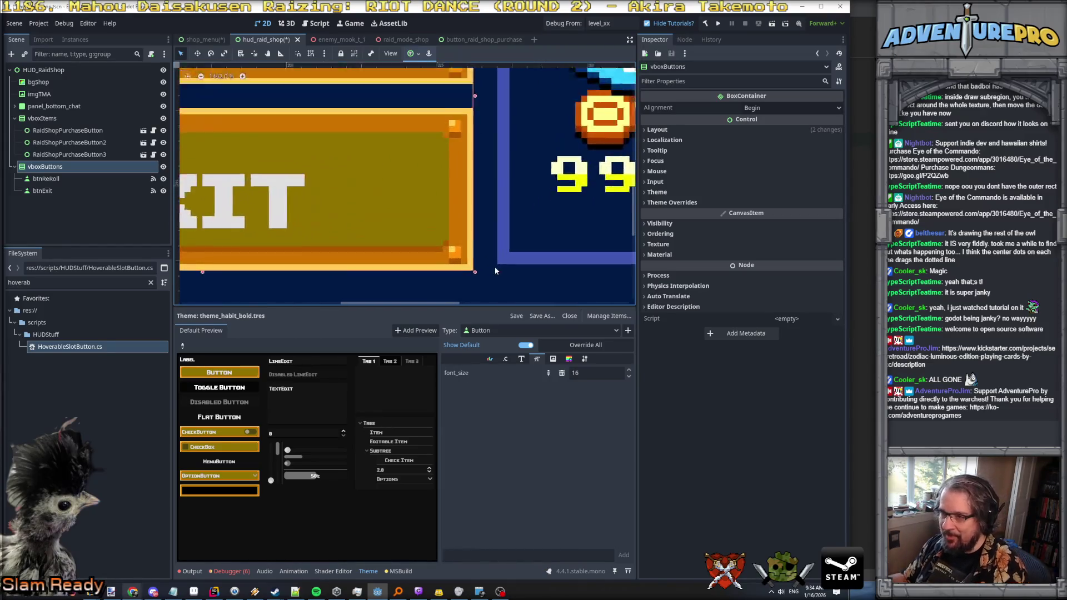
pyautogui.scroll(9, 495, 268)
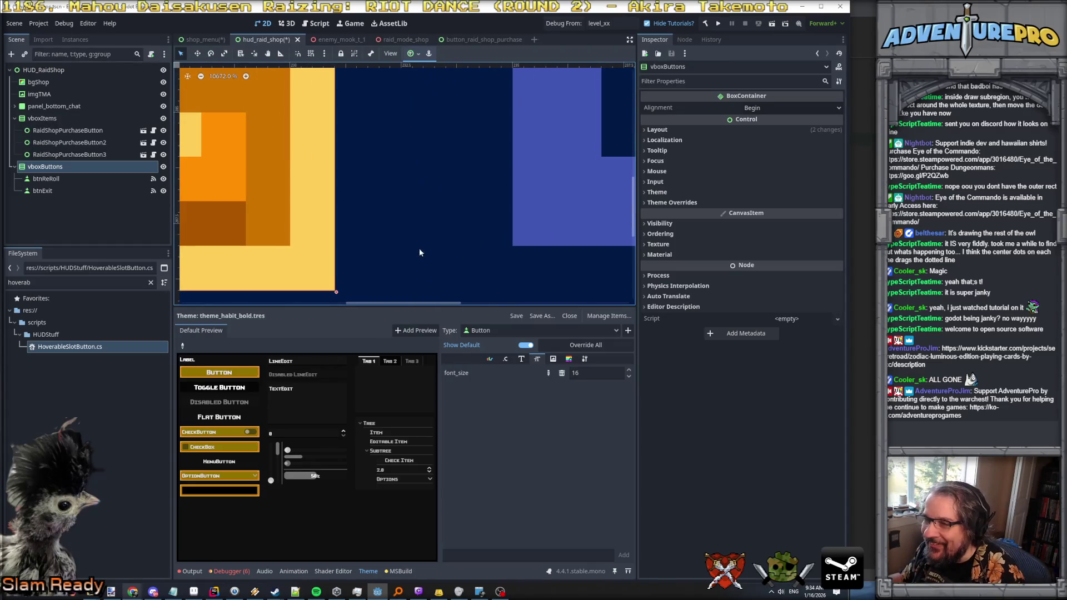
pyautogui.scroll(-20, 459, 262)
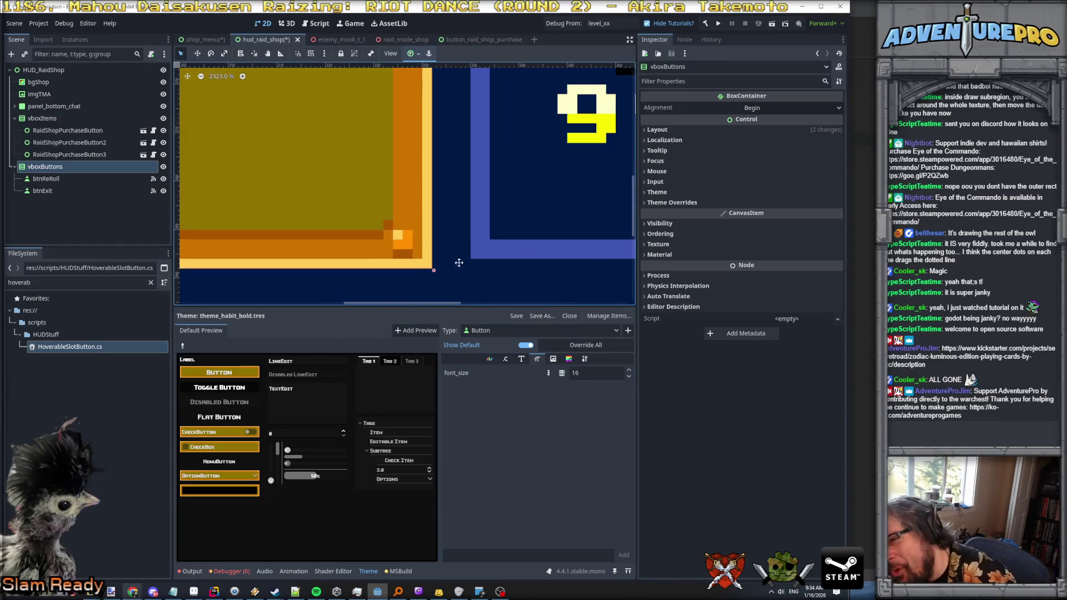
pyautogui.scroll(-4, 462, 271)
pyautogui.scroll(6, 467, 236)
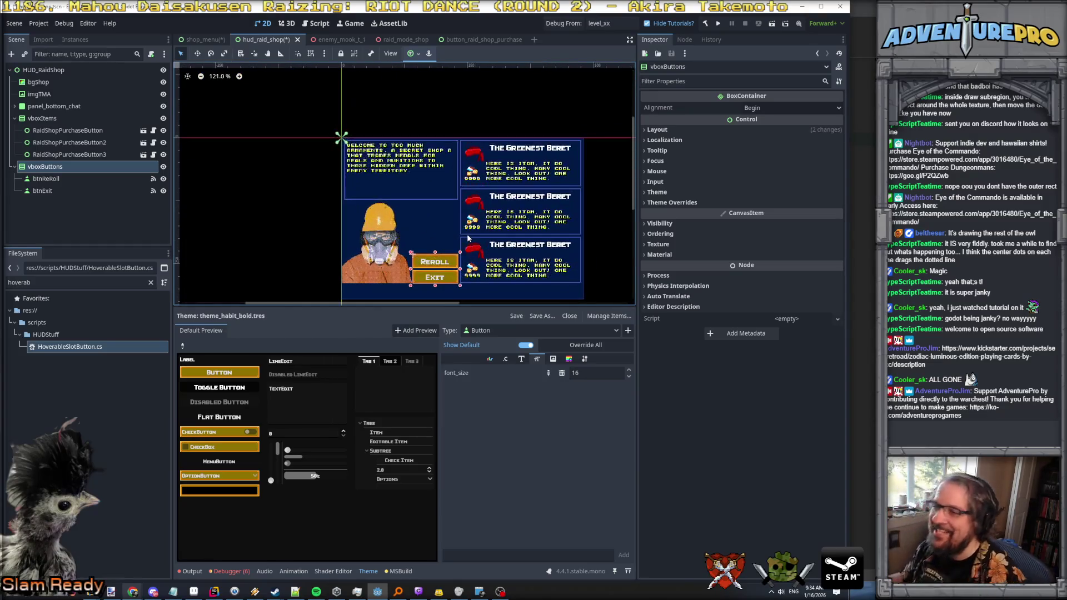
pyautogui.scroll(4, 467, 235)
pyautogui.scroll(-5, 461, 138)
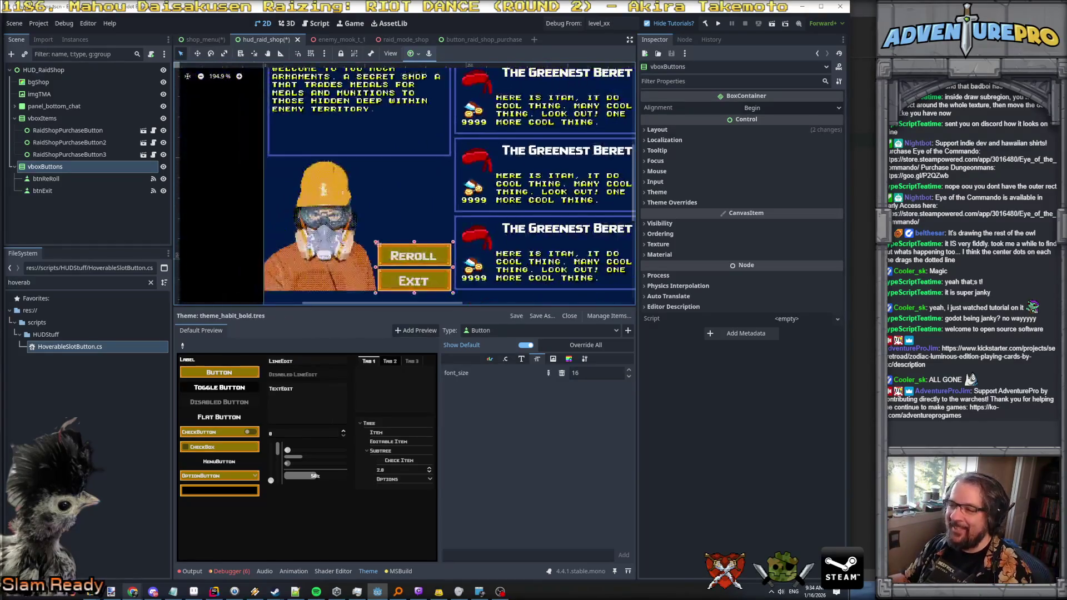
pyautogui.scroll(2, 465, 285)
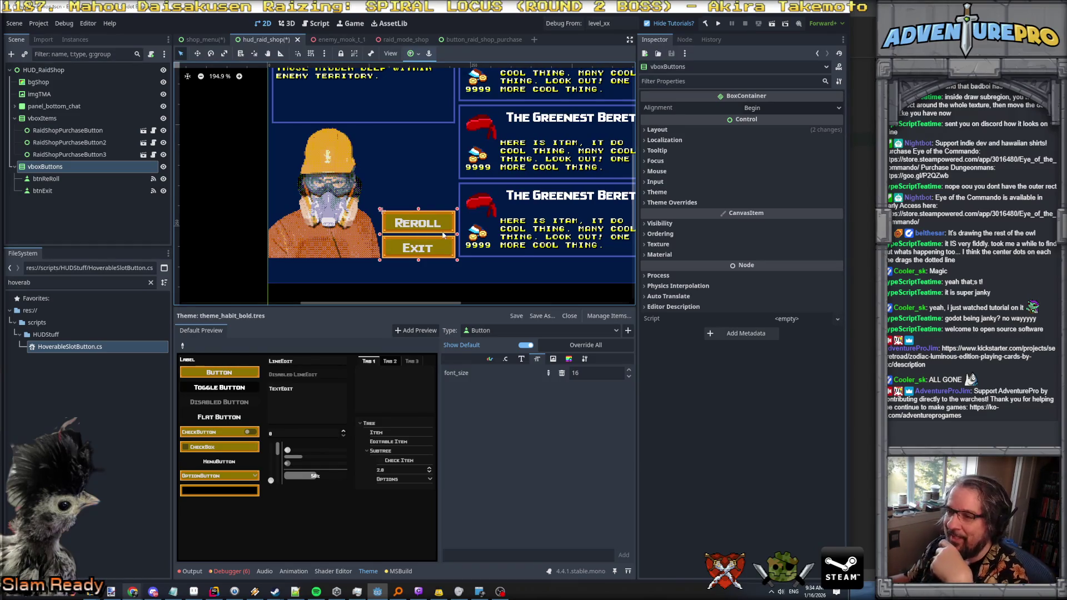
pyautogui.scroll(2, 443, 235)
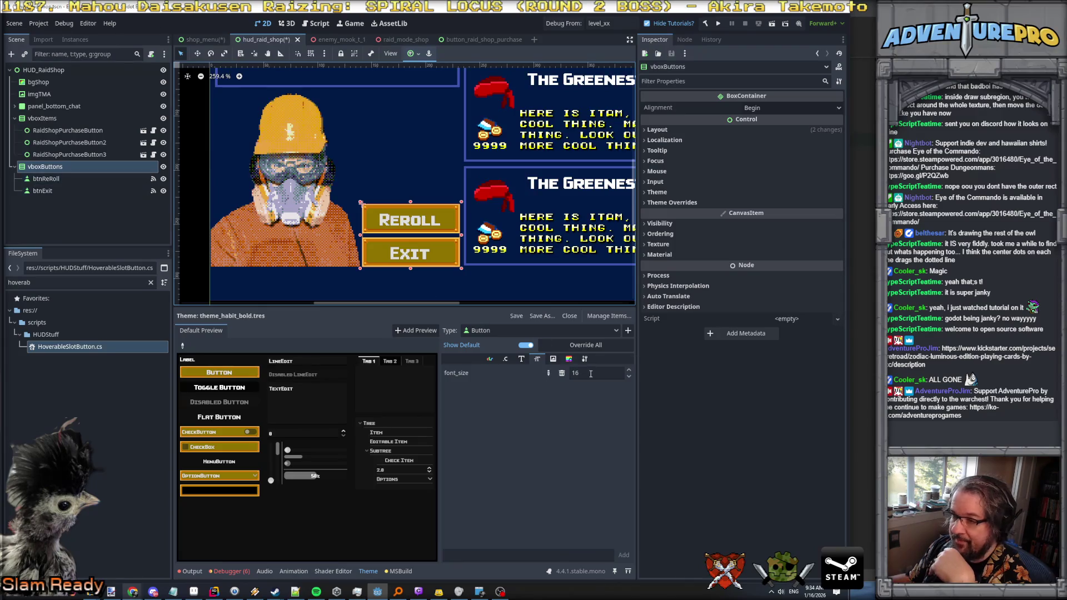
pyautogui.click(78, 179)
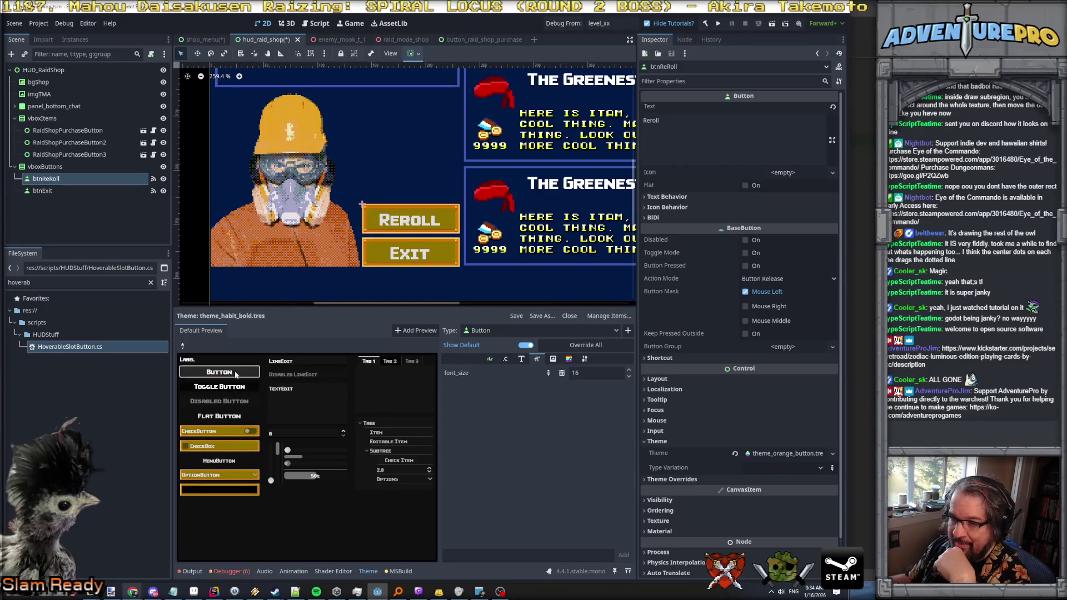
# Step: Add empty StyleBox overrides for the Button's hover, focus, pressed and disabled states
pyautogui.click(568, 359)
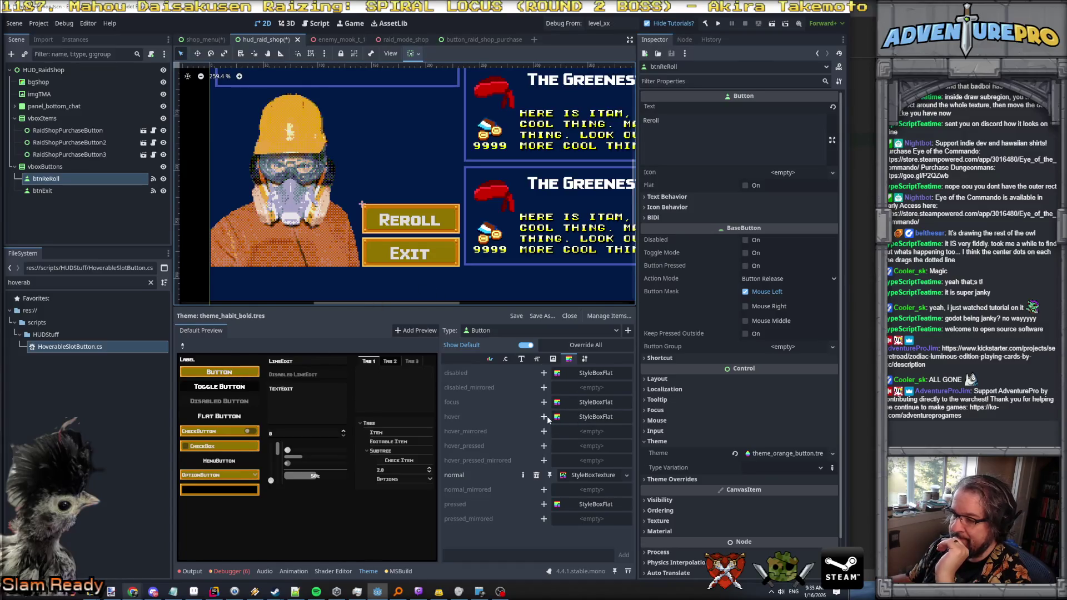
pyautogui.rightClick(588, 420)
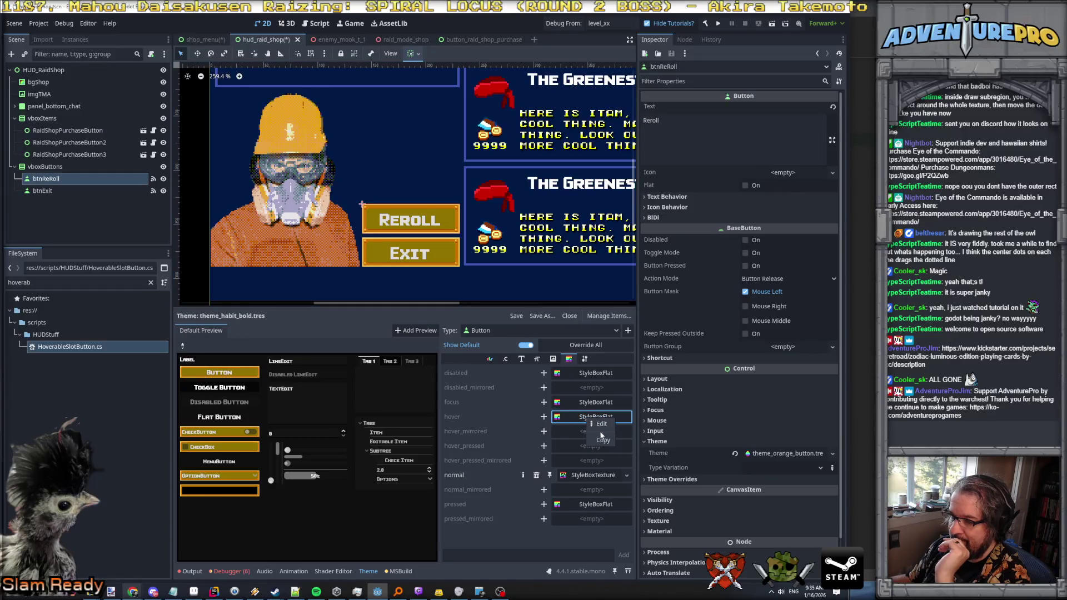
pyautogui.click(603, 440)
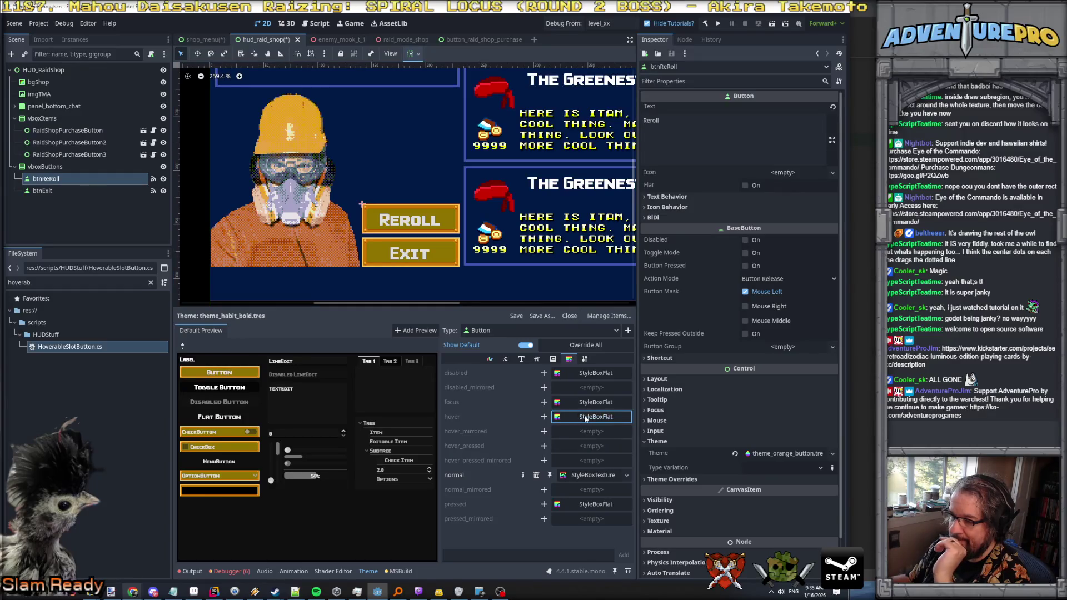
pyautogui.click(544, 417)
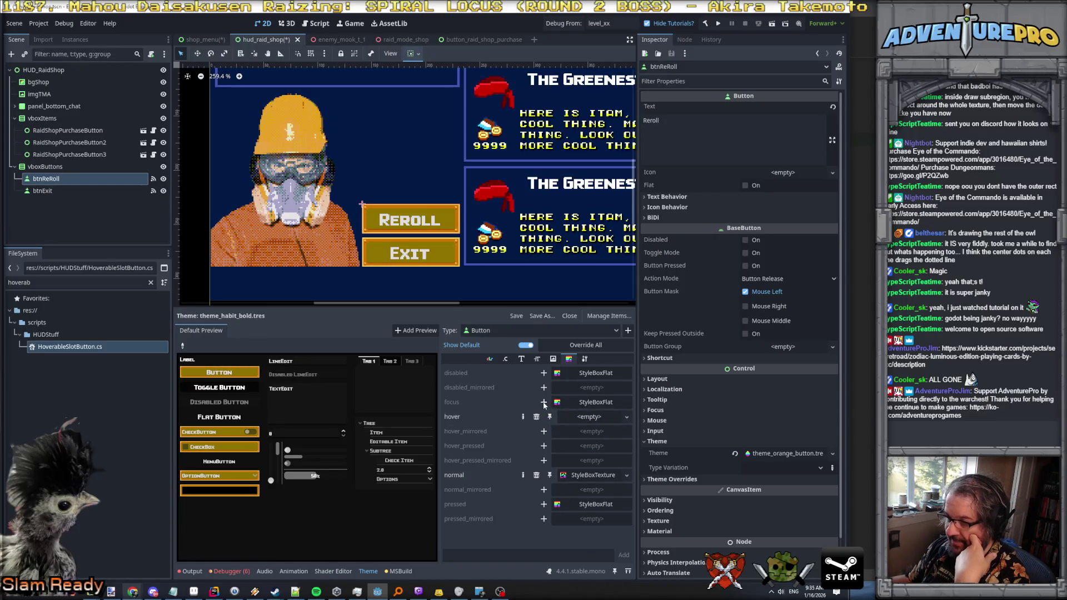
pyautogui.click(544, 402)
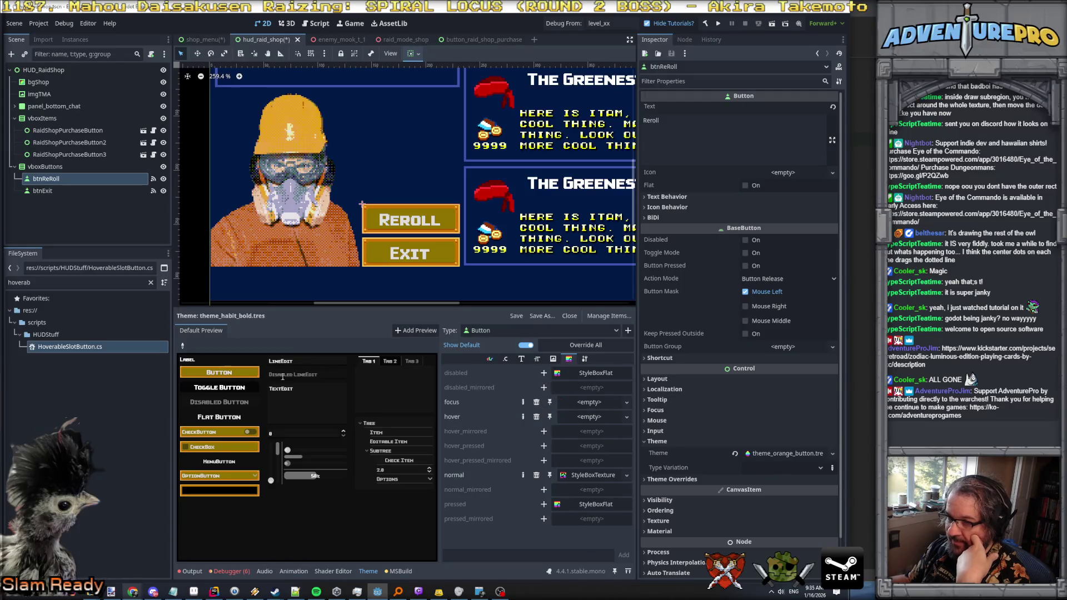
pyautogui.click(544, 504)
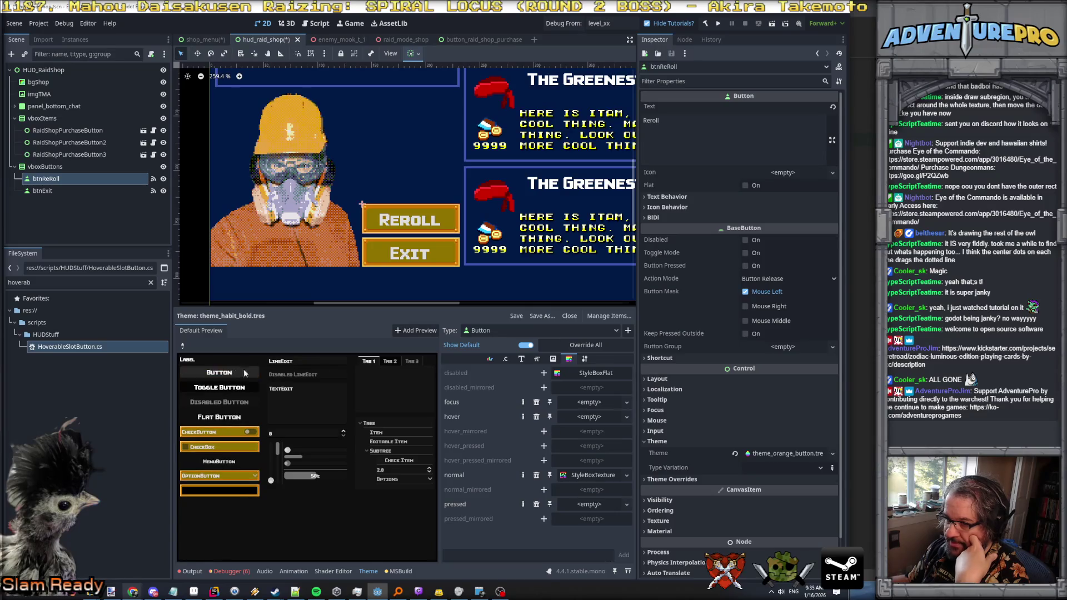
pyautogui.click(544, 373)
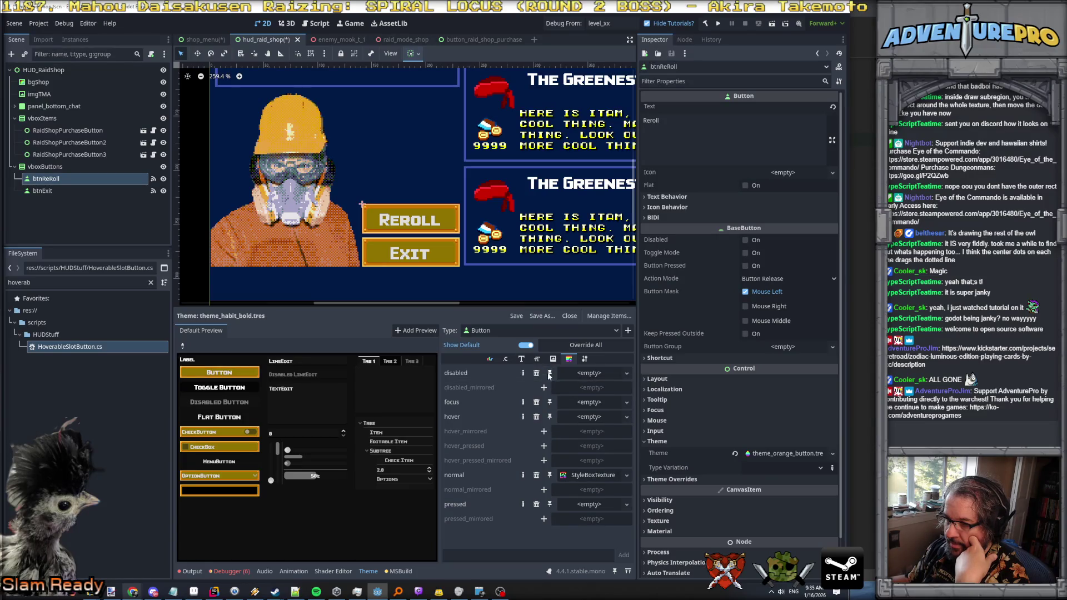
pyautogui.click(575, 377)
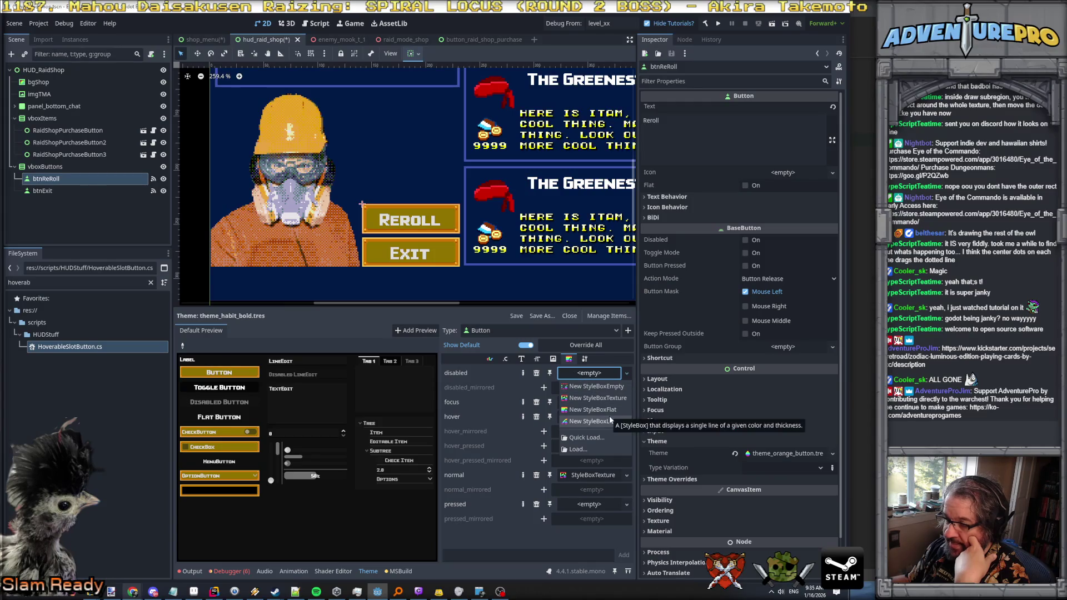
# Step: Make disabled a StyleBoxTexture and paste the normal state's orange texture style into it
pyautogui.click(615, 399)
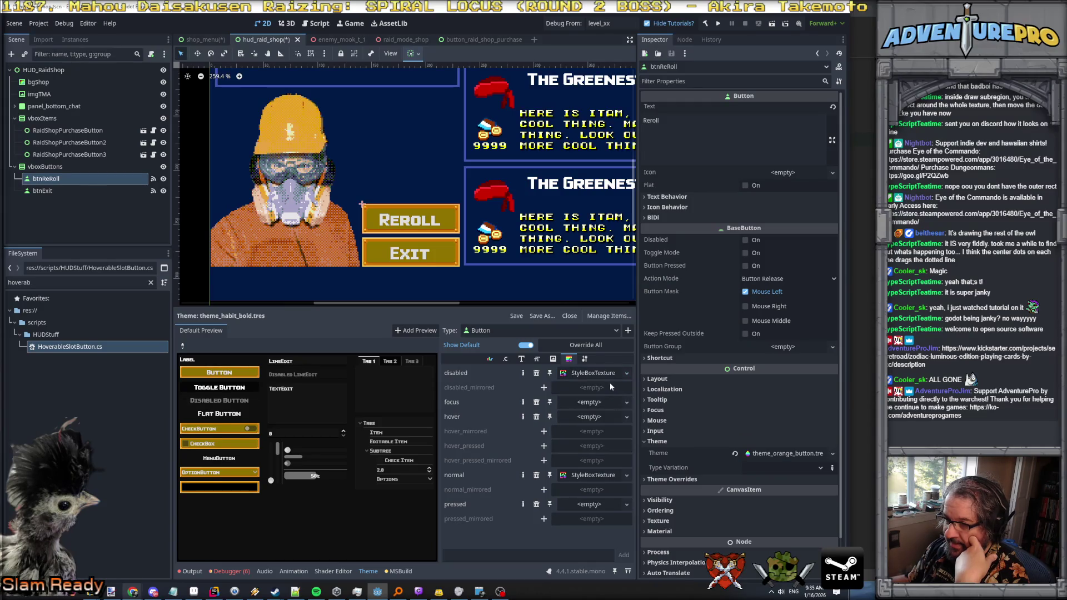
pyautogui.click(602, 376)
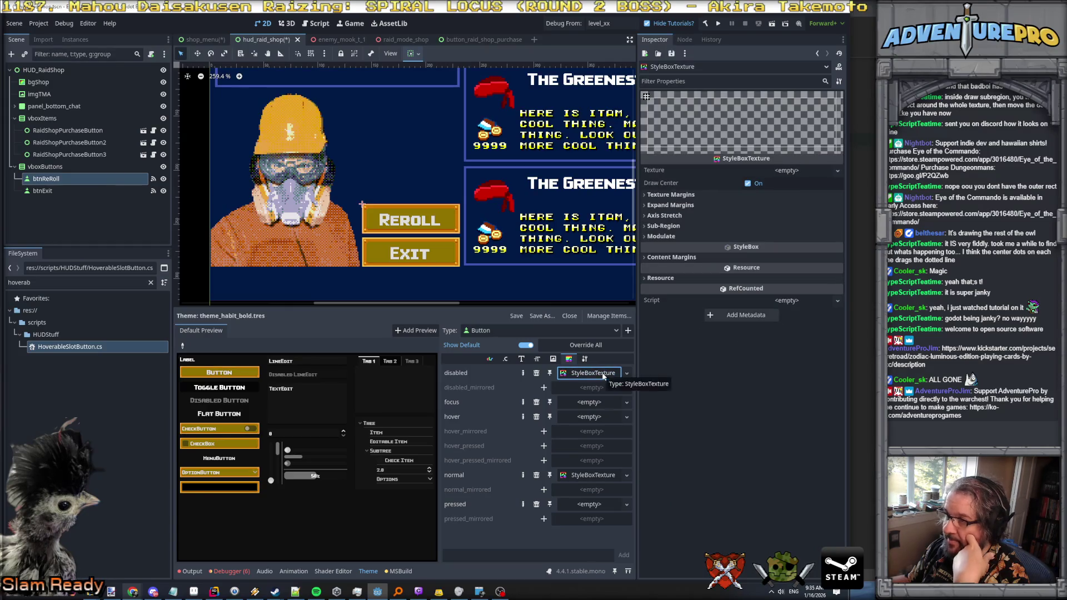
pyautogui.click(589, 476)
pyautogui.rightClick(595, 478)
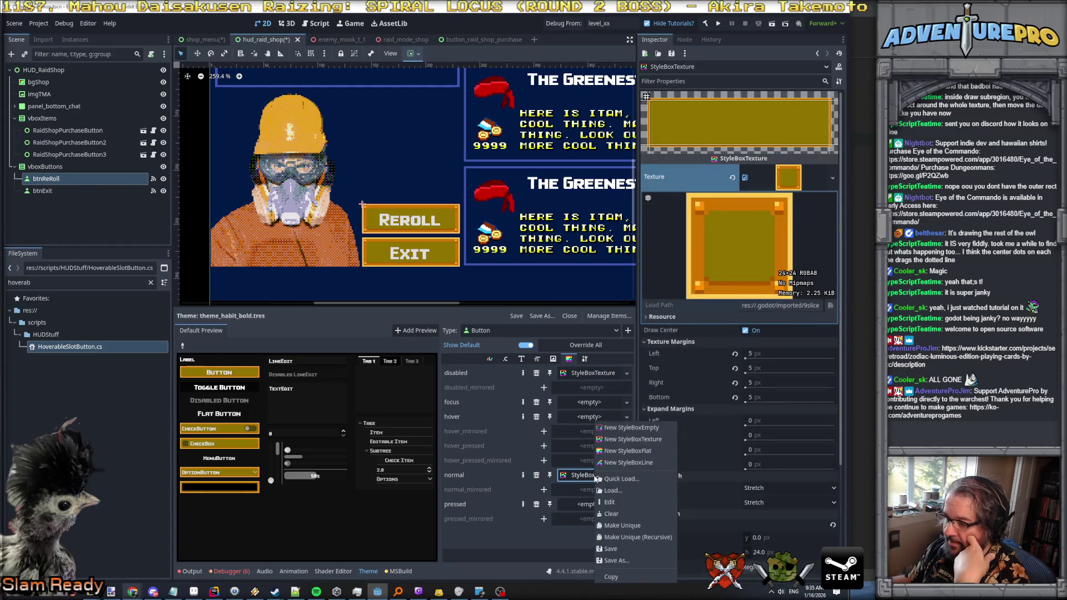
pyautogui.click(621, 576)
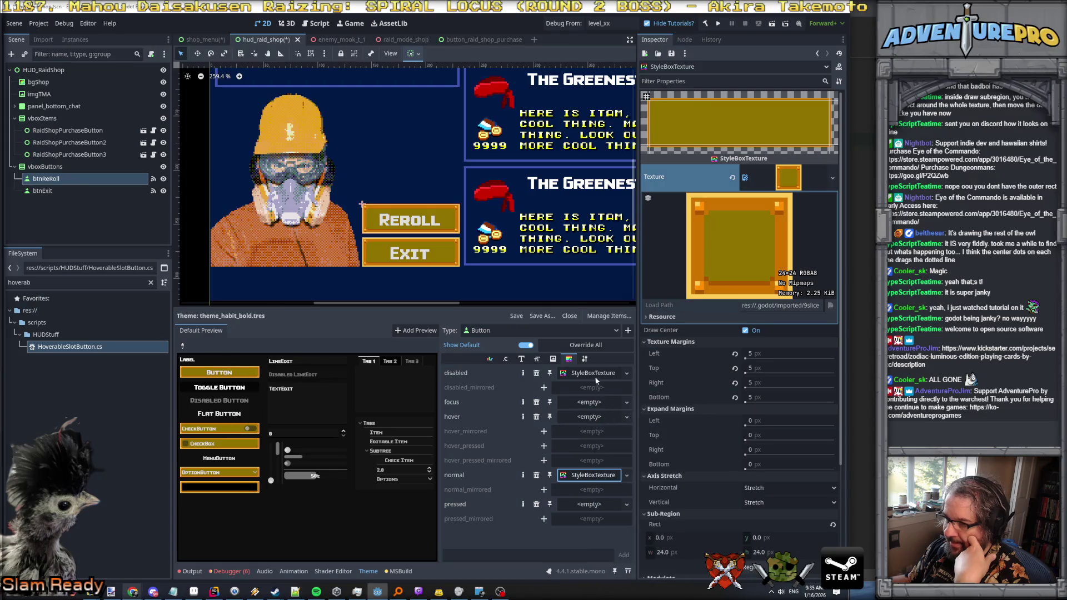
pyautogui.click(595, 378)
pyautogui.rightClick(594, 375)
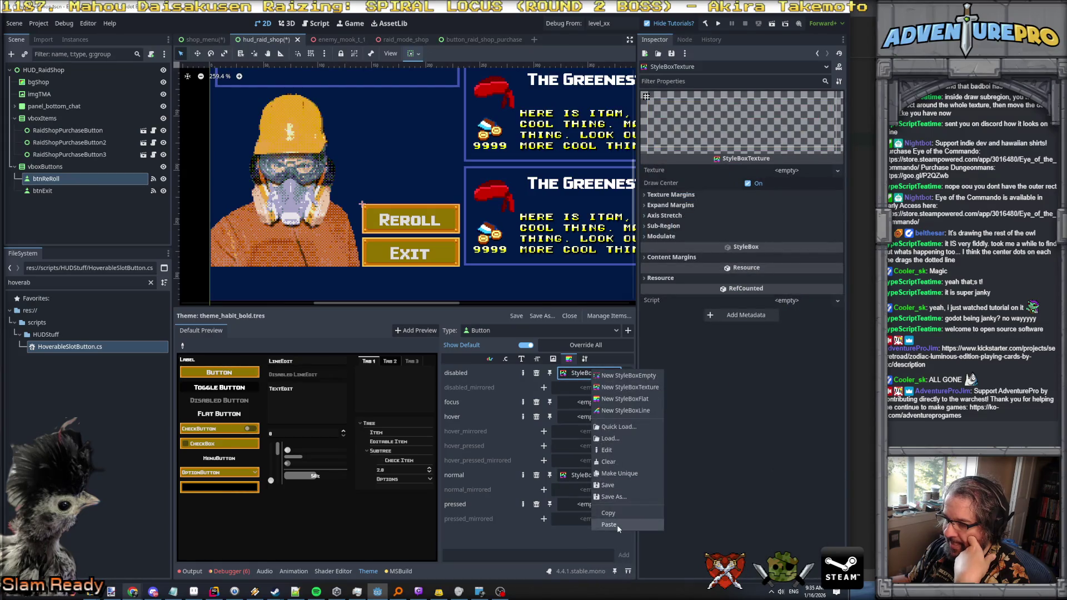
pyautogui.click(609, 525)
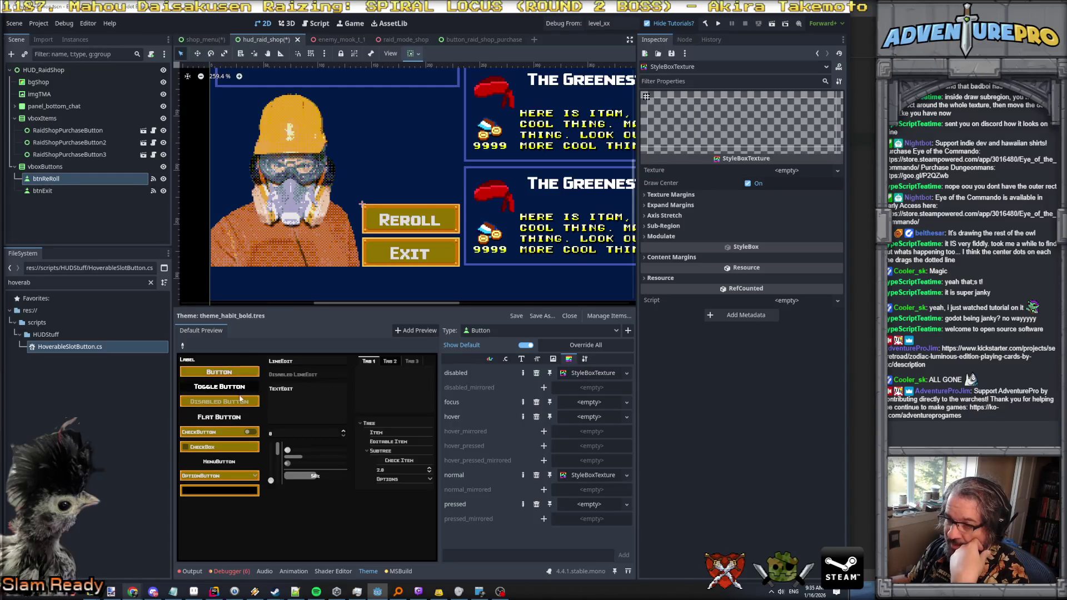
# Step: Make the disabled style unique so its Modulate tint can be changed separately
pyautogui.click(597, 373)
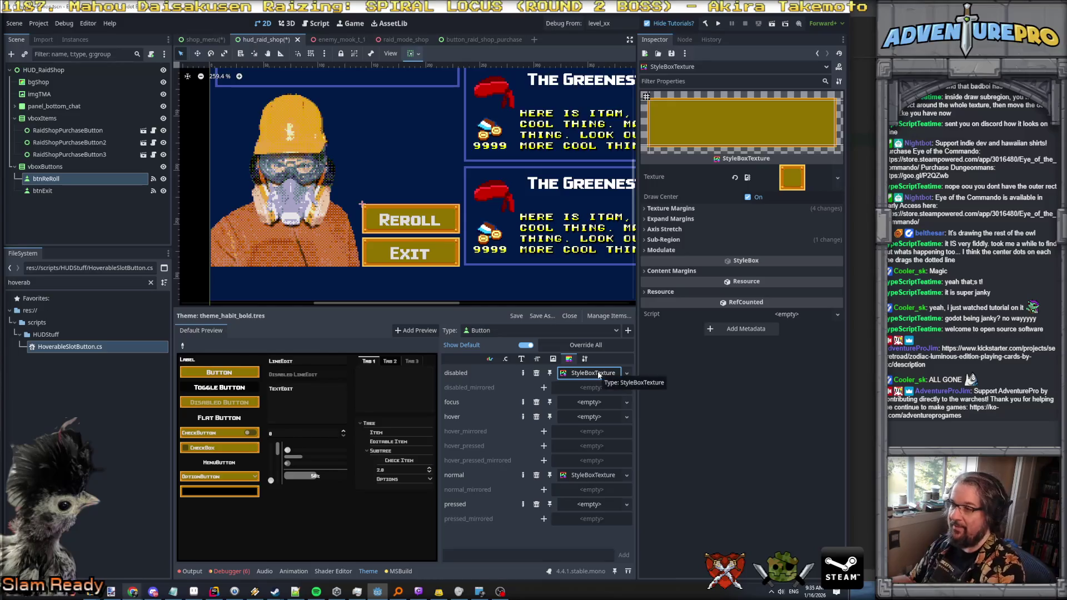
pyautogui.click(627, 374)
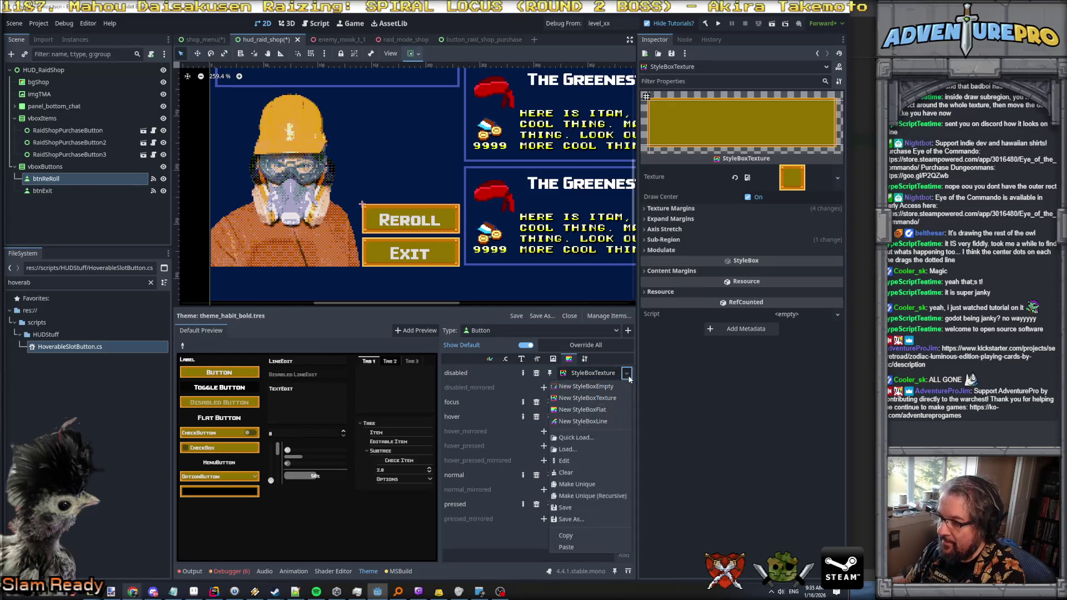
pyautogui.click(592, 485)
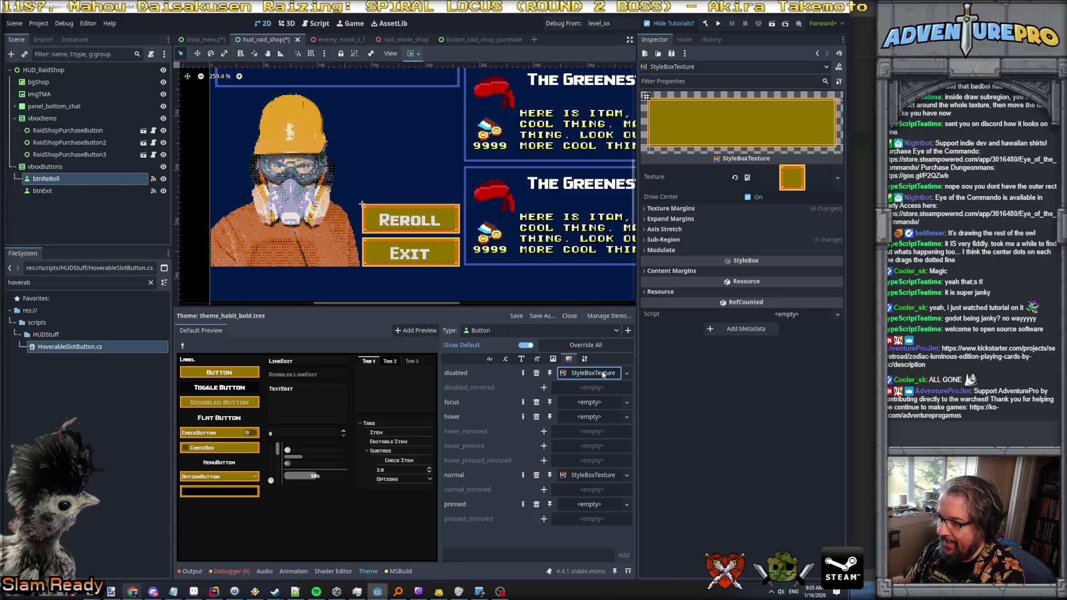
pyautogui.click(661, 250)
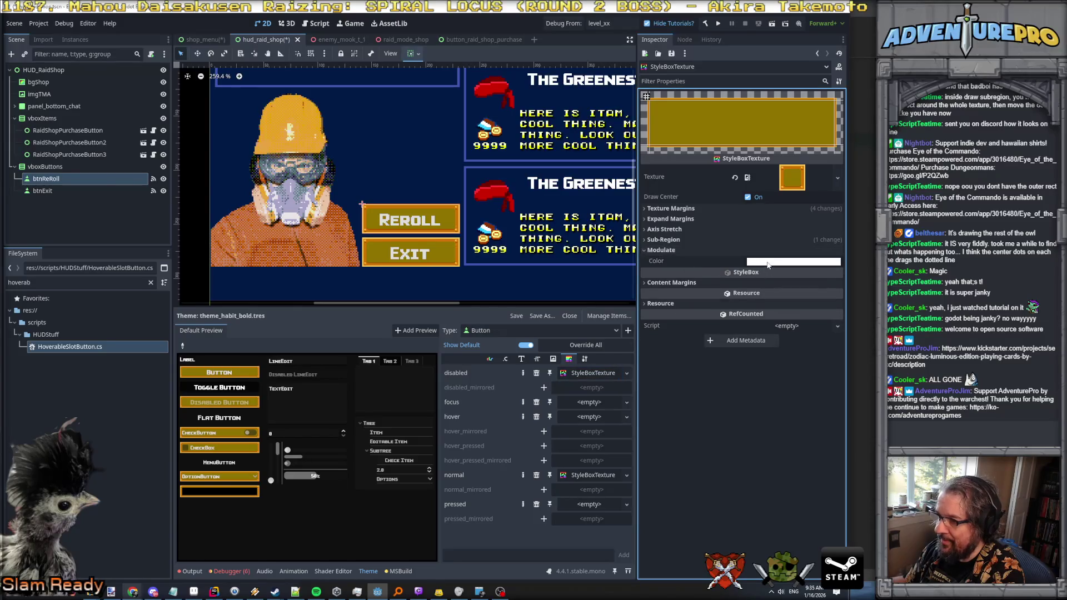
pyautogui.click(793, 261)
# Step: Tint the disabled style's Modulate colour dark grey (#60606c)
pyautogui.moveTo(802, 445)
pyautogui.mouseDown()
pyautogui.moveTo(774, 445)
pyautogui.moveTo(768, 416)
pyautogui.mouseUp()
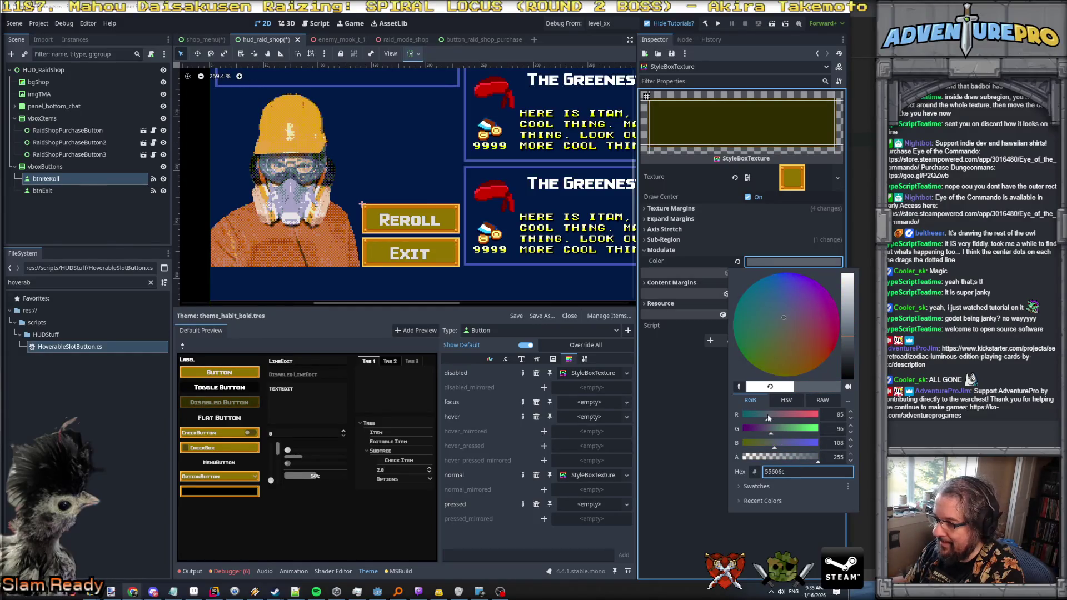
pyautogui.moveTo(768, 416); pyautogui.dragTo(770, 416)
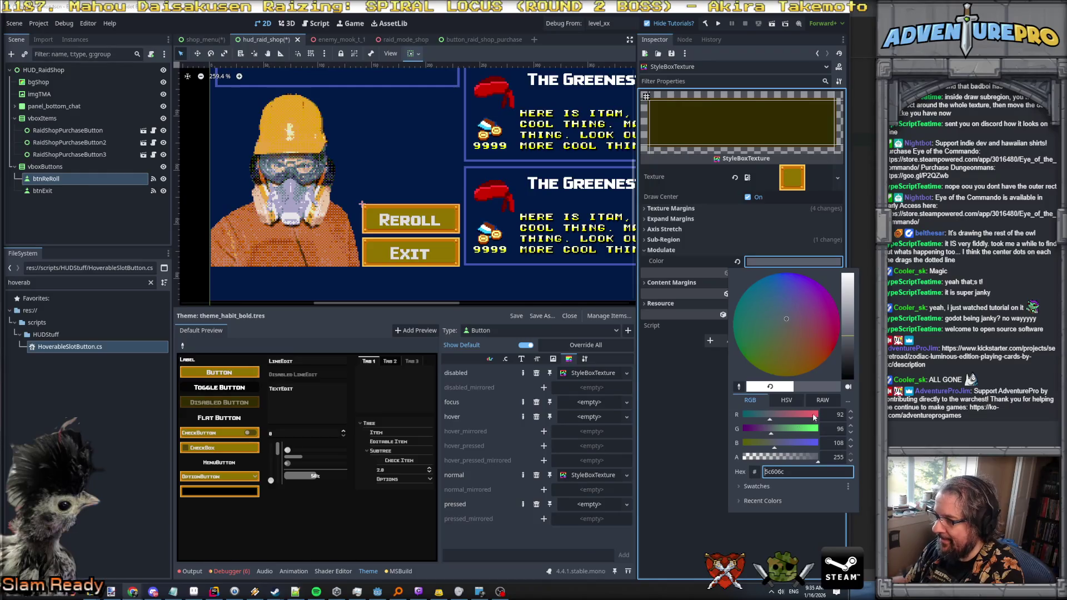
pyautogui.click(851, 412)
pyautogui.press('Tab')
pyautogui.press('Tab')
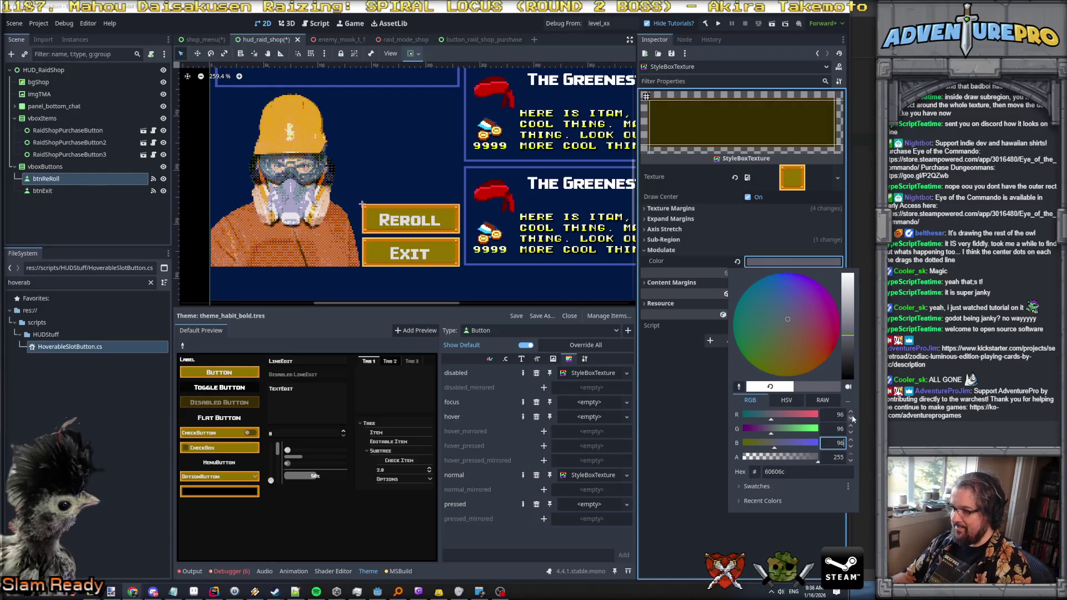
pyautogui.press('Escape')
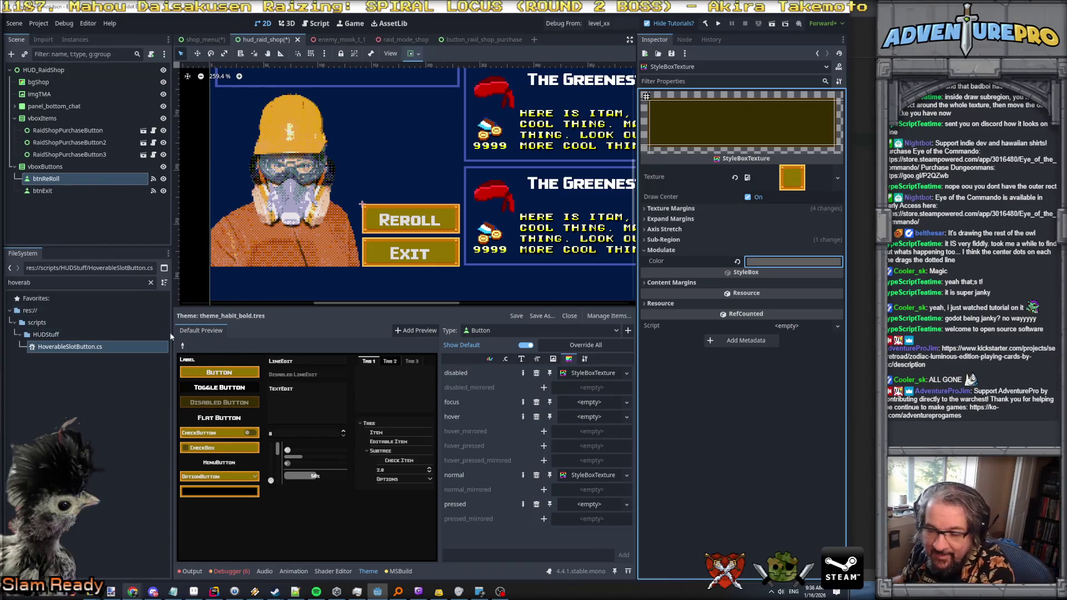
pyautogui.click(202, 375)
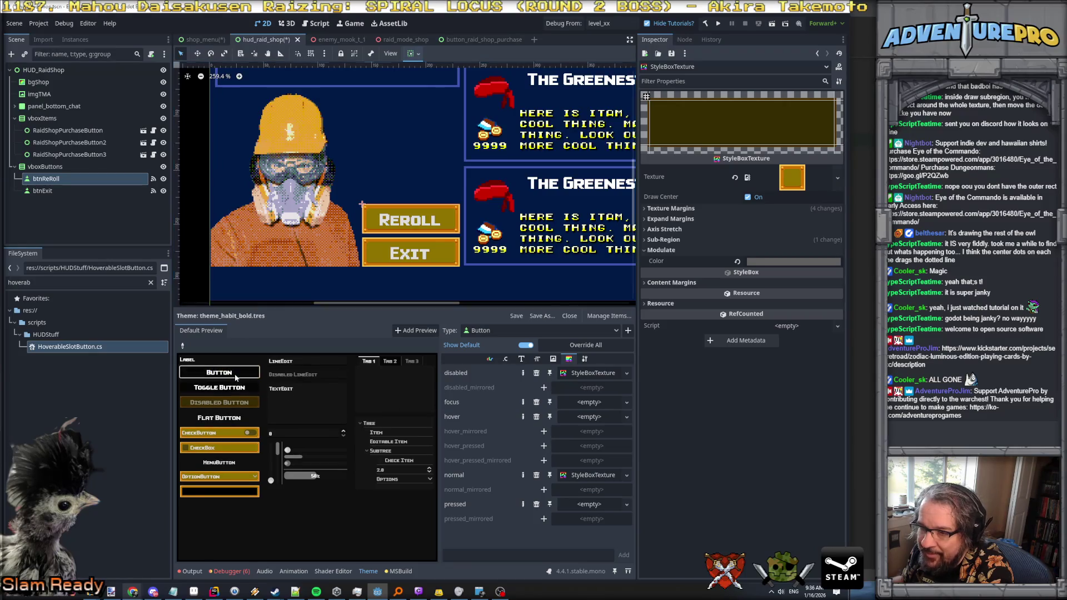
pyautogui.click(236, 378)
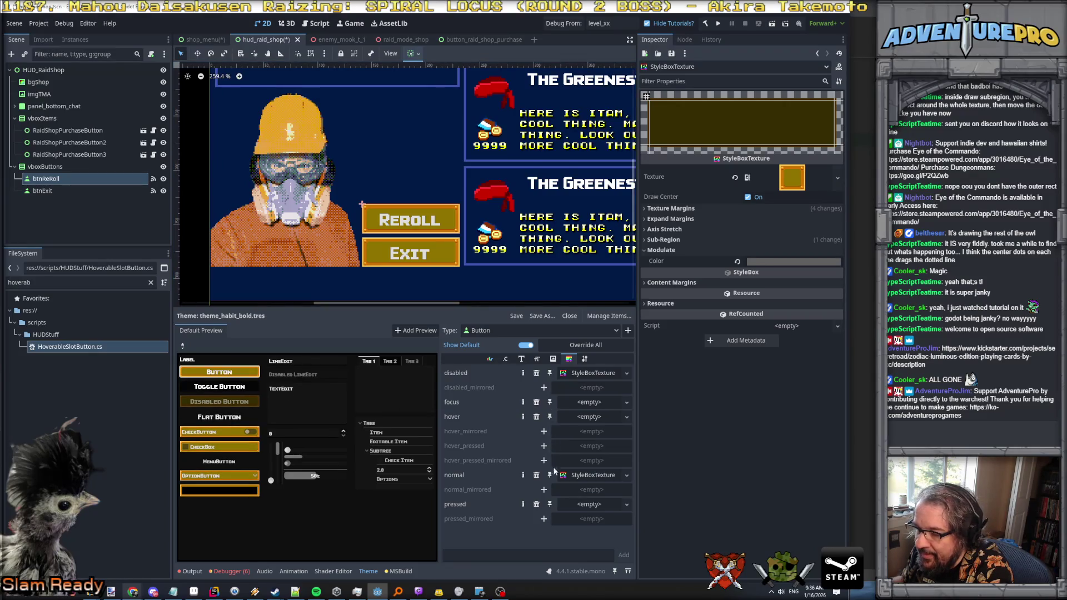
# Step: Paste the copied texture style into both the hover and focus states
pyautogui.click(571, 417)
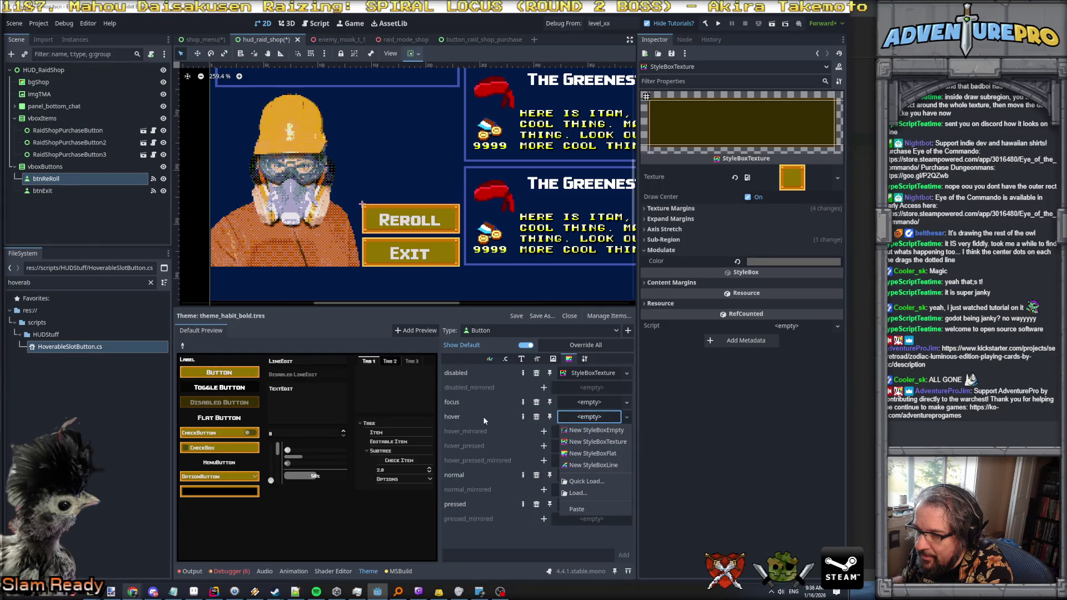
pyautogui.click(481, 412)
pyautogui.click(589, 401)
pyautogui.click(589, 415)
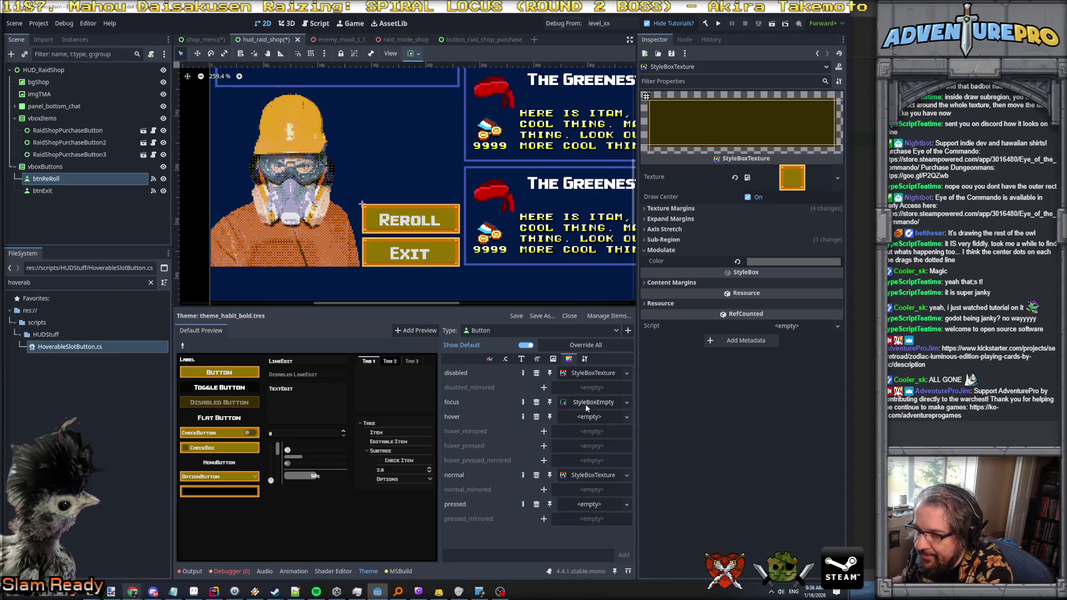
pyautogui.click(589, 417)
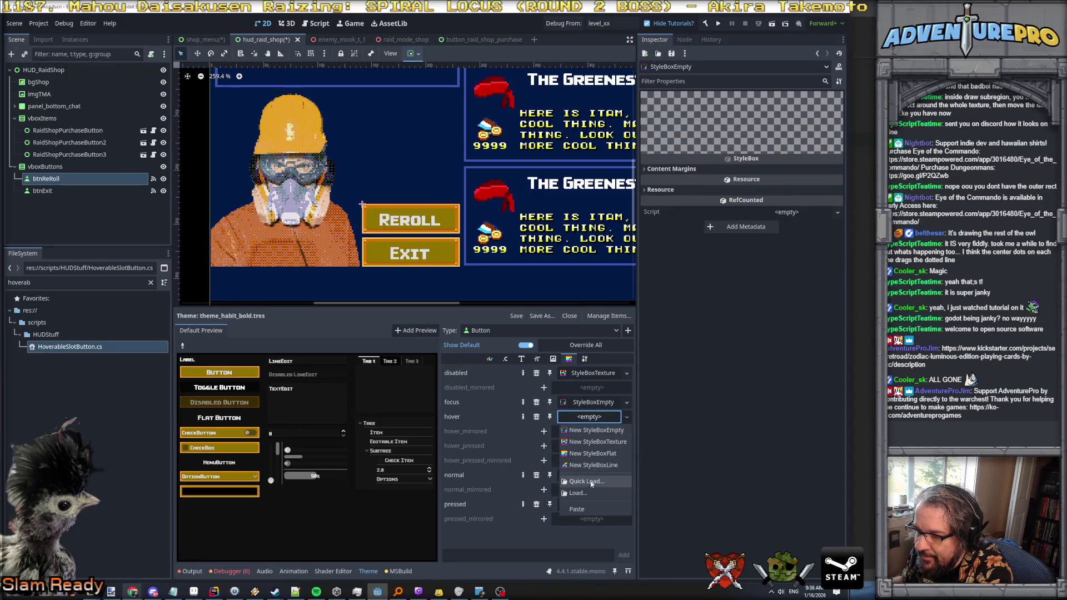
pyautogui.click(578, 509)
pyautogui.click(588, 404)
pyautogui.click(626, 402)
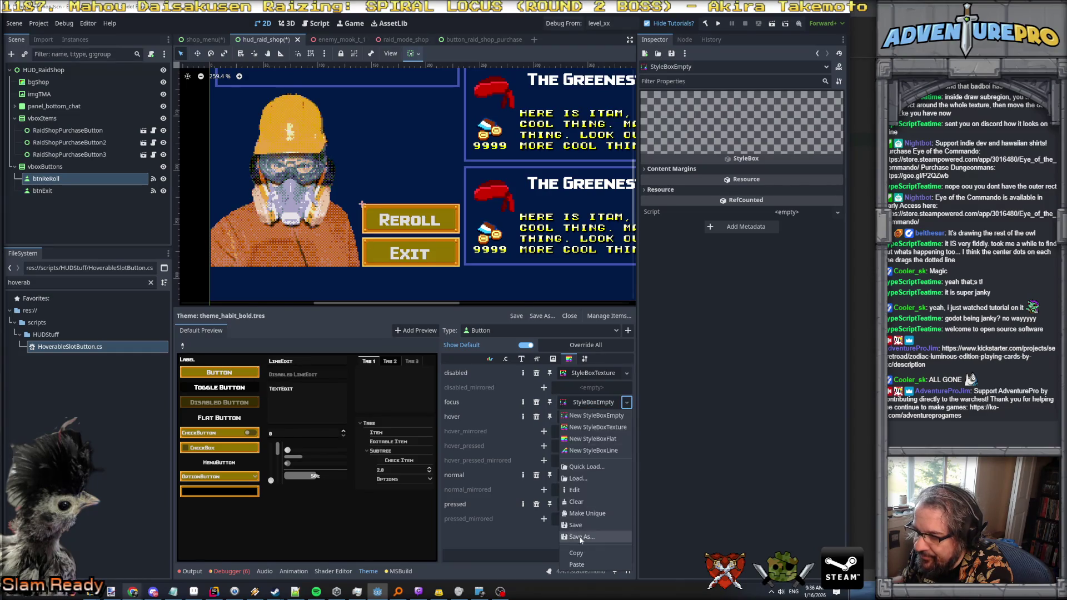
pyautogui.click(590, 557)
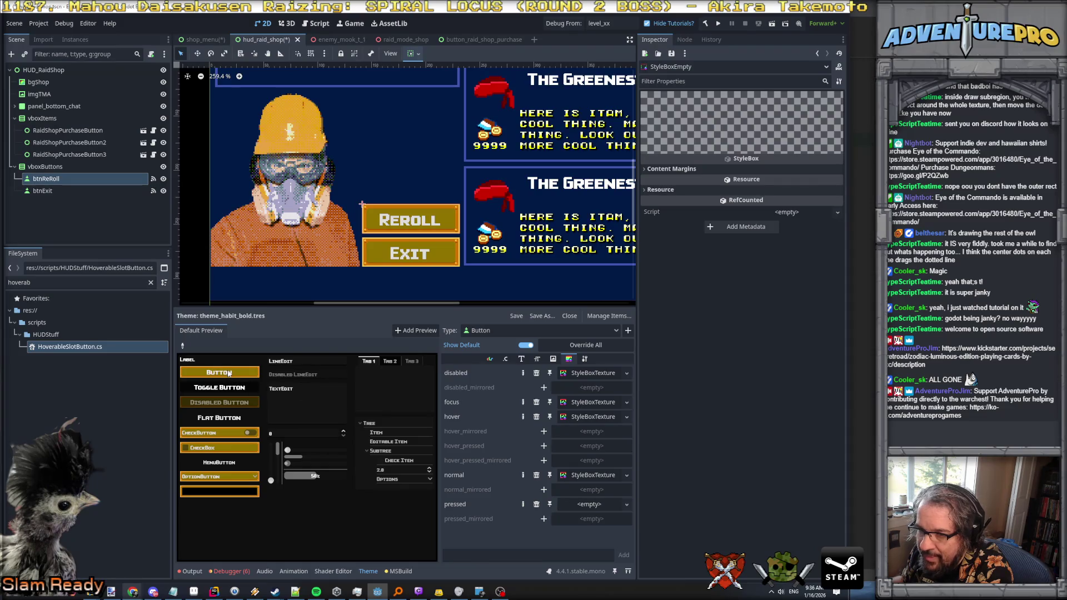
# Step: Tint the hover style's Modulate colour yellow (#ffff00)
pyautogui.click(594, 416)
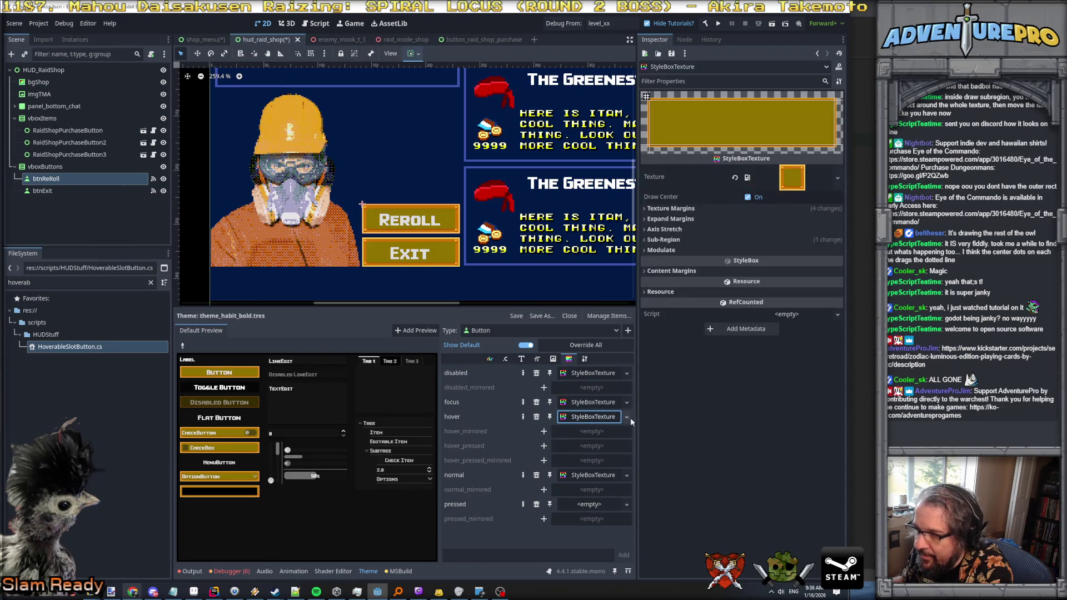
pyautogui.click(669, 250)
pyautogui.click(772, 262)
pyautogui.write('ffff00')
pyautogui.press('Return')
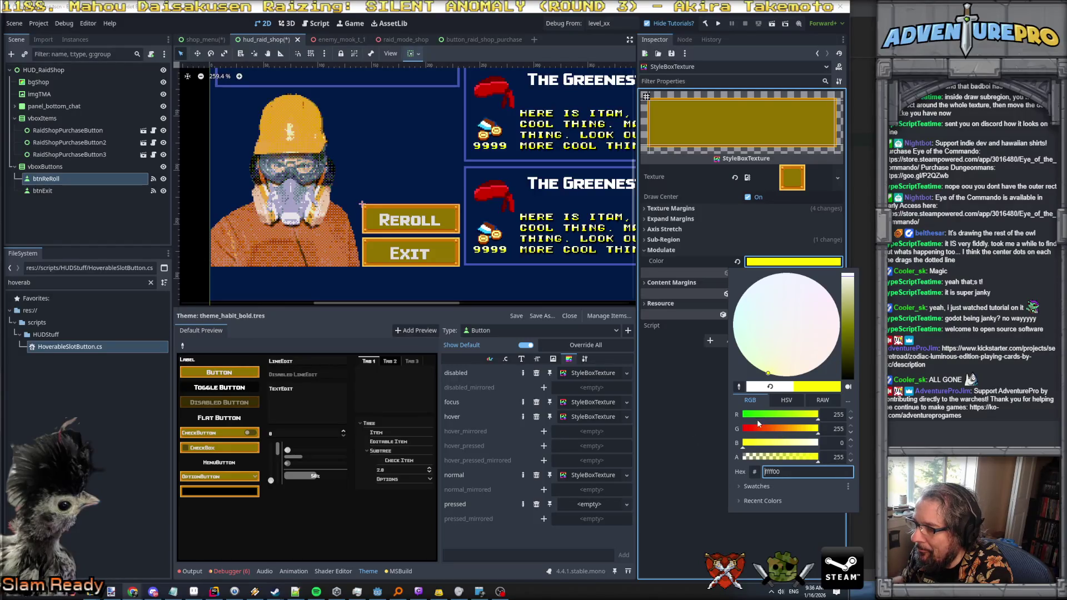
pyautogui.click(702, 428)
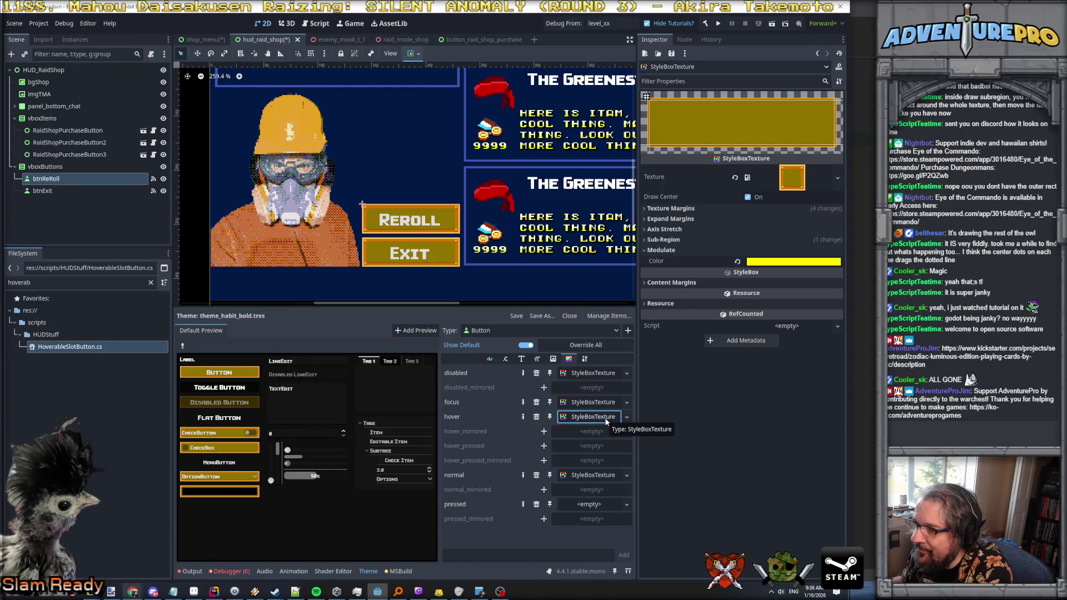
pyautogui.click(793, 261)
# Step: Try red, then orange, as the hover tint and preview the Button
pyautogui.moveTo(818, 430); pyautogui.dragTo(737, 434)
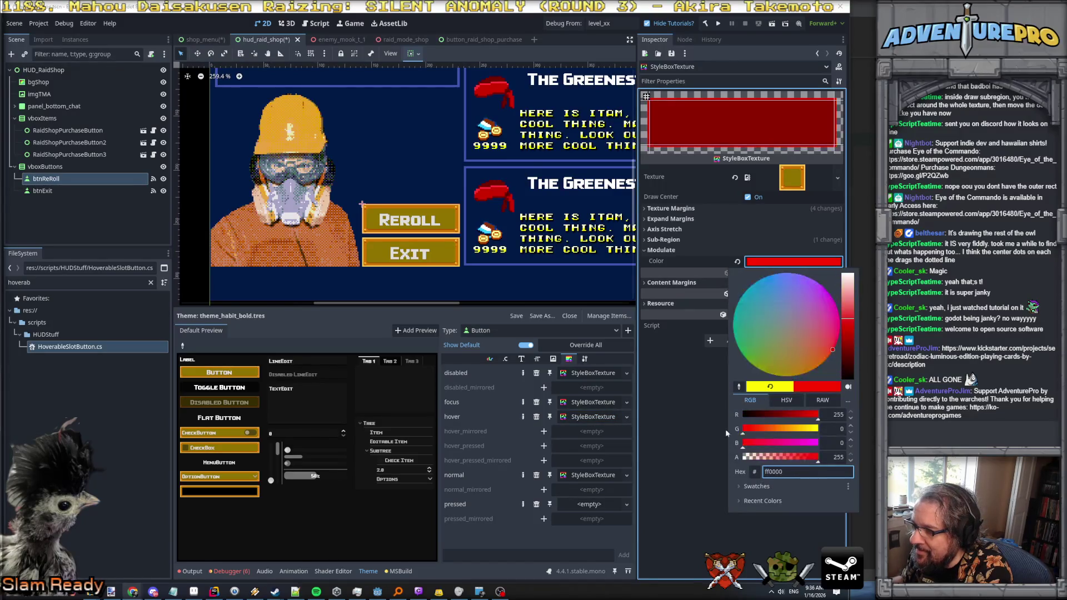
pyautogui.click(697, 441)
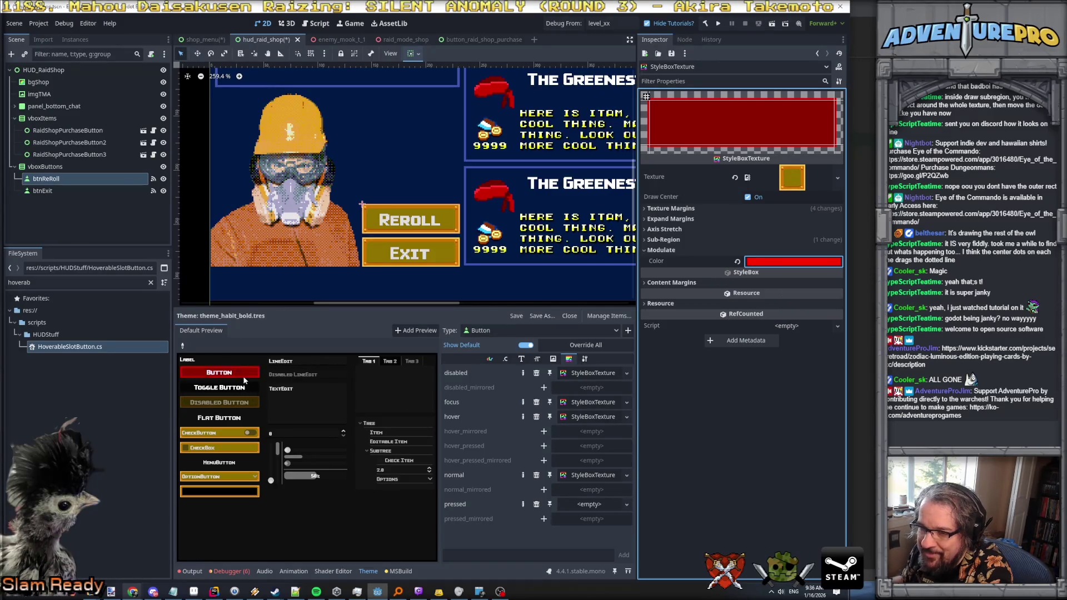
pyautogui.click(762, 262)
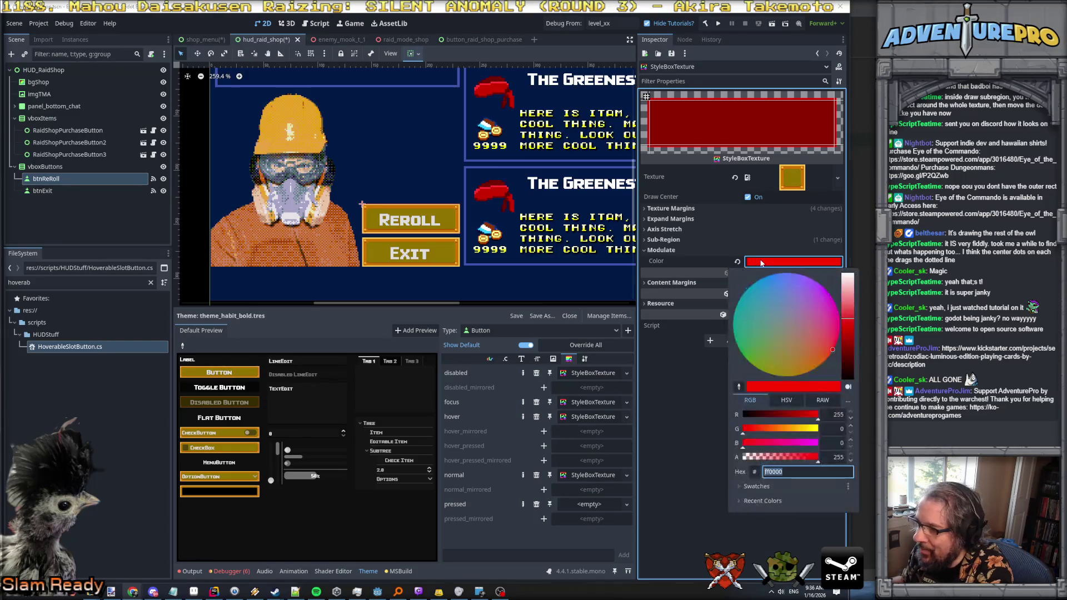
pyautogui.click(772, 430)
pyautogui.moveTo(773, 432); pyautogui.dragTo(772, 432)
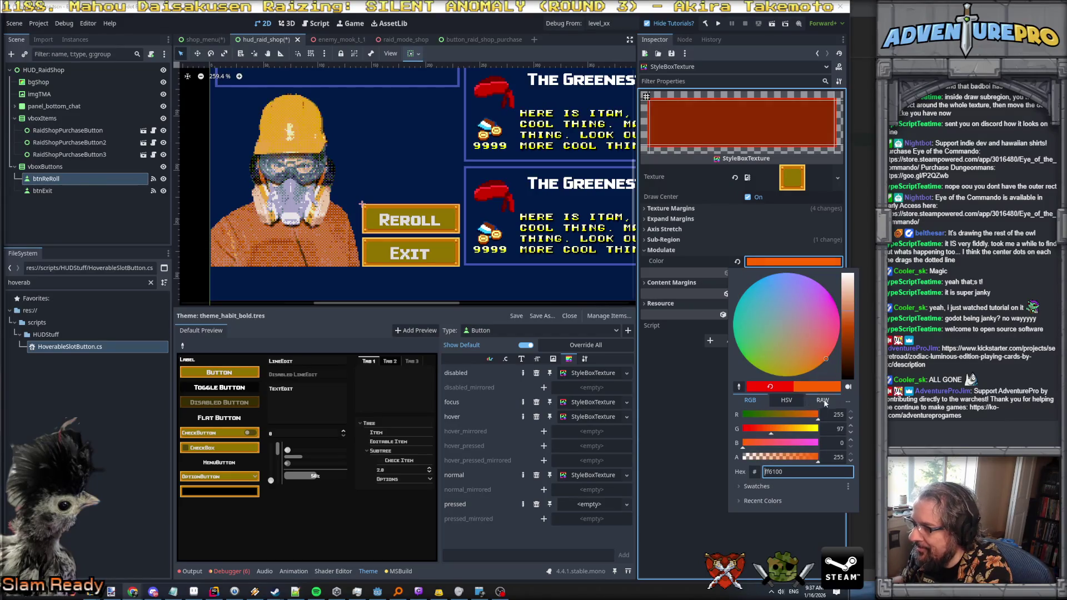
pyautogui.click(681, 417)
pyautogui.click(239, 372)
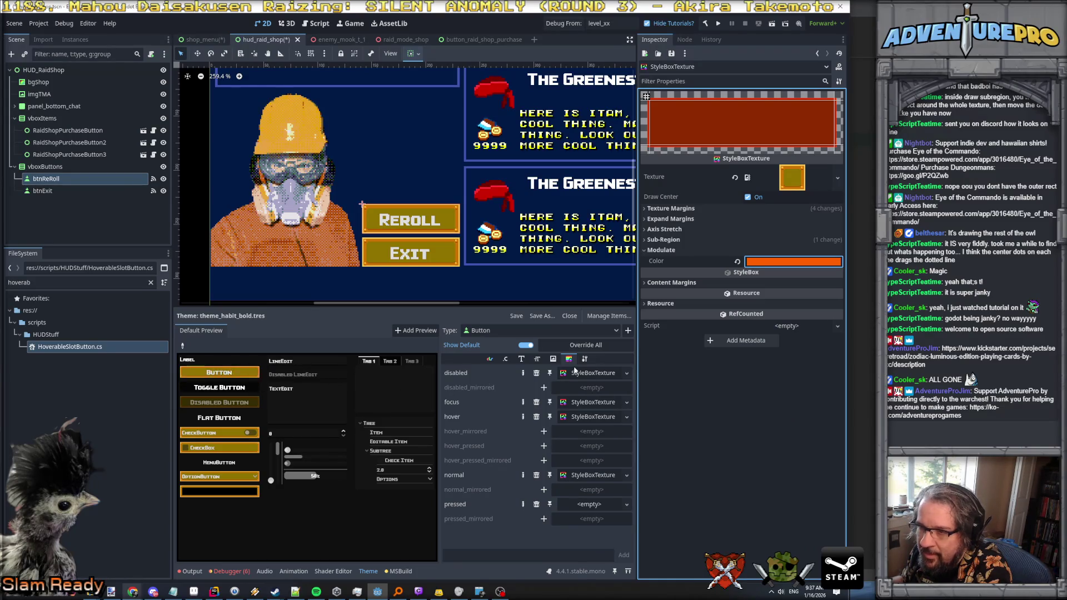
# Step: Set the hover tint to green (#00b900) and check the hovered Button preview
pyautogui.click(778, 261)
pyautogui.write('00b900')
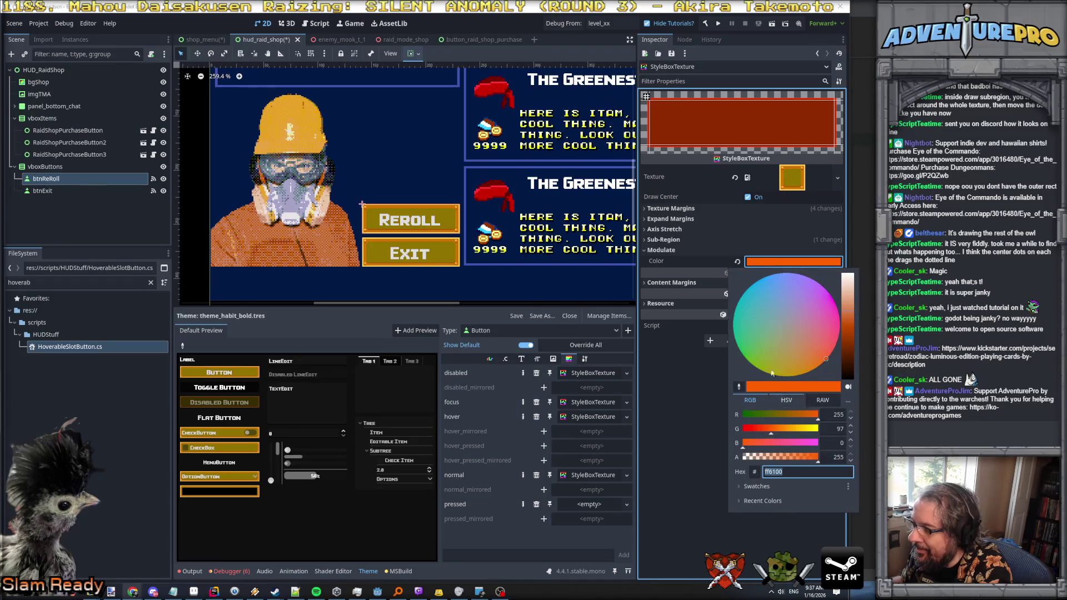
pyautogui.press('Return')
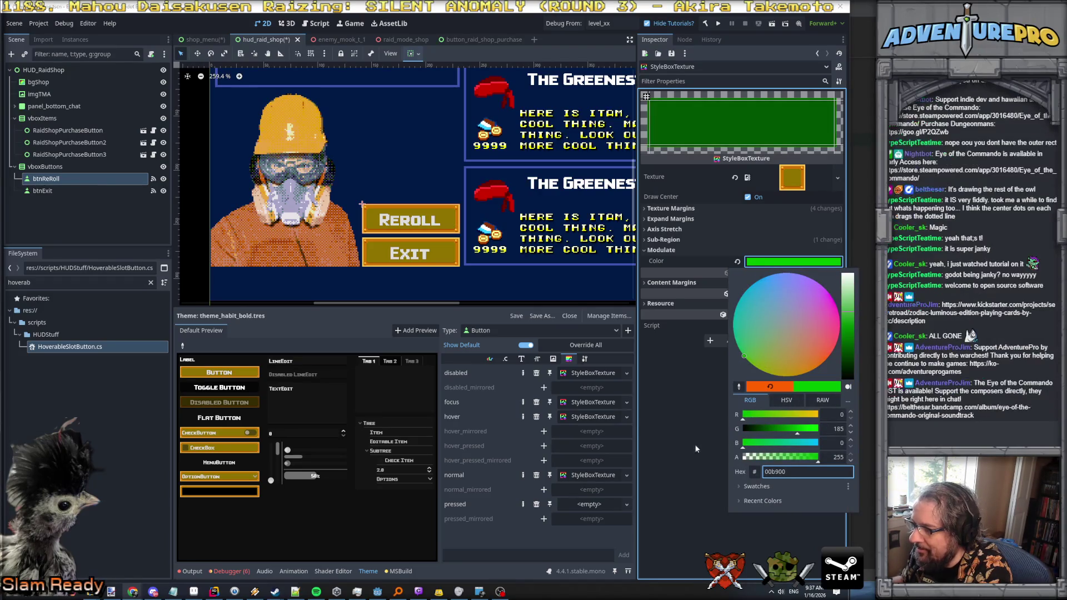
pyautogui.click(696, 449)
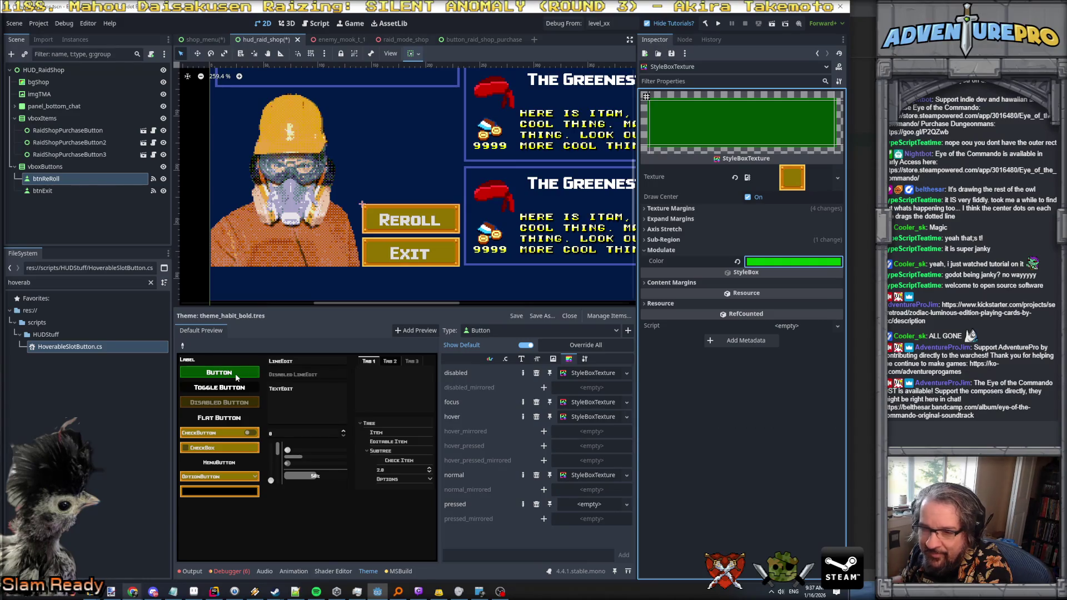
pyautogui.click(239, 375)
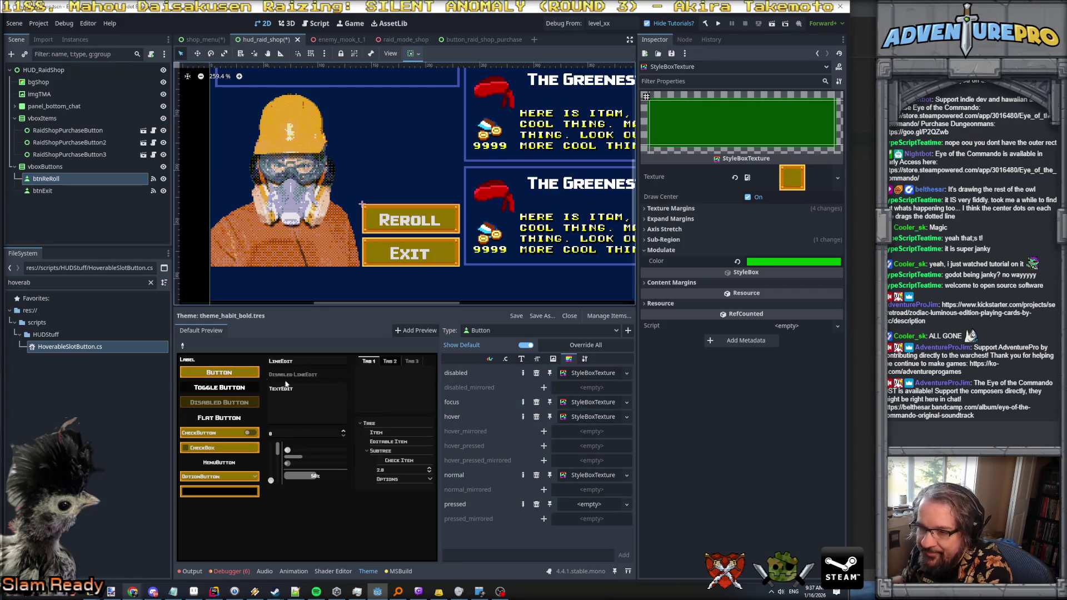
# Step: Paste the copied button style into the hover and focus style slots
pyautogui.rightClick(588, 418)
pyautogui.click(613, 564)
pyautogui.rightClick(601, 405)
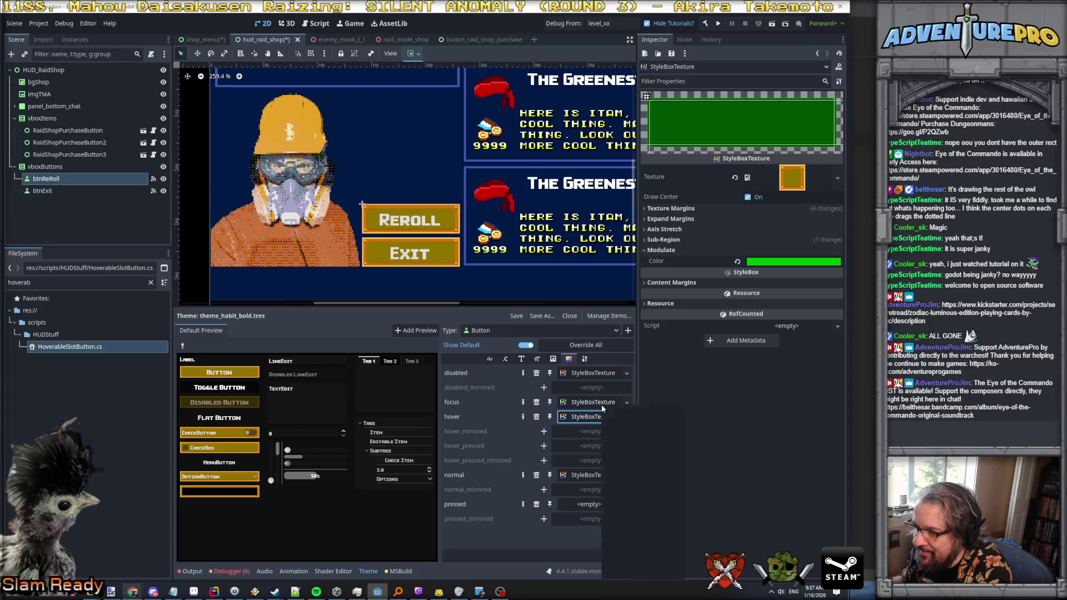
pyautogui.click(619, 572)
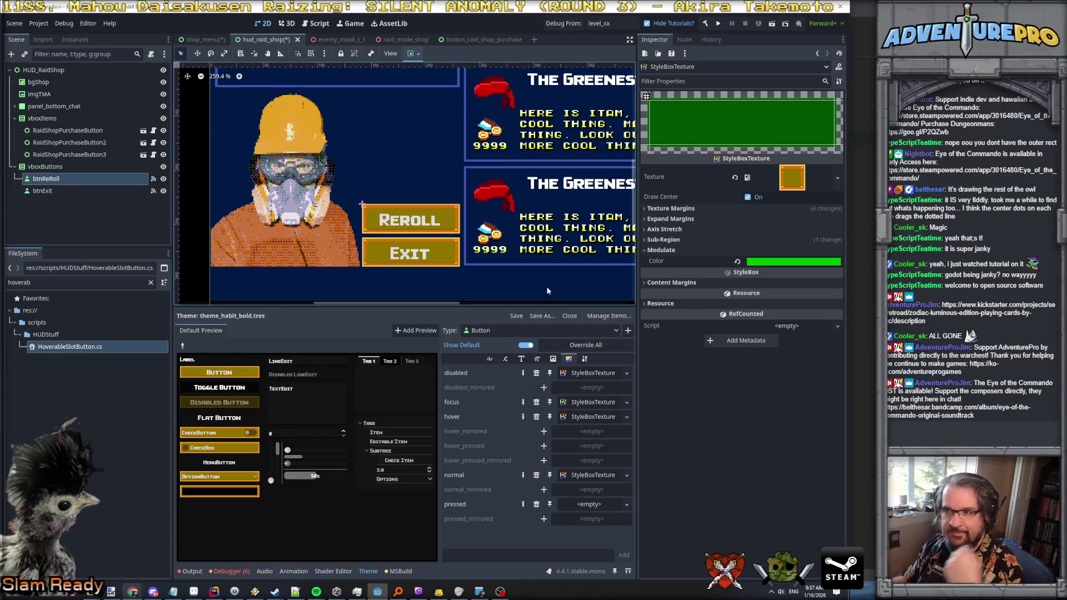
# Step: Save the hud_raid_shop scene with Ctrl+S
pyautogui.hotkey('ctrl', 's')
pyautogui.scroll(-5, 338, 228)
pyautogui.scroll(2, 545, 225)
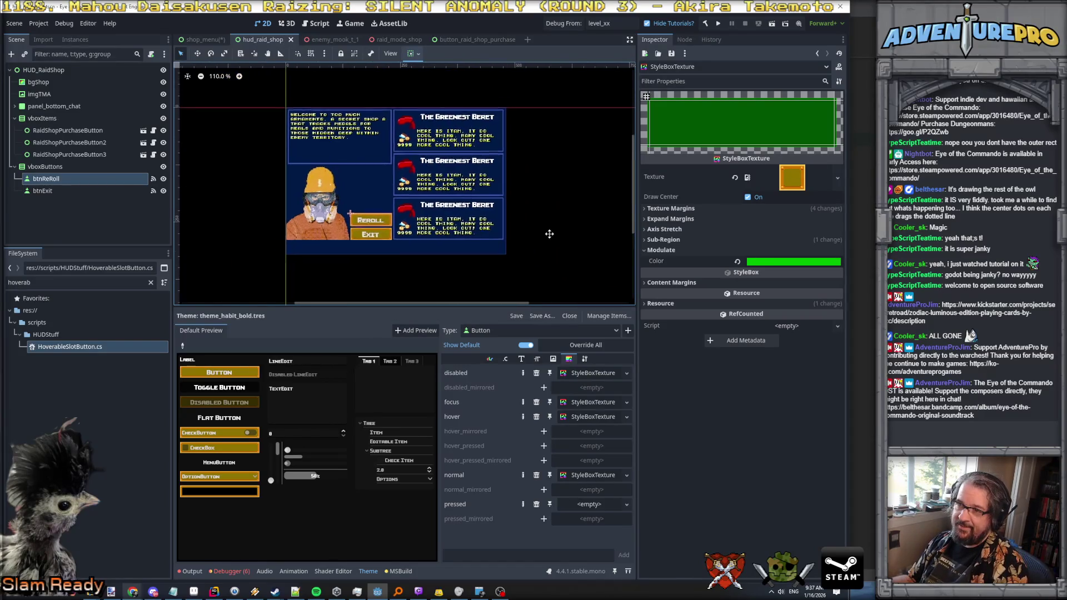
# Step: Rename the panel_bottom_chat node to panel_info
pyautogui.click(21, 107)
pyautogui.click(42, 107)
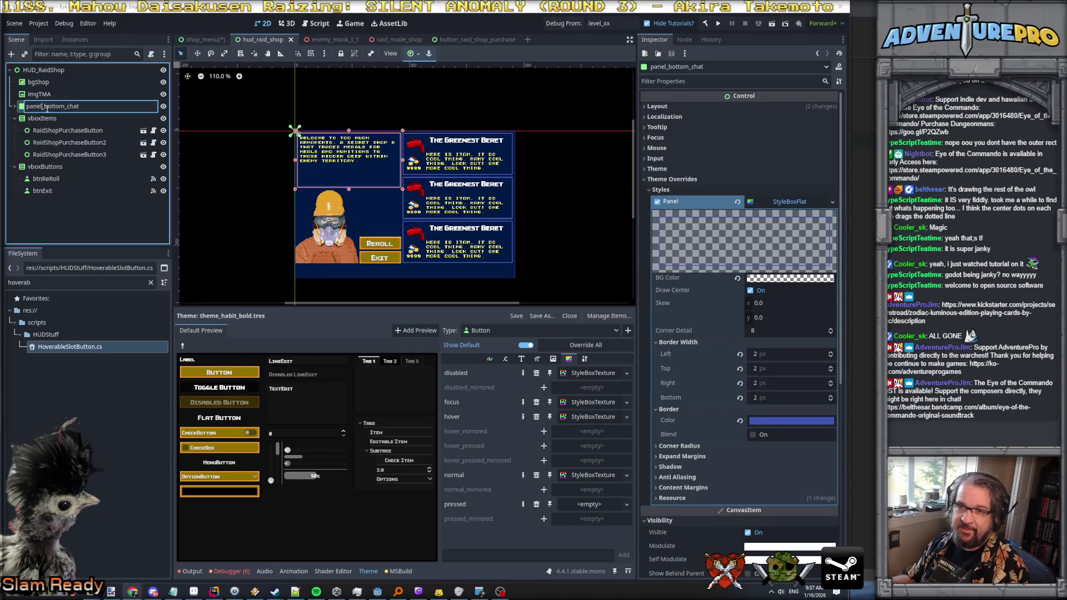
pyautogui.click(20, 109)
pyautogui.click(14, 108)
pyautogui.click(47, 106)
pyautogui.moveTo(45, 106); pyautogui.dragTo(135, 108)
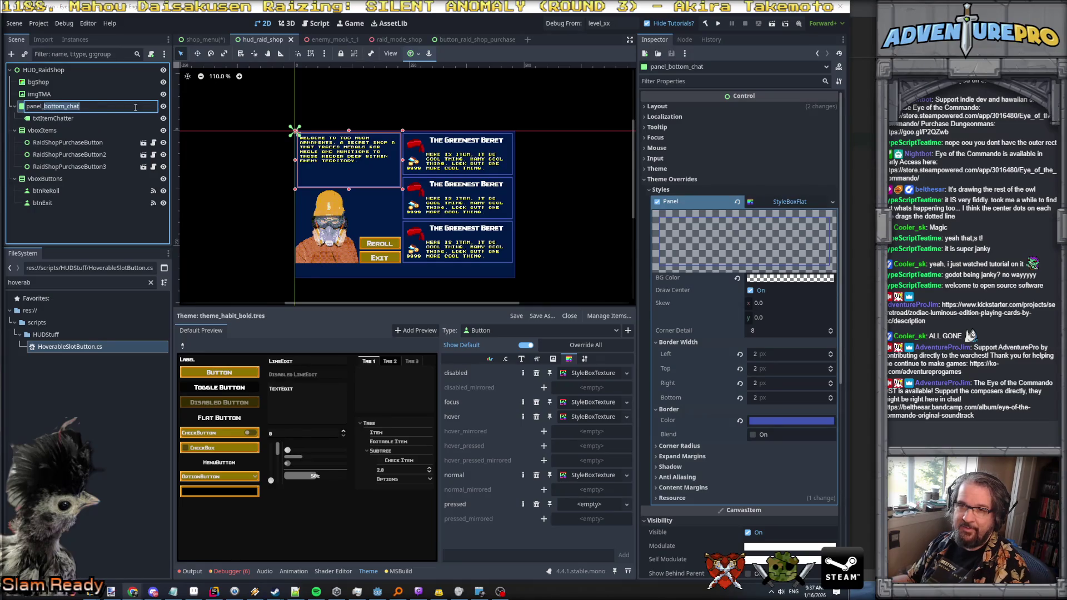
pyautogui.write('info')
pyautogui.press('Return')
# Step: Rename its child label txtItemChatter to txtShopInfo
pyautogui.click(41, 119)
pyautogui.click(41, 118)
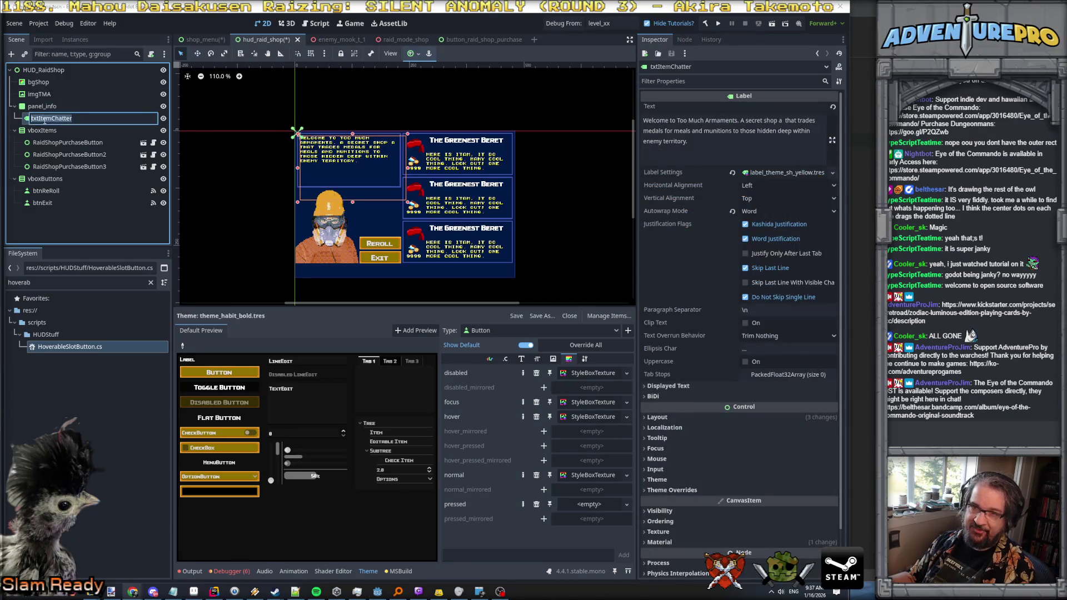
pyautogui.moveTo(40, 118); pyautogui.dragTo(141, 123)
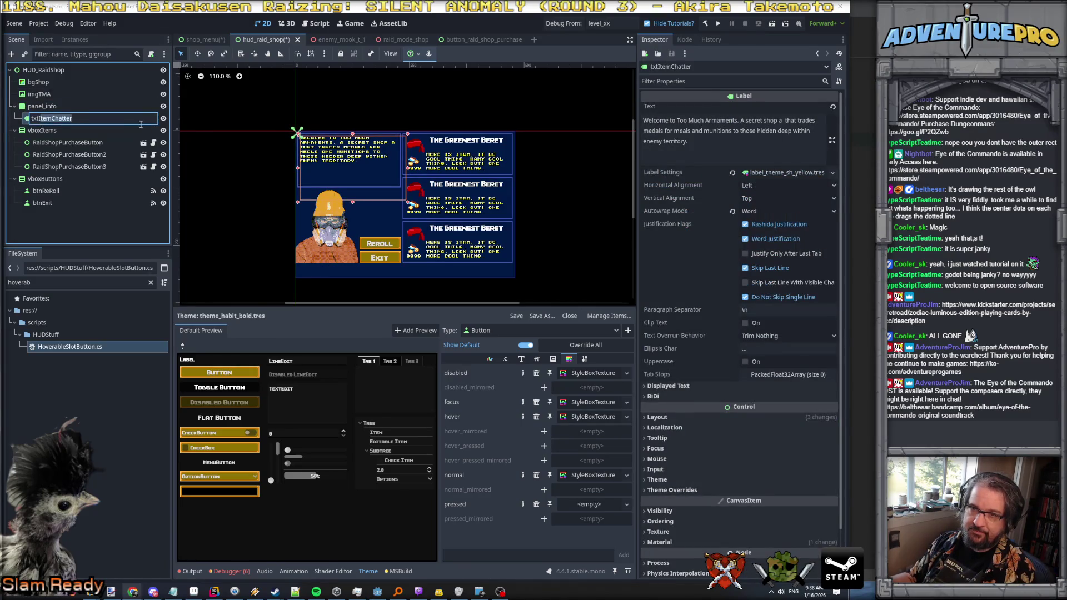
pyautogui.write('ShopInfo')
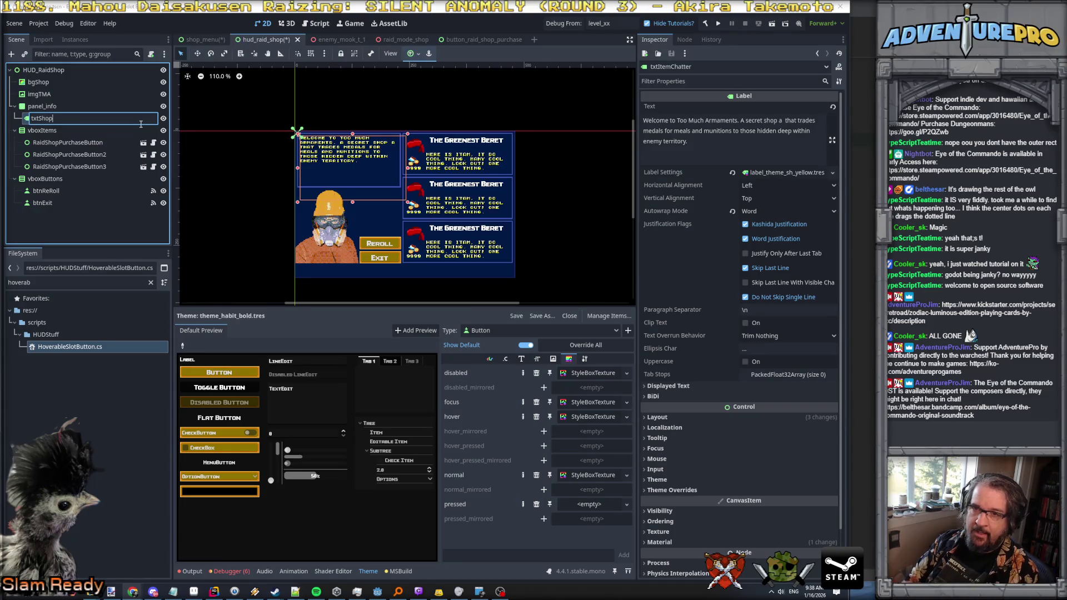
pyautogui.press('Return')
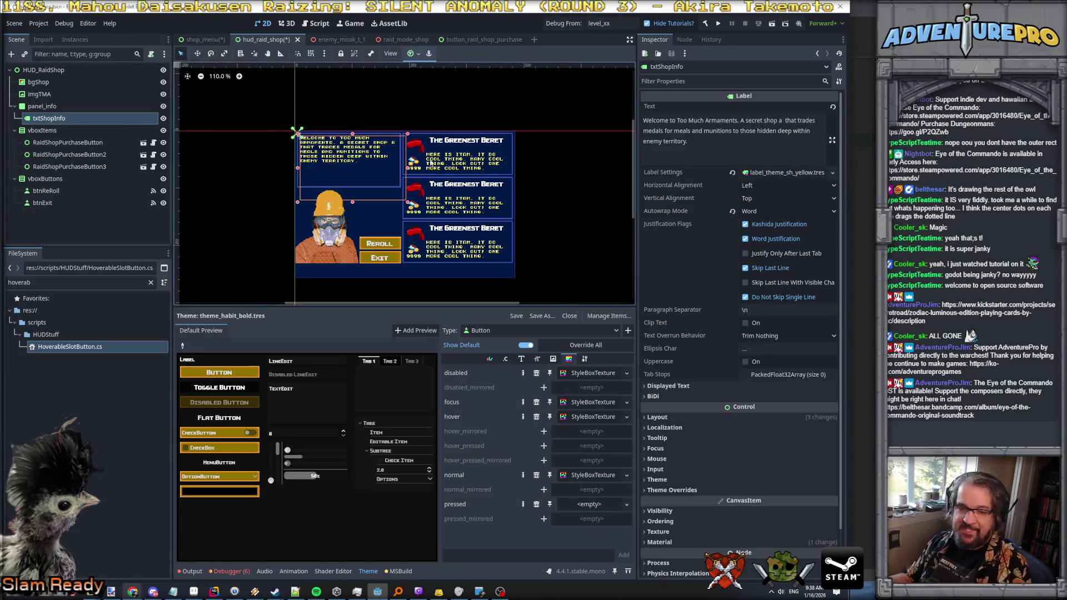
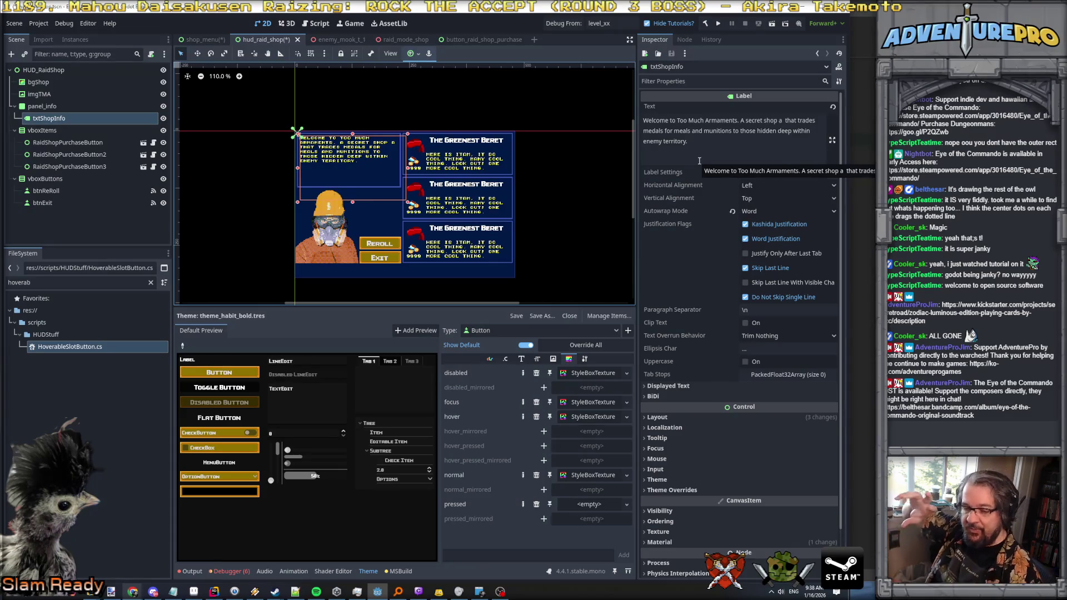
# Step: Zoom and pan the 2D canvas, and lower the Theme panel splitter so the whole shop HUD fits
pyautogui.scroll(5, 397, 179)
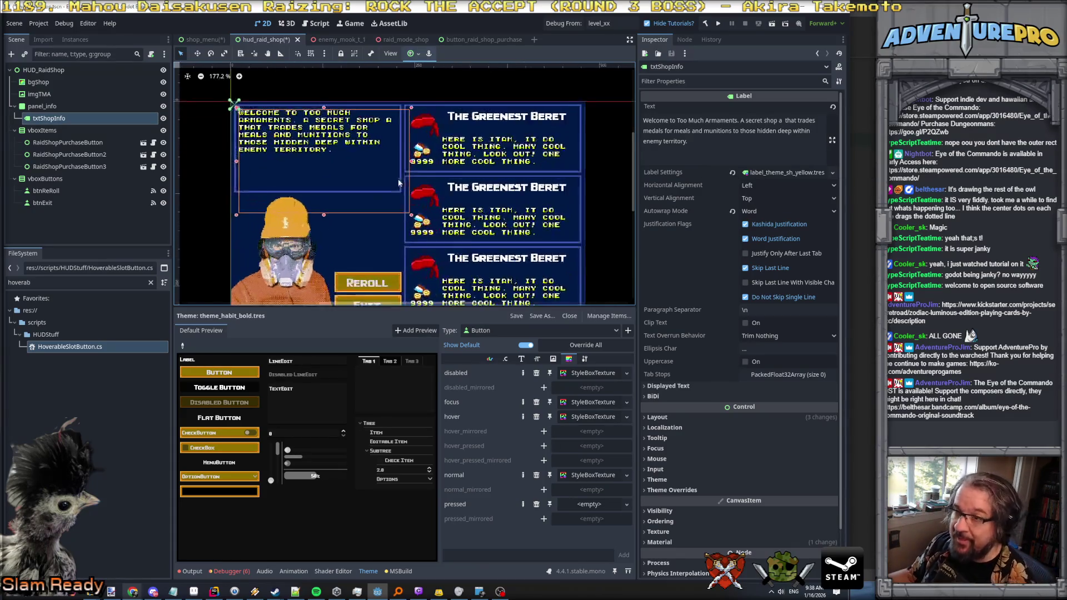
pyautogui.moveTo(369, 247); pyautogui.dragTo(409, 256)
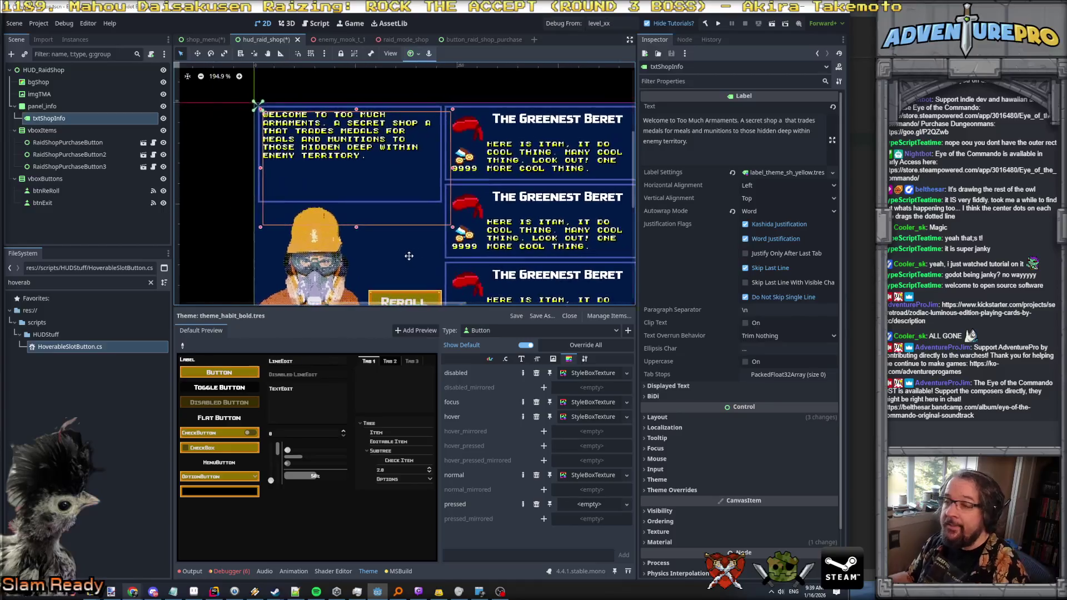
pyautogui.scroll(-1, 396, 247)
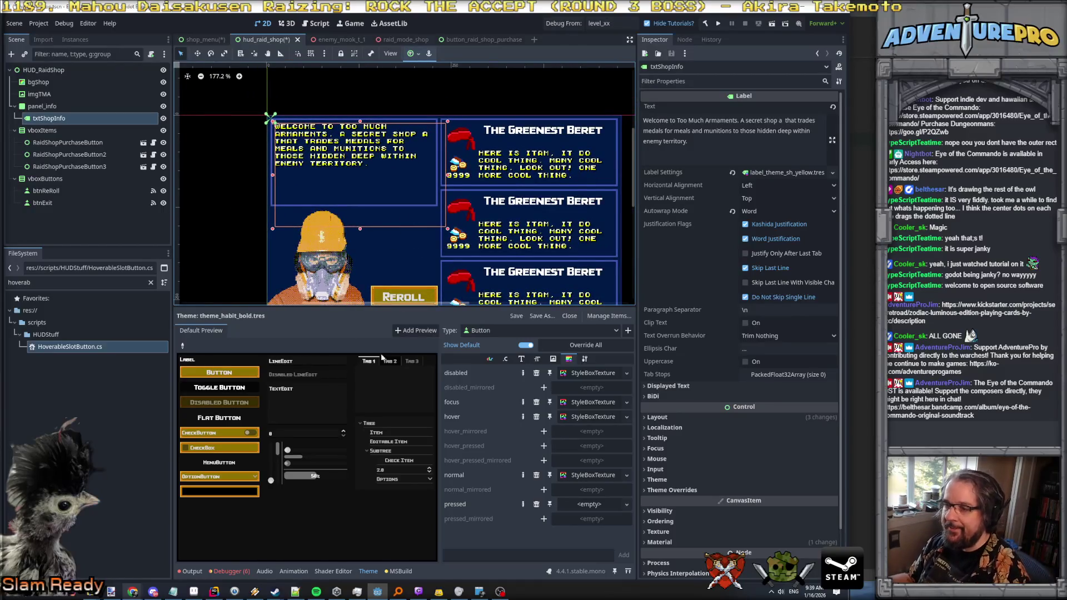
pyautogui.moveTo(242, 306); pyautogui.dragTo(248, 378)
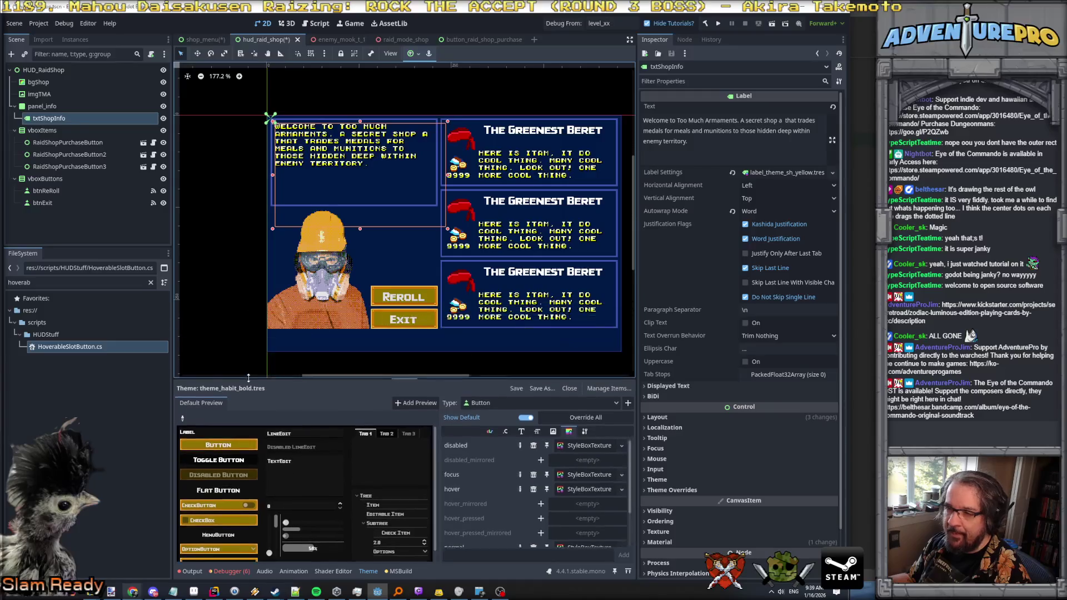
pyautogui.moveTo(465, 322); pyautogui.dragTo(426, 321)
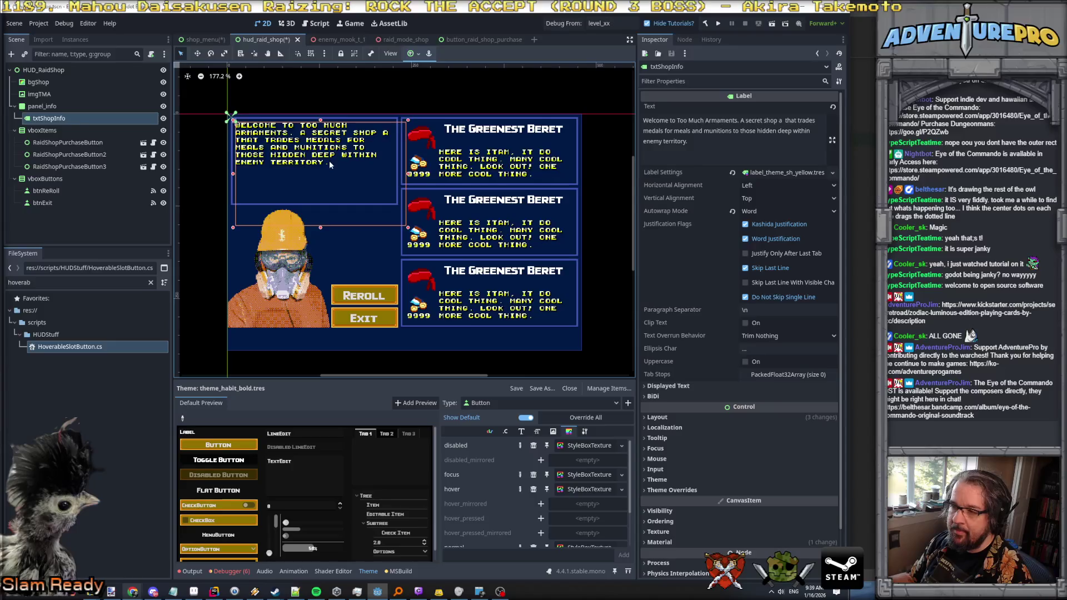
# Step: Inspect the panel_info, purchase, reroll and exit button nodes, ending on the txtShopInfo welcome text
pyautogui.click(49, 109)
pyautogui.click(49, 116)
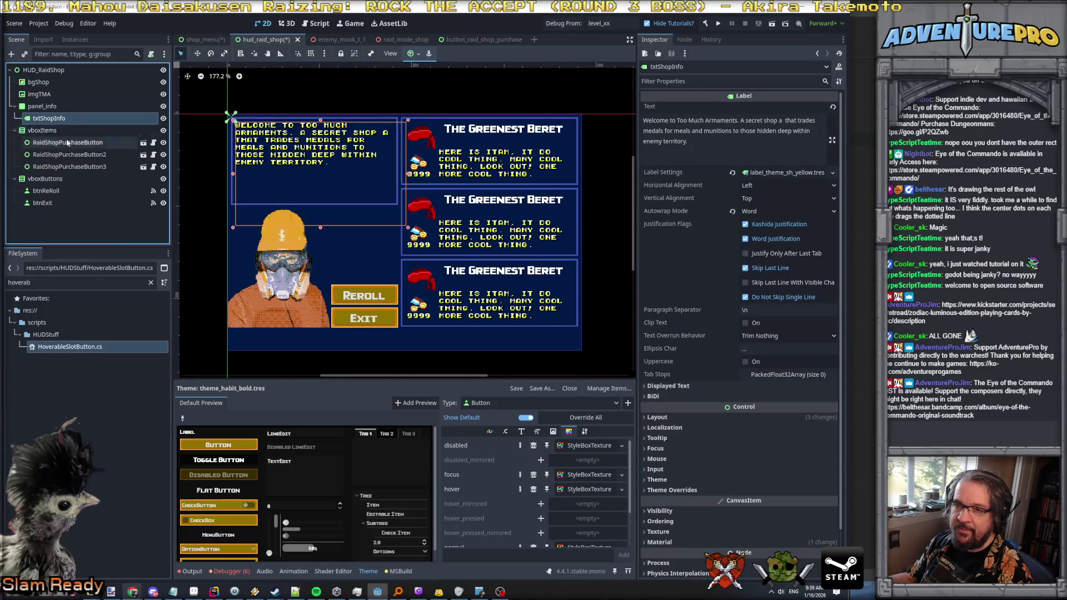
pyautogui.click(66, 143)
pyautogui.click(44, 178)
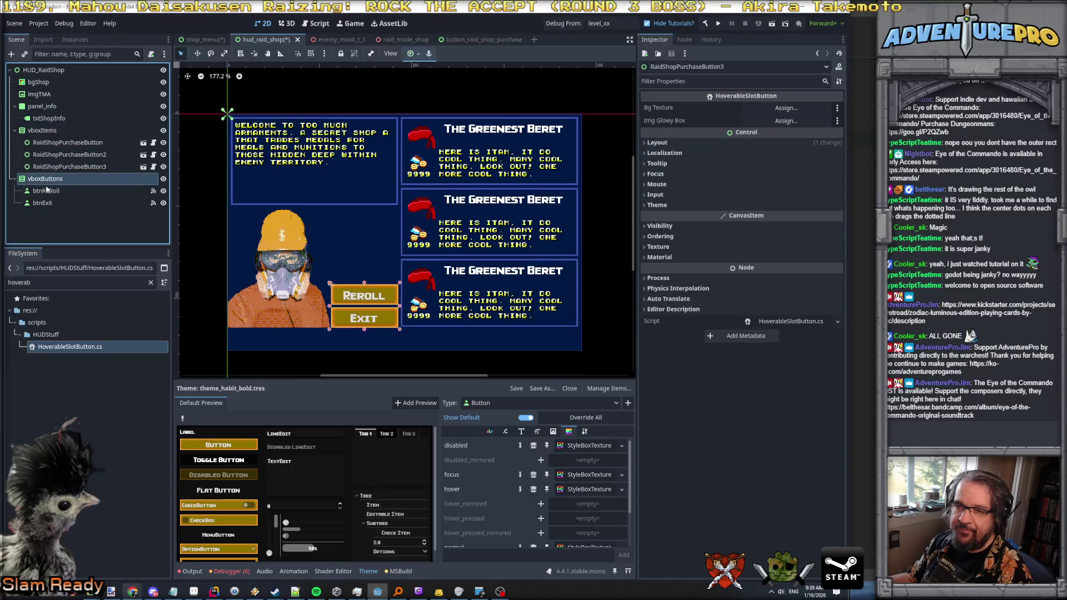
pyautogui.click(45, 192)
pyautogui.click(44, 203)
pyautogui.click(50, 167)
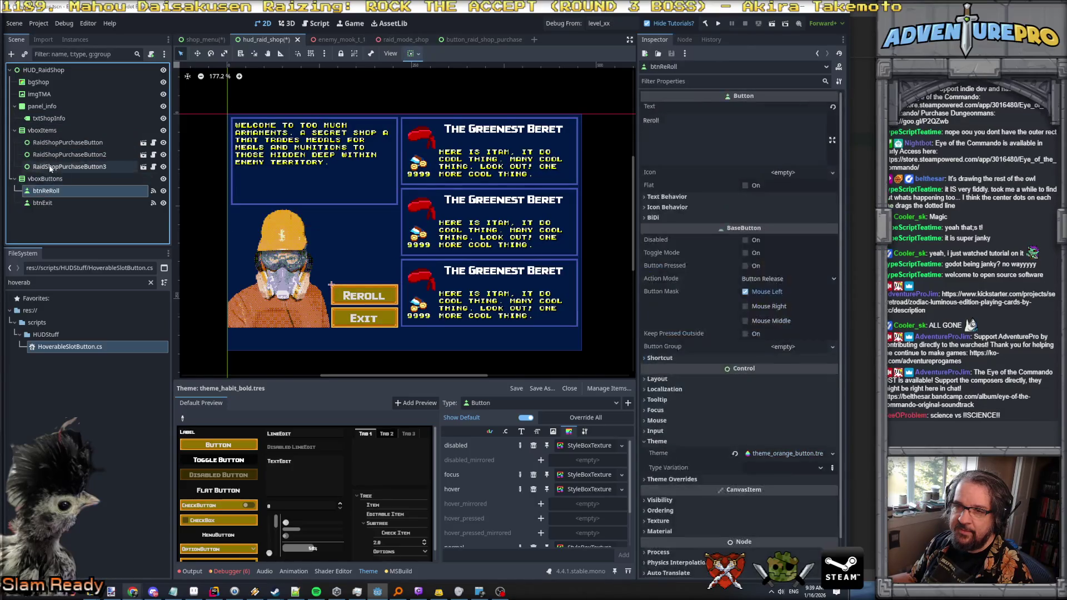
pyautogui.click(51, 156)
pyautogui.click(84, 119)
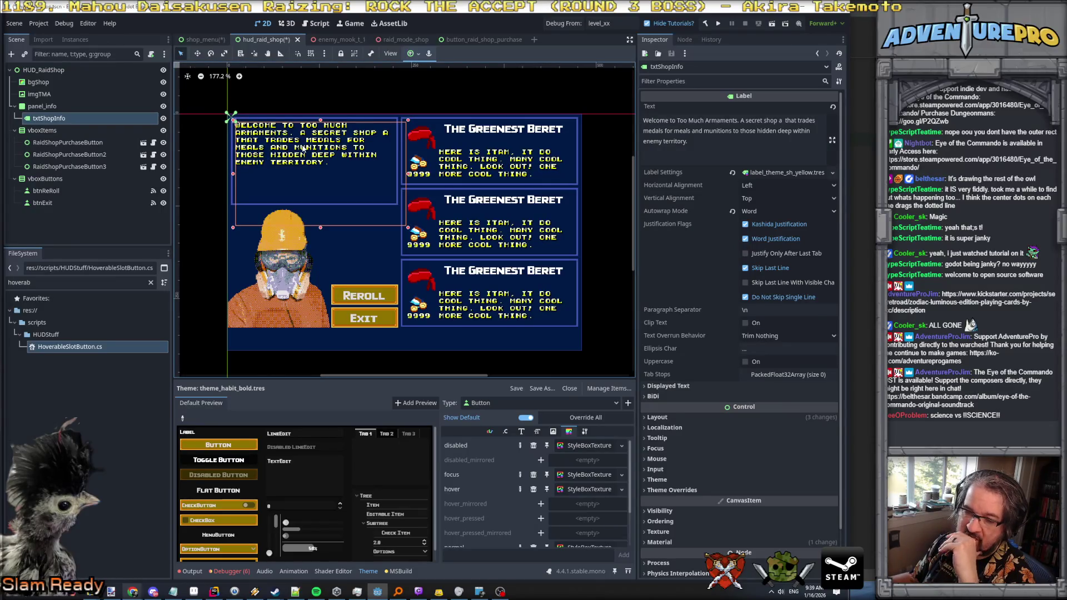
pyautogui.click(722, 146)
# Step: Change the txtShopInfo node's type from Label to RichTextLabel, keeping its welcome text
pyautogui.hotkey('ctrl', 'a')
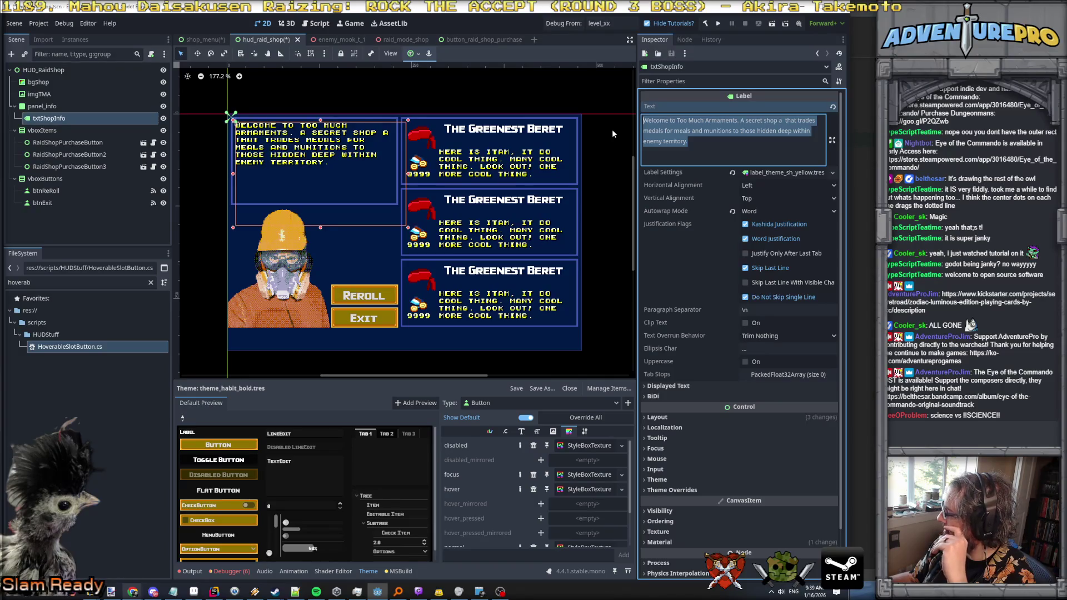
pyautogui.click(713, 142)
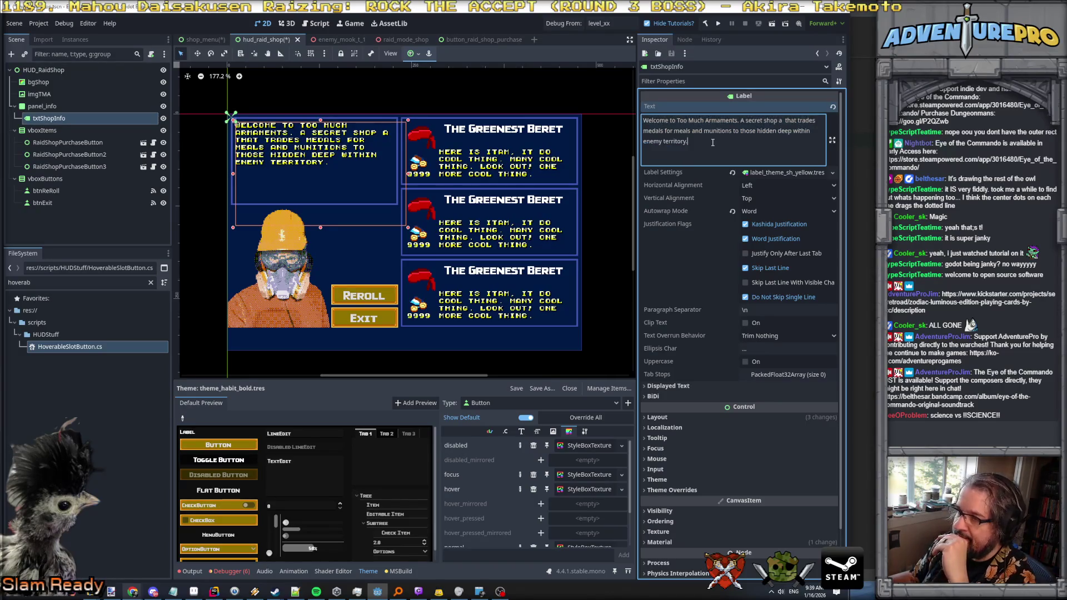
pyautogui.rightClick(67, 119)
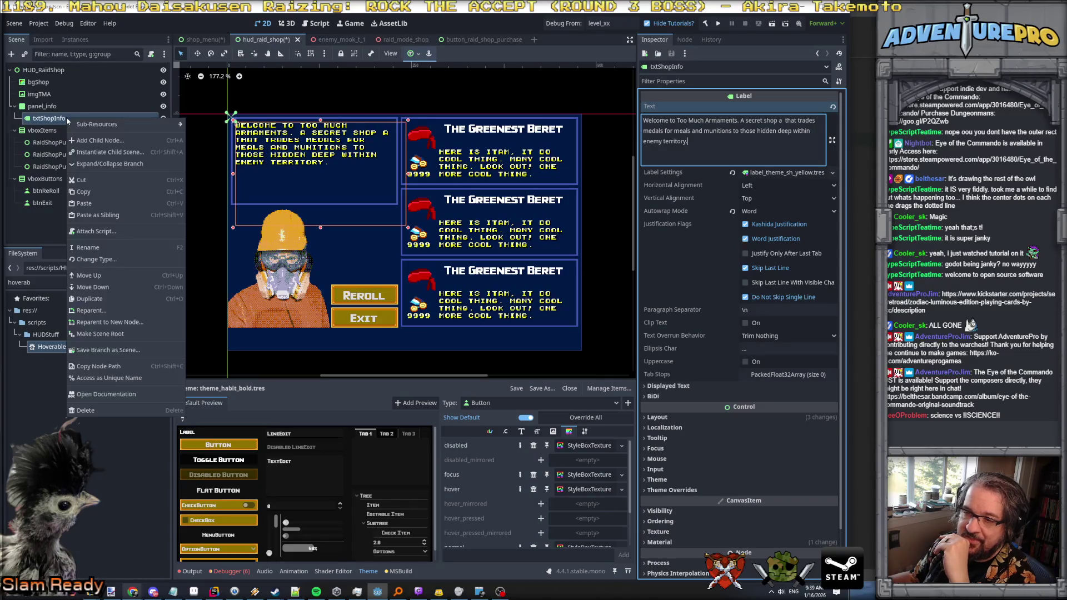
pyautogui.click(105, 259)
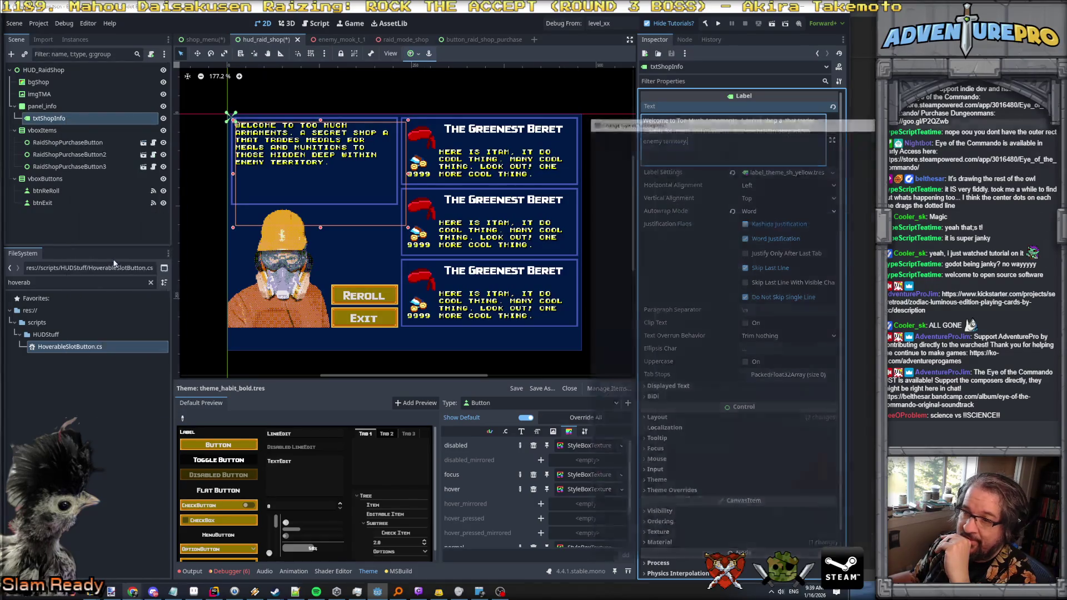
pyautogui.click(704, 228)
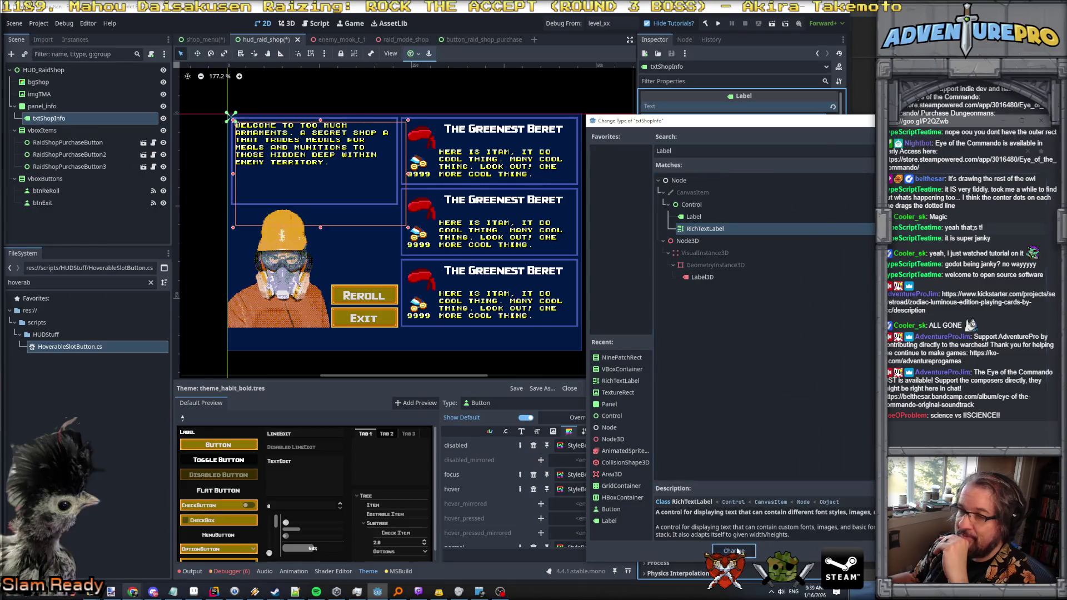
pyautogui.click(735, 551)
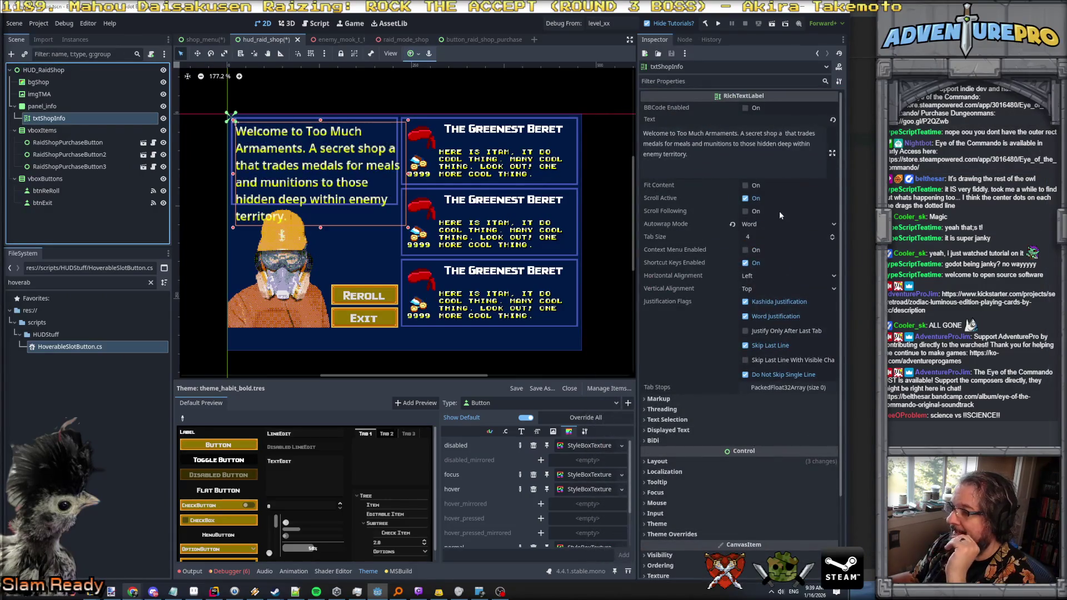
pyautogui.click(689, 460)
pyautogui.click(680, 81)
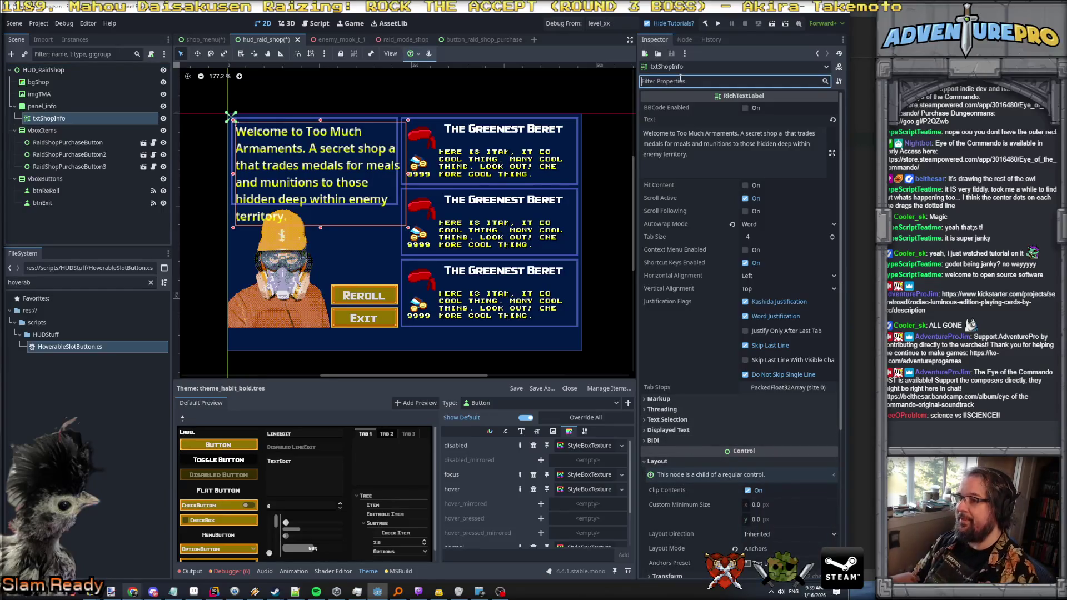
# Step: Filter the Inspector for 'theme' and quick-load theme_sh_white.tres into txtShopInfo's Theme property
pyautogui.write('theme')
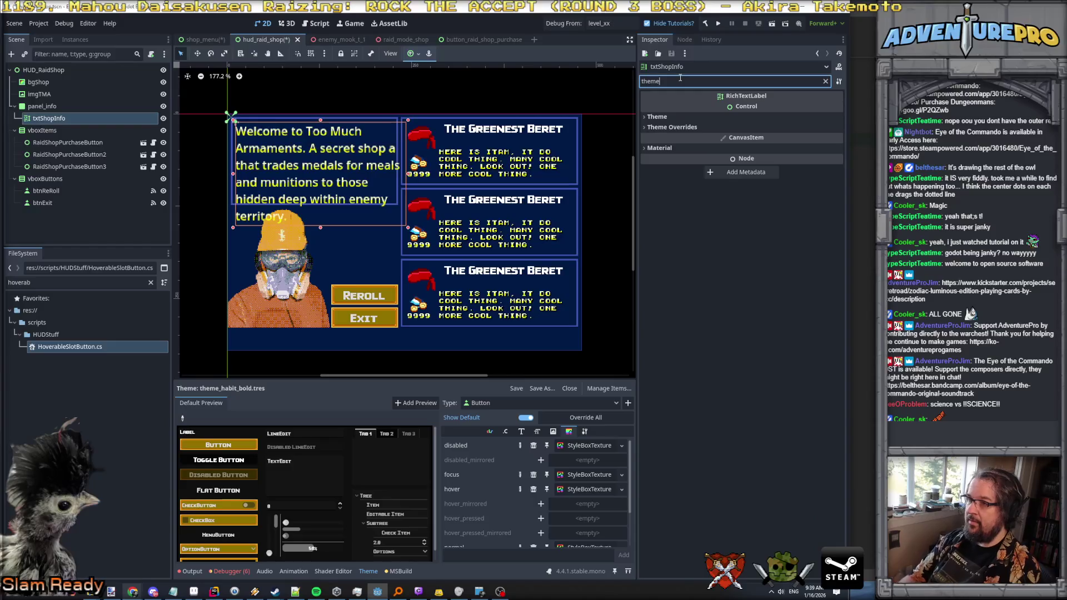
pyautogui.click(656, 117)
pyautogui.click(788, 128)
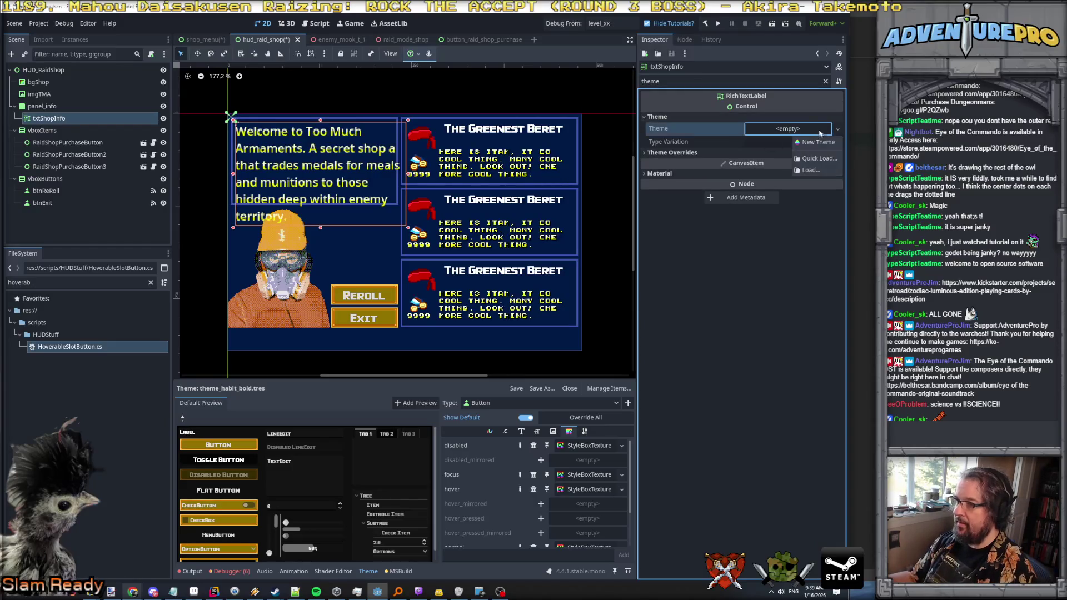
pyautogui.click(826, 157)
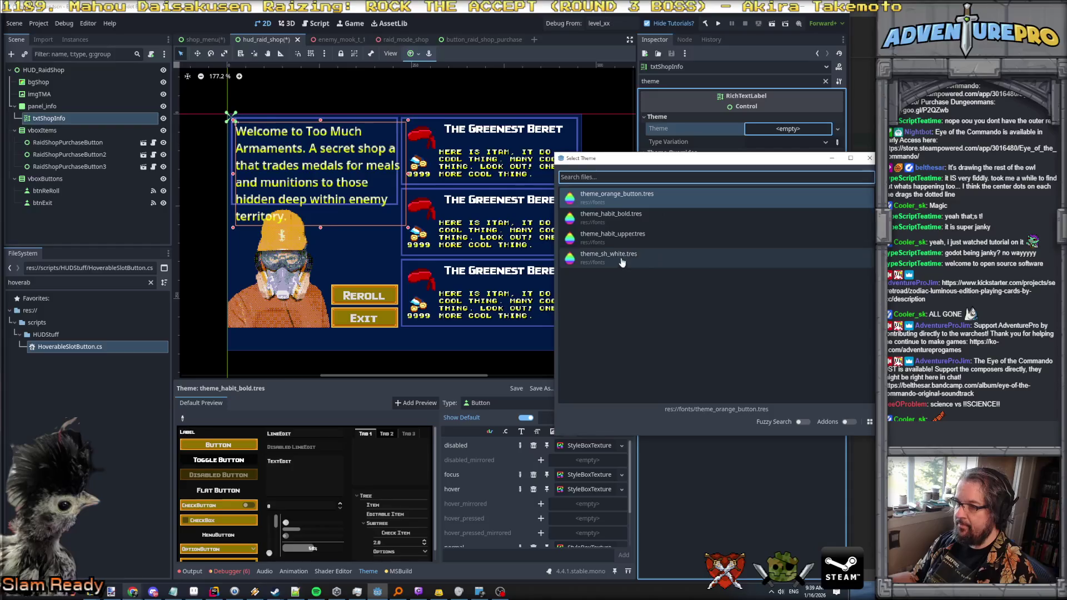
pyautogui.click(619, 254)
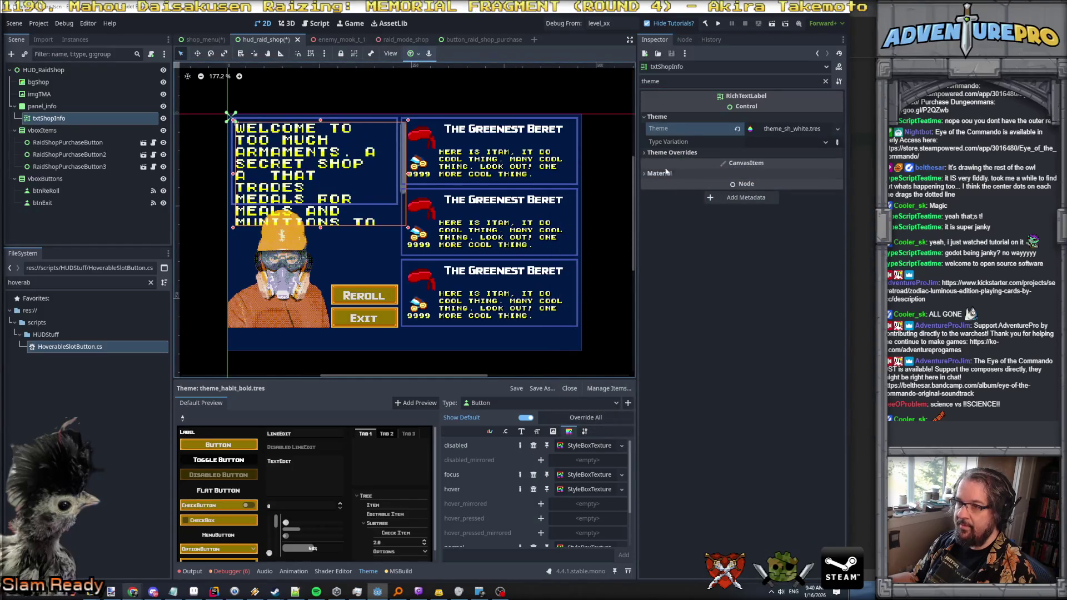
pyautogui.scroll(2, 295, 130)
pyautogui.scroll(2, 415, 214)
pyautogui.scroll(1, 415, 215)
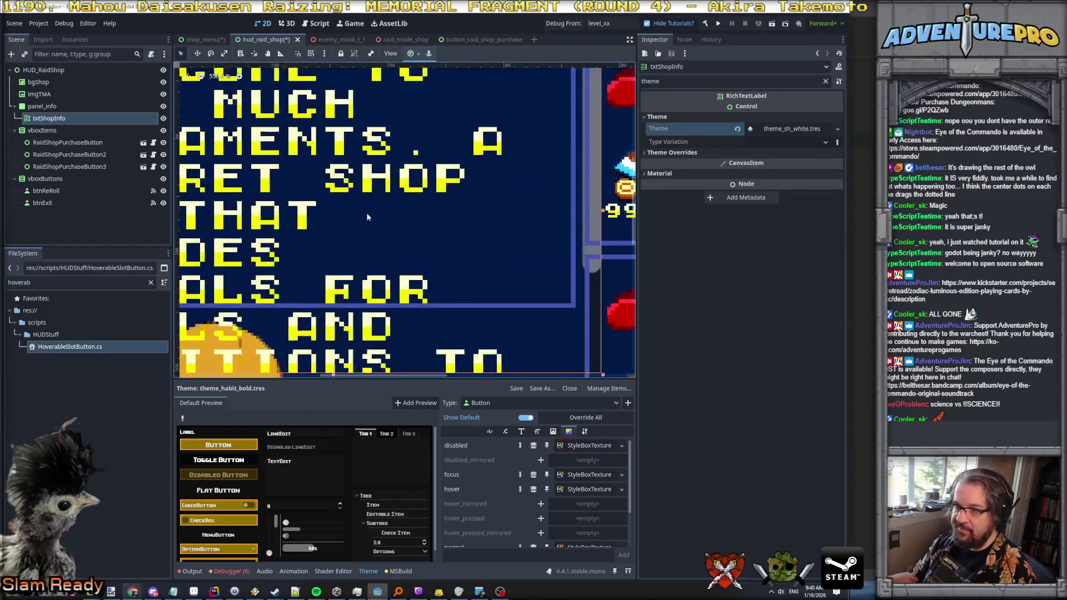
pyautogui.scroll(-1, 414, 214)
pyautogui.click(786, 130)
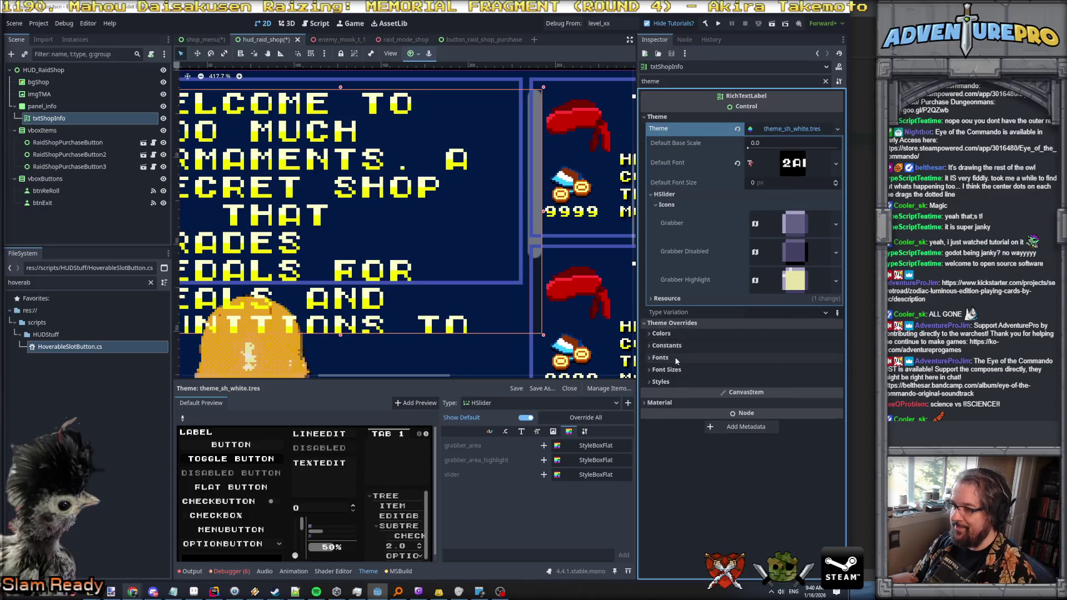
# Step: Override the welcome text's normal font size to 8
pyautogui.click(667, 358)
pyautogui.click(670, 441)
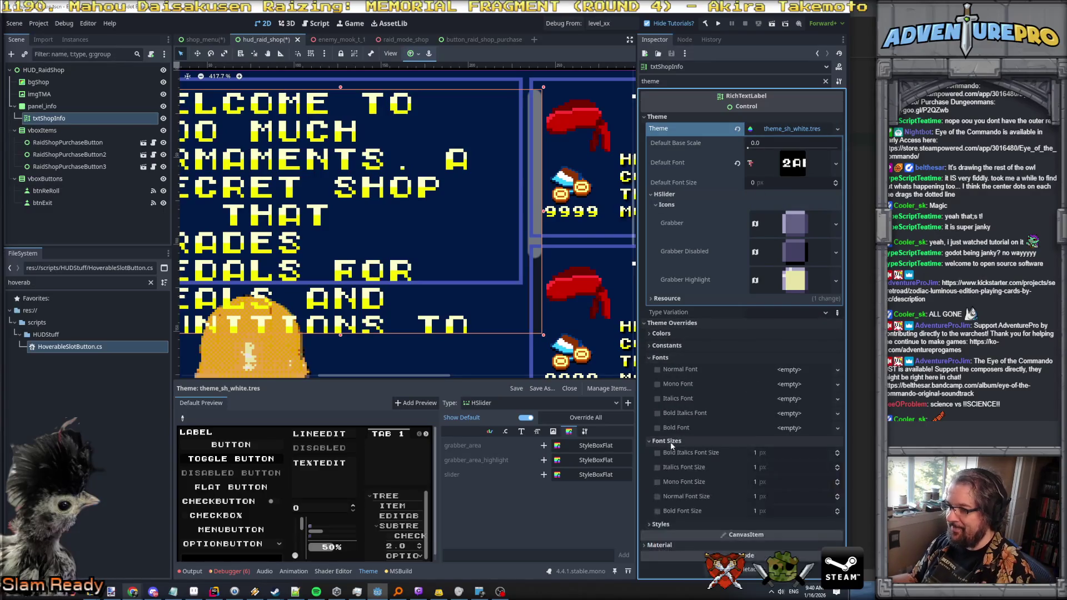
pyautogui.click(693, 481)
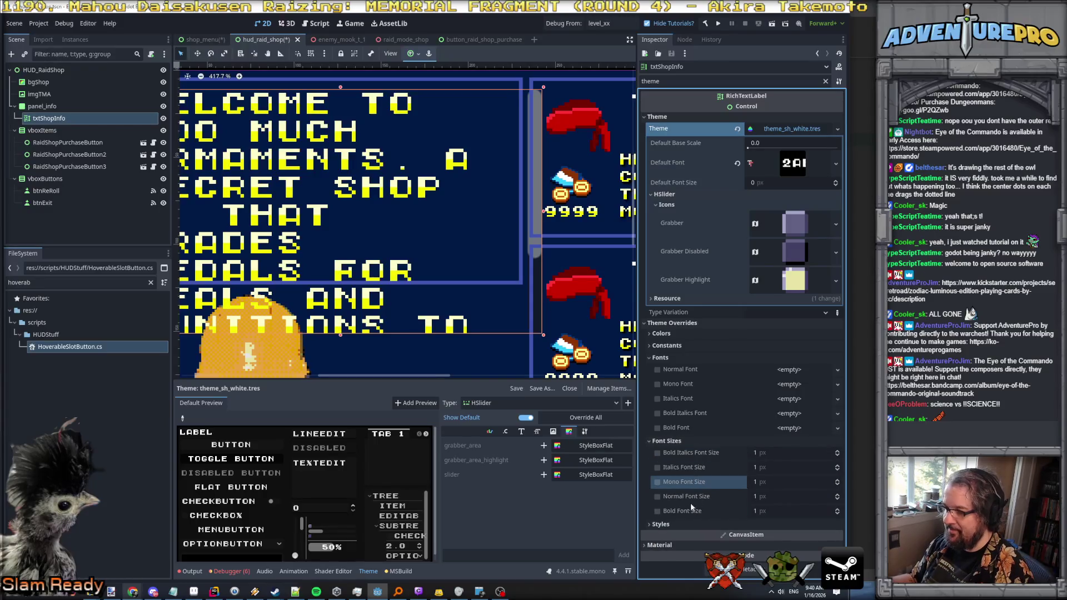
pyautogui.click(765, 500)
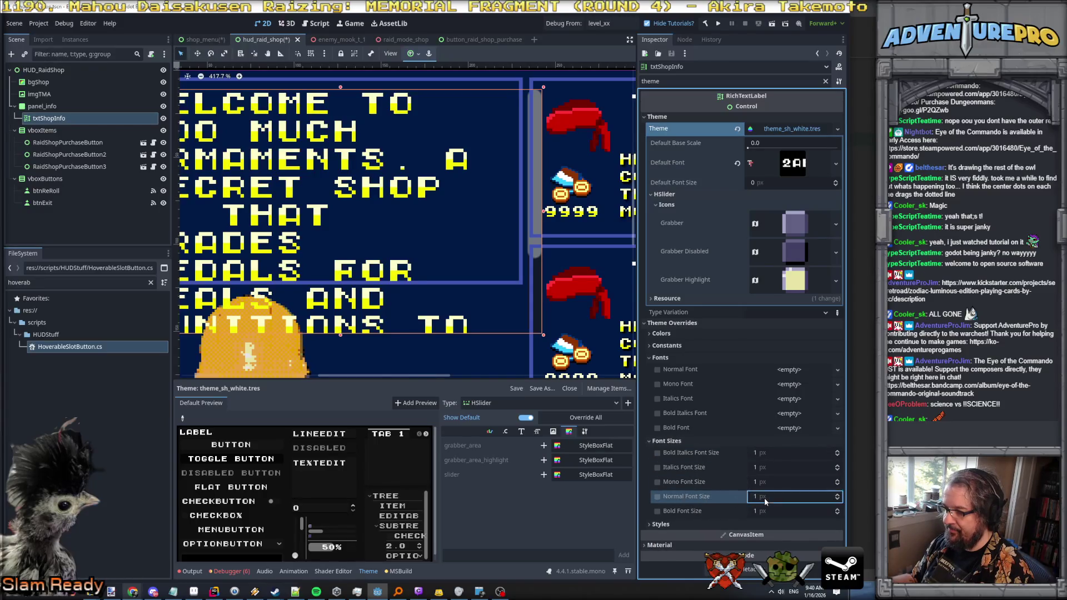
pyautogui.write('8')
pyautogui.press('Return')
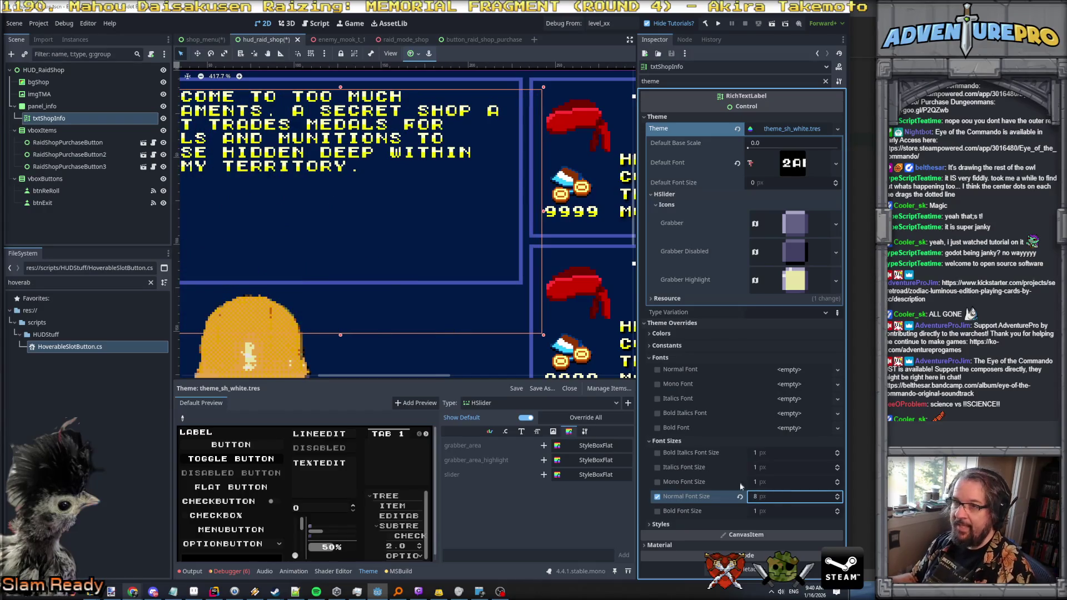
pyautogui.scroll(-2, 441, 258)
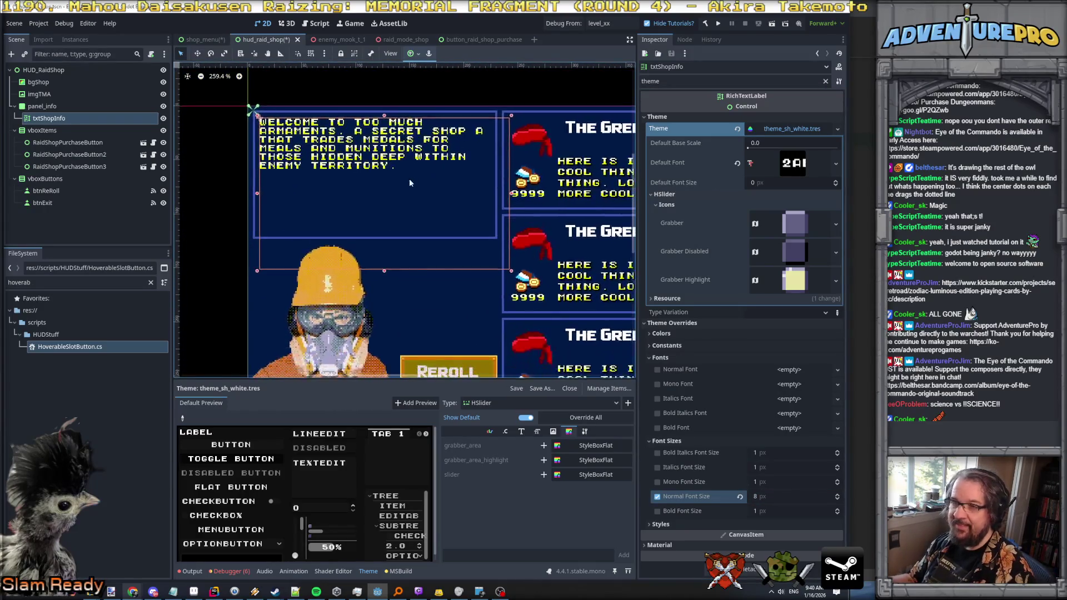
pyautogui.scroll(1, 417, 178)
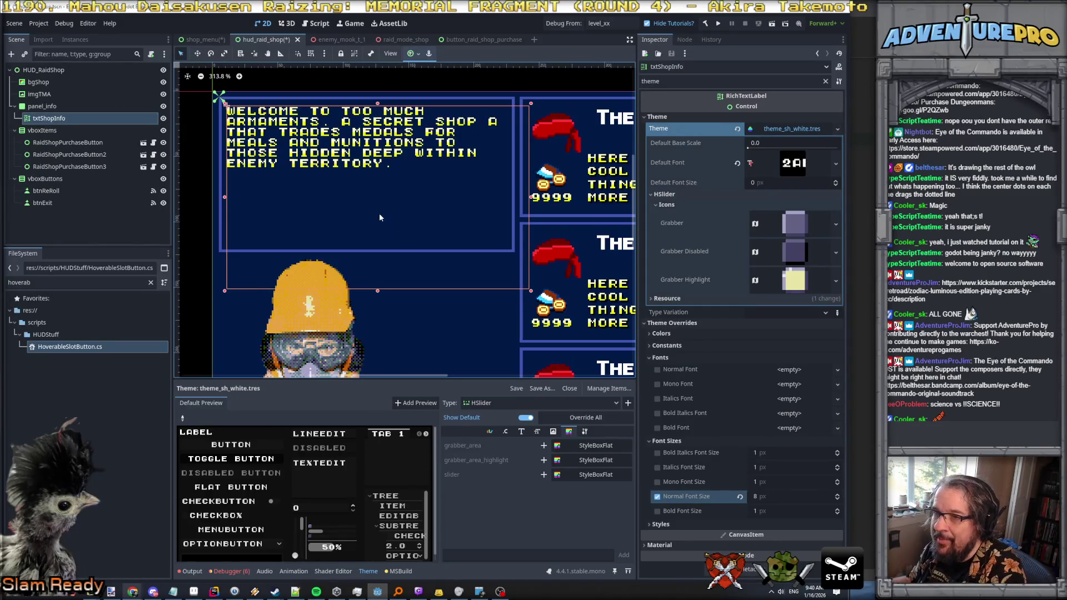
# Step: Enable shadow offset X and Y overrides on the welcome text, both set to 2
pyautogui.click(671, 346)
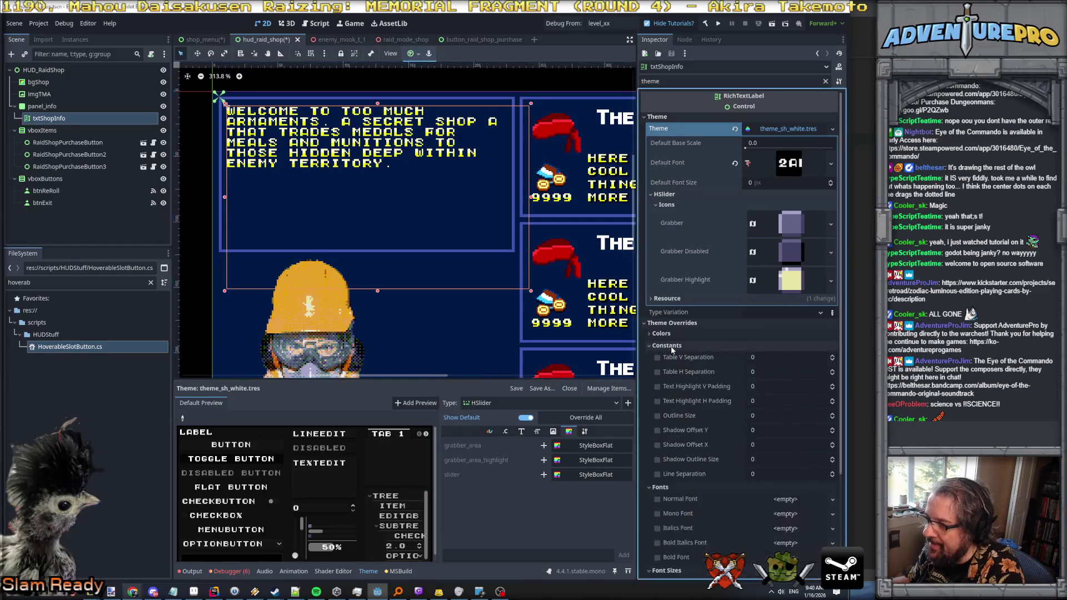
pyautogui.click(657, 431)
pyautogui.click(756, 432)
pyautogui.write('2')
pyautogui.press('Tab')
pyautogui.write('2')
pyautogui.click(657, 445)
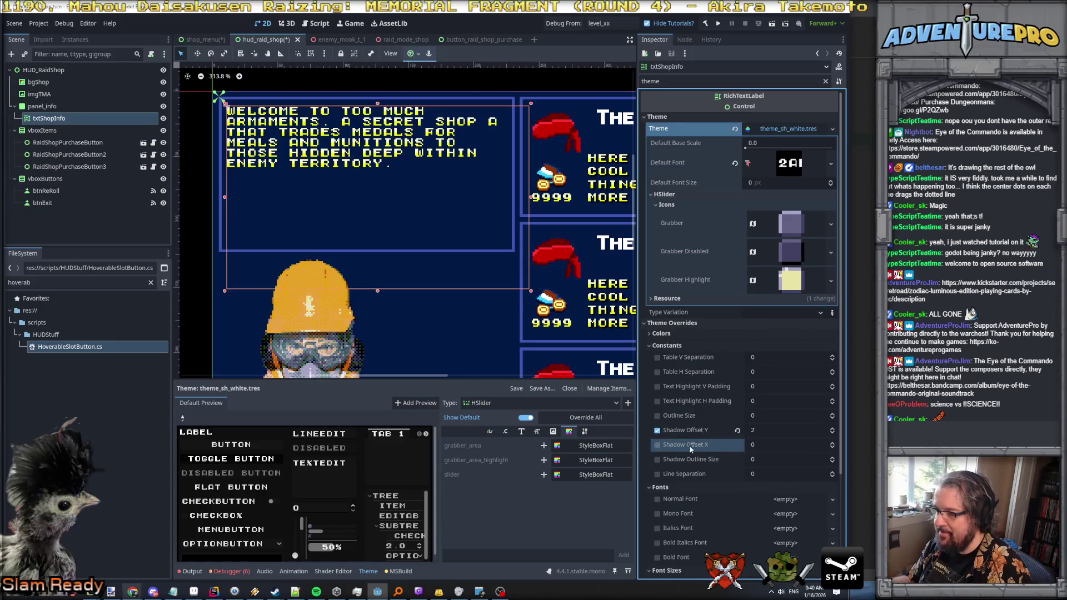
pyautogui.click(770, 446)
pyautogui.write('2')
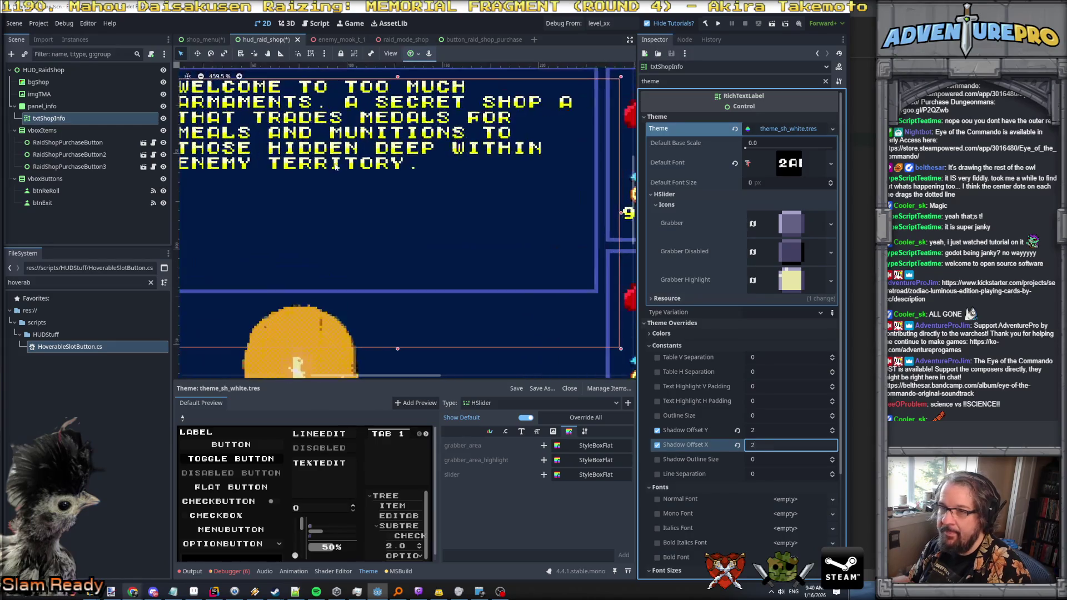
# Step: Enable a font shadow colour override and reduce both shadow offsets to 1
pyautogui.click(661, 333)
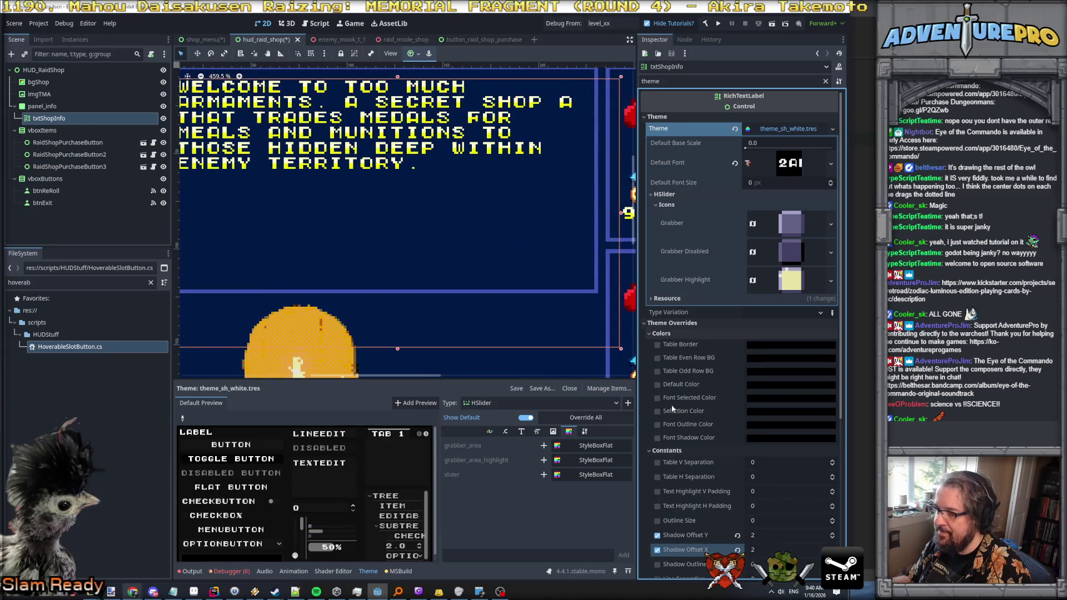
pyautogui.click(657, 438)
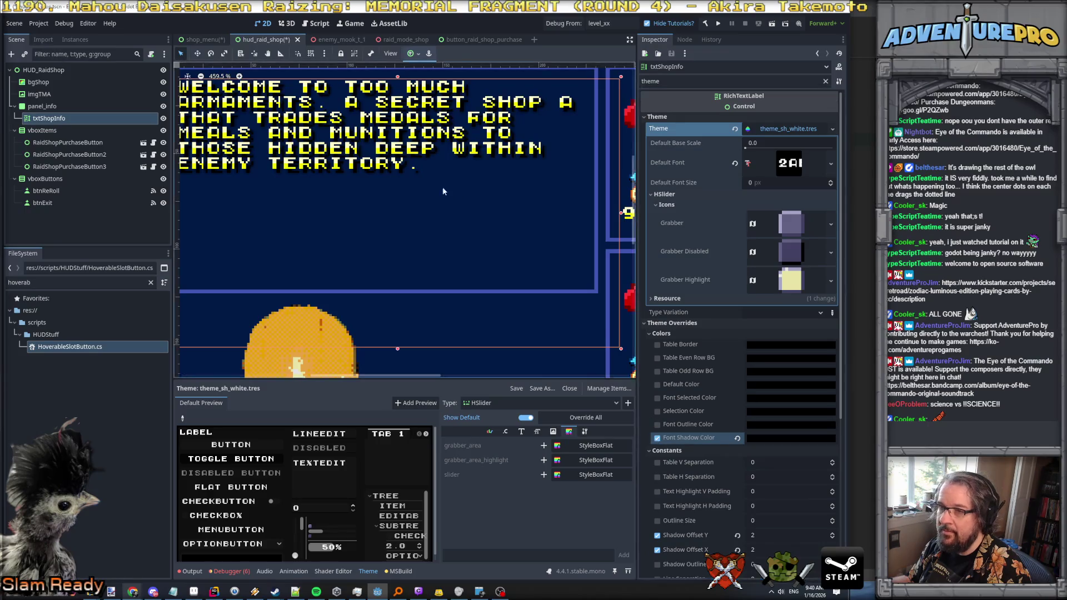
pyautogui.scroll(-3, 423, 182)
pyautogui.scroll(4, 518, 204)
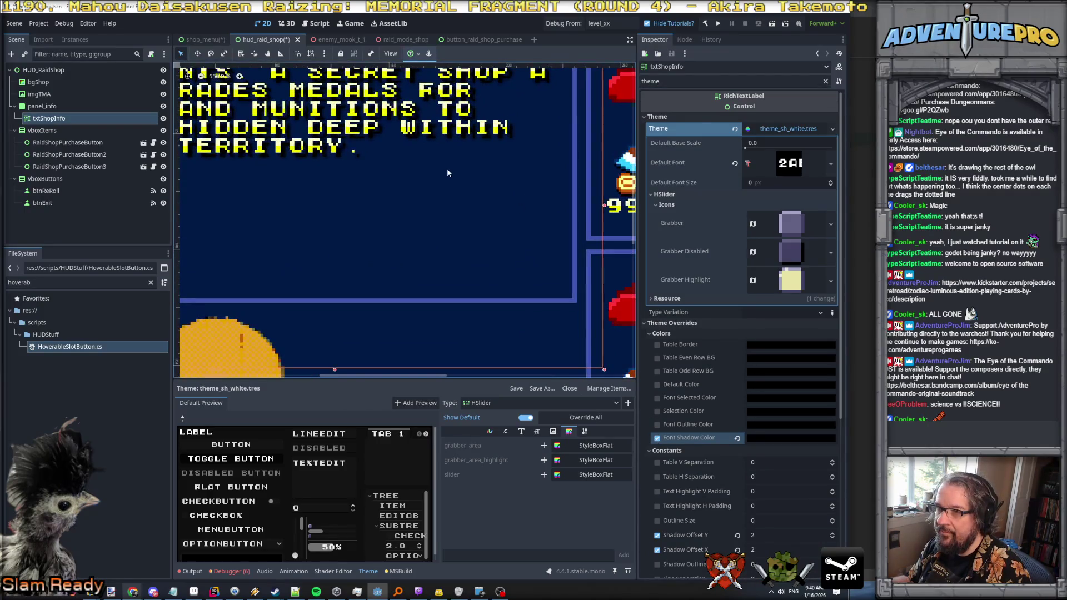
pyautogui.scroll(-5, 722, 418)
pyautogui.click(771, 316)
pyautogui.write('1')
pyautogui.click(765, 300)
pyautogui.write('1')
pyautogui.press('Return')
pyautogui.scroll(-4, 418, 272)
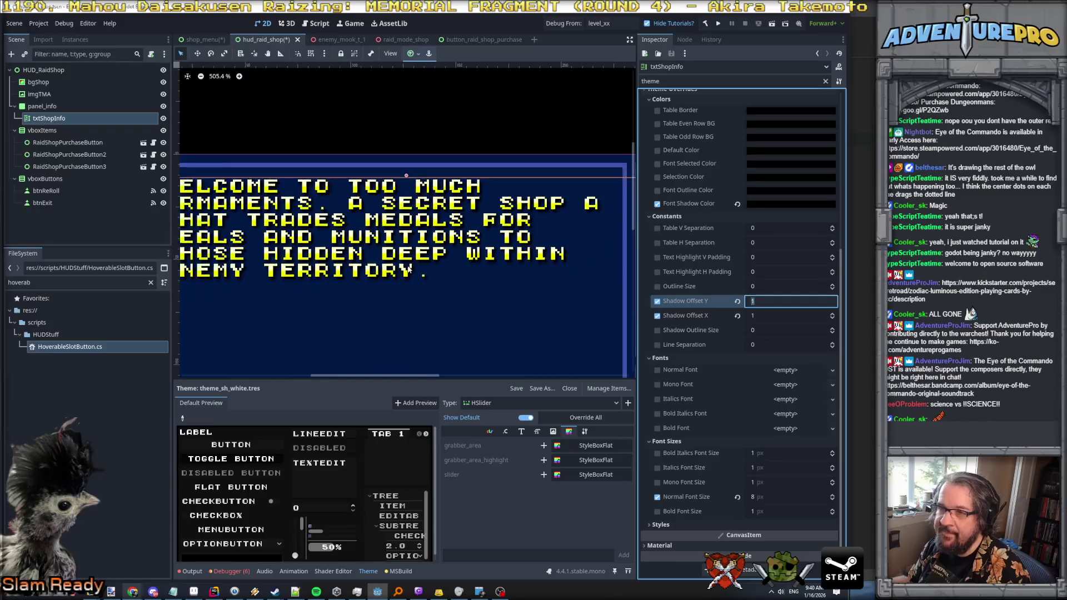
pyautogui.scroll(-4, 406, 244)
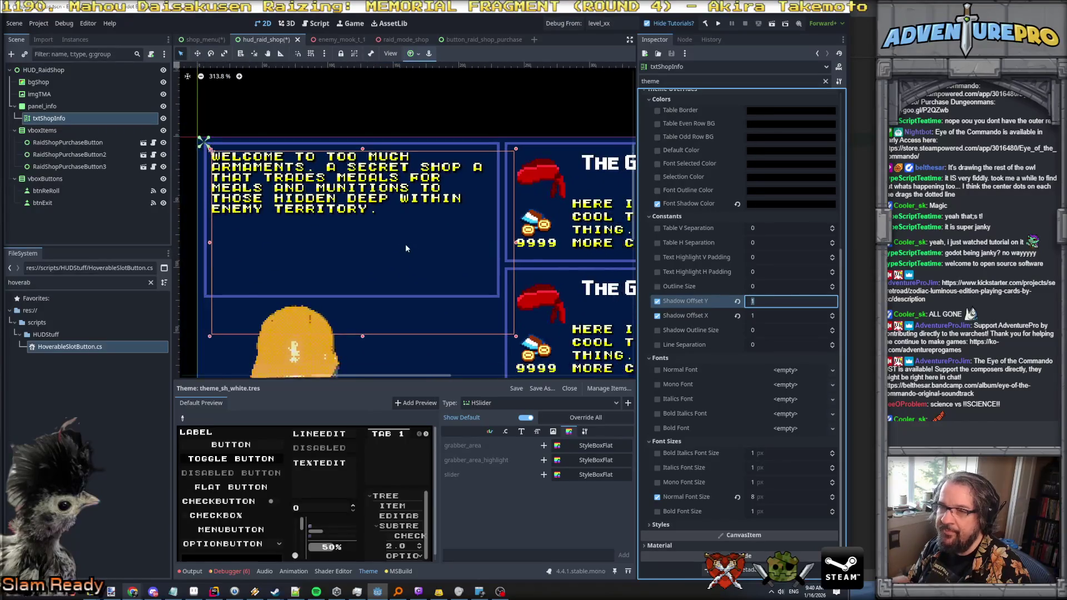
pyautogui.scroll(5, 405, 251)
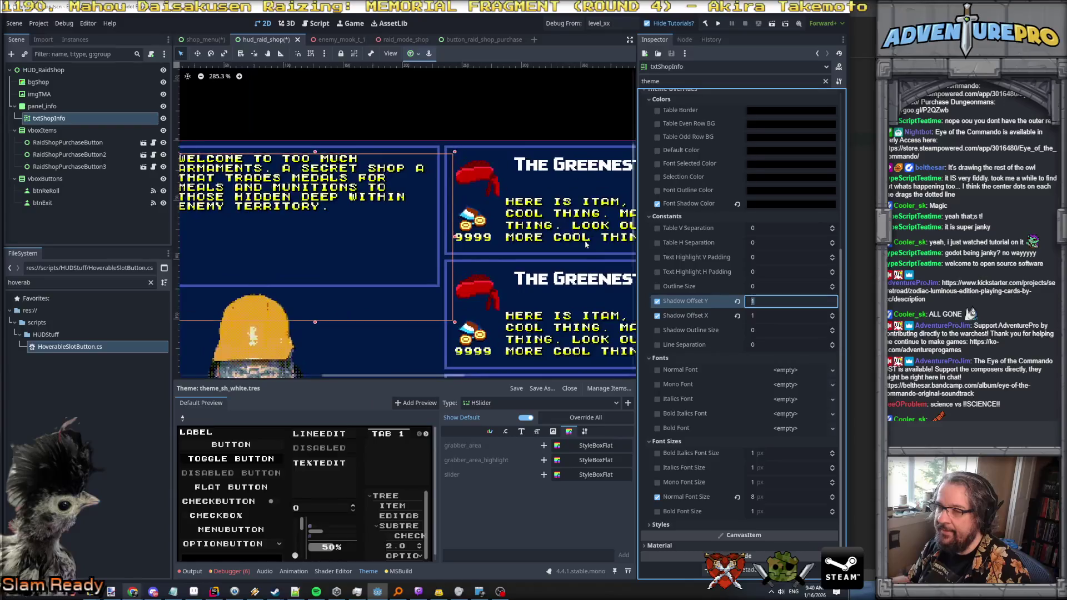
pyautogui.scroll(-5, 477, 248)
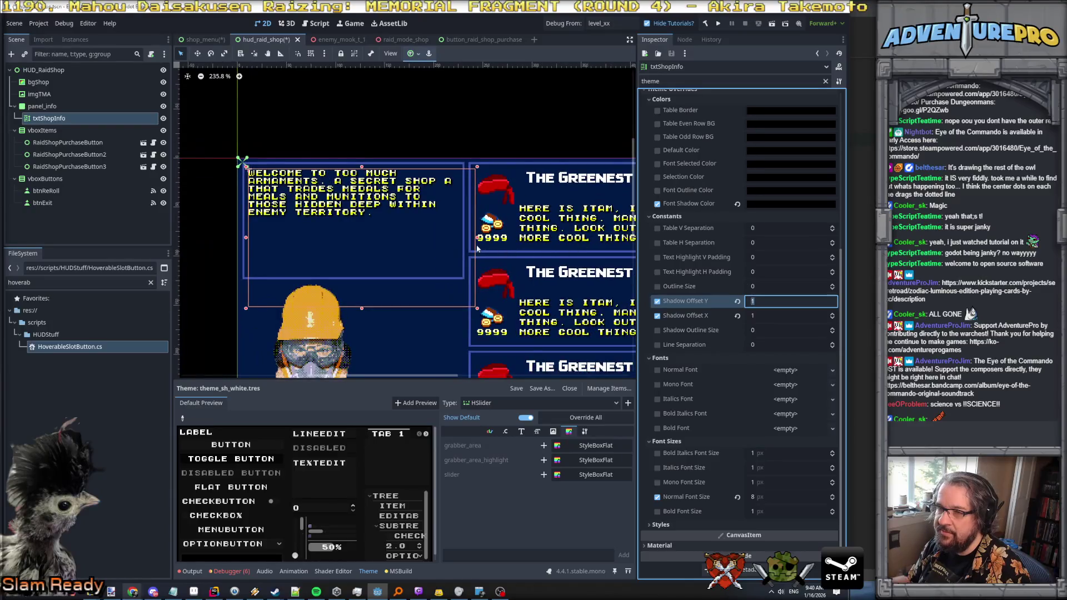
# Step: Open the first purchase button's own scene and select its txtItemDesc label
pyautogui.click(562, 310)
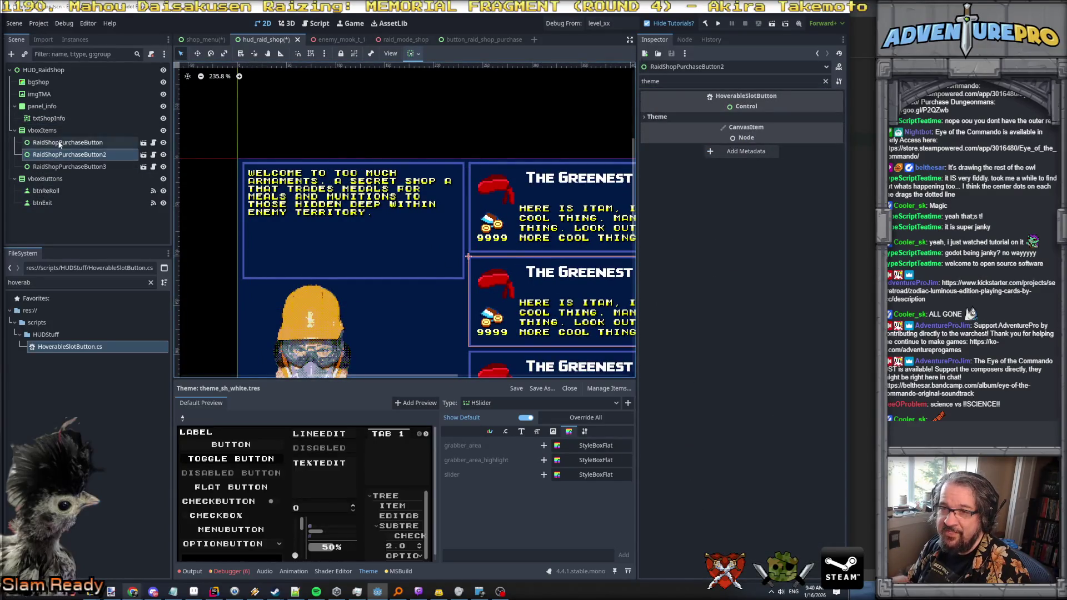
pyautogui.click(69, 144)
pyautogui.click(143, 142)
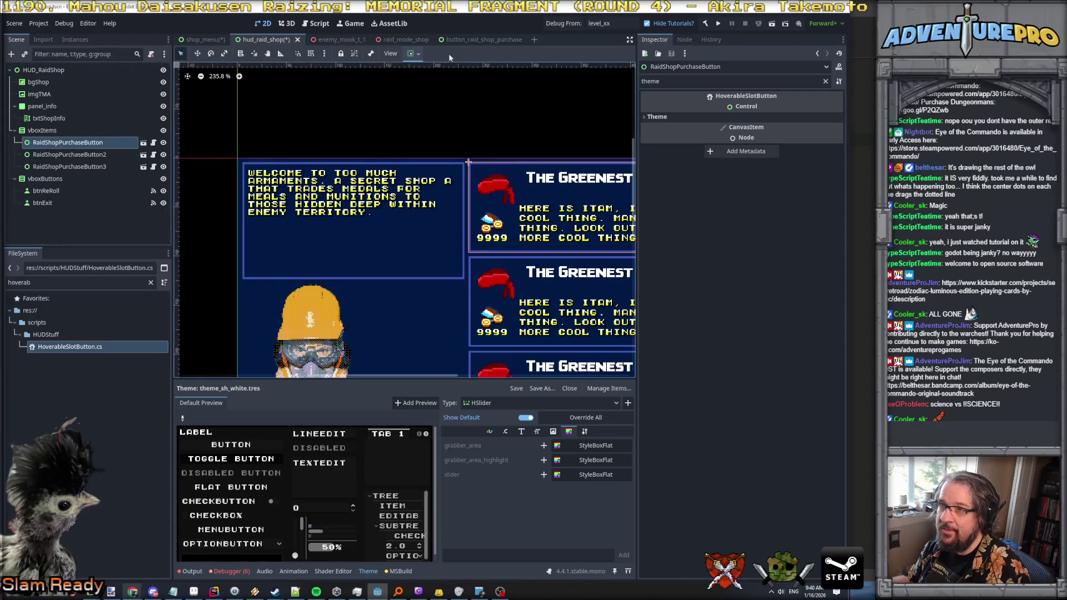
pyautogui.click(365, 285)
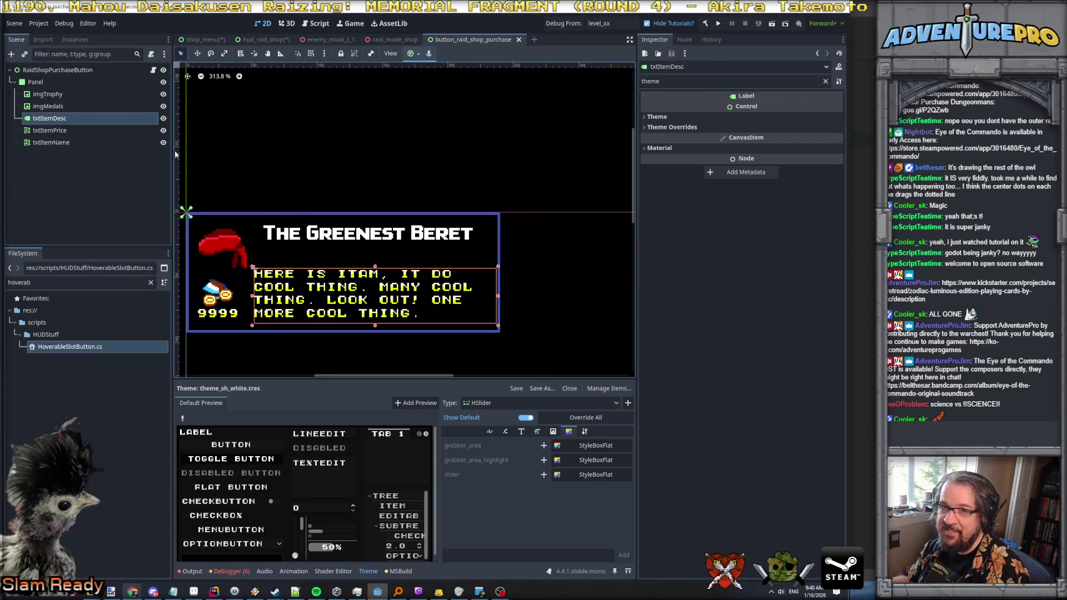
pyautogui.click(667, 127)
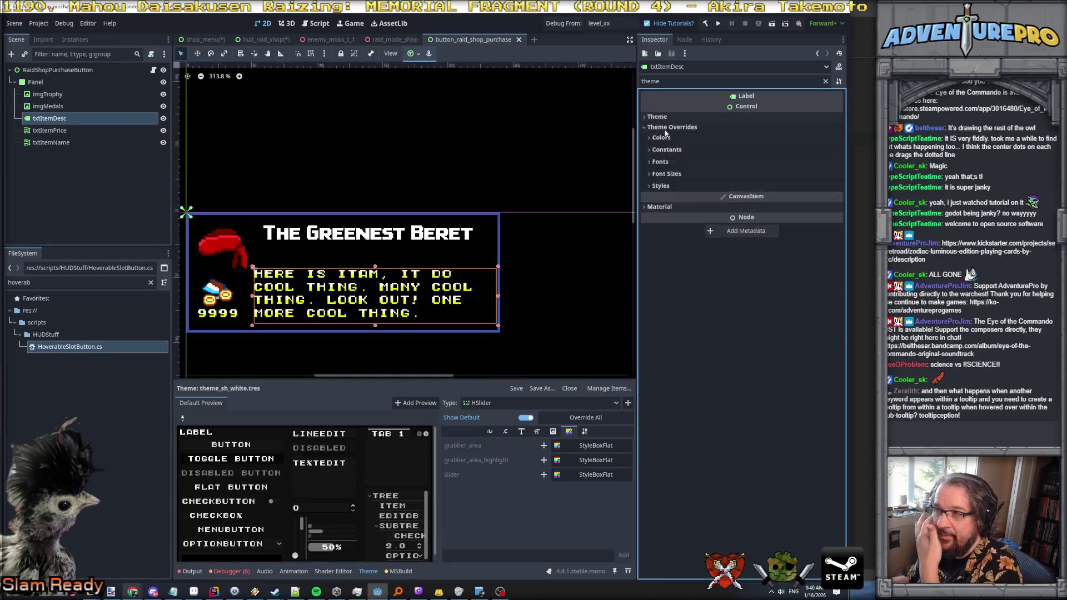
# Step: Expand txtItemDesc's Styles, Font Sizes, Fonts, Constants and Colors overrides plus its Theme section
pyautogui.click(660, 186)
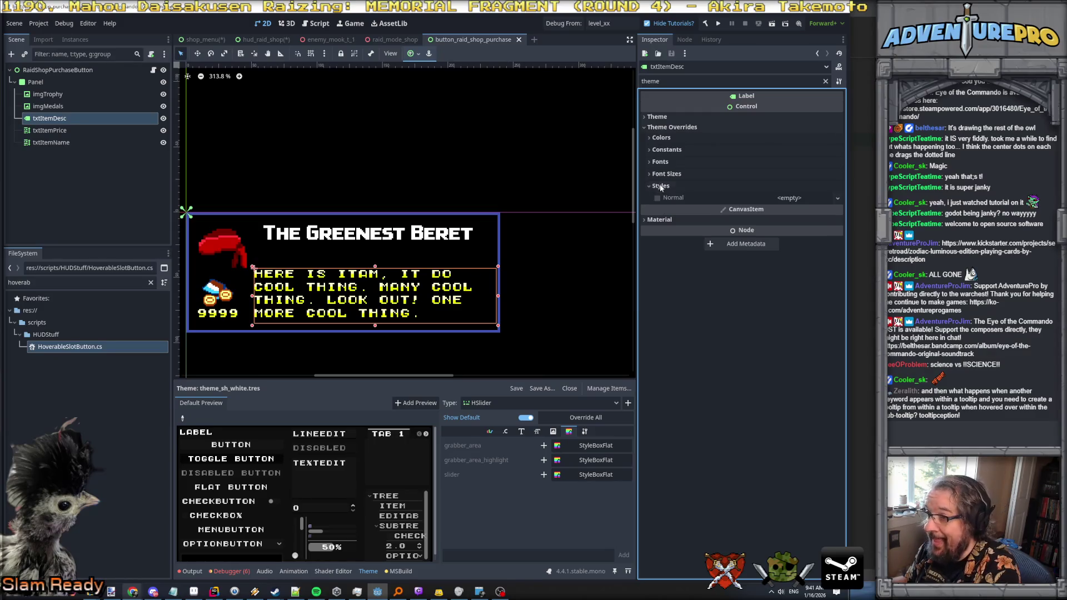
pyautogui.click(666, 174)
pyautogui.click(666, 161)
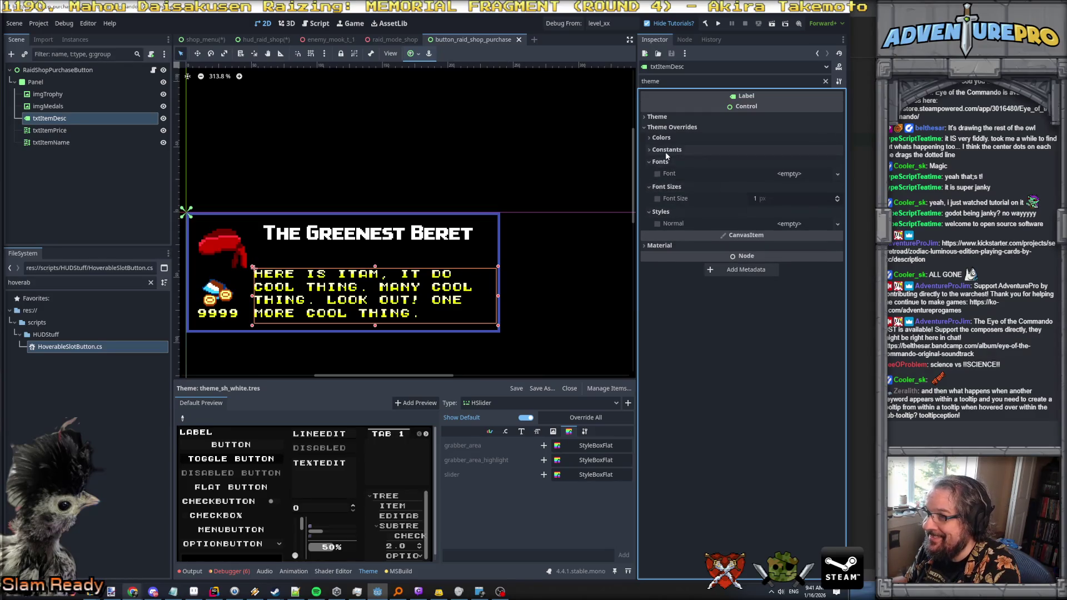
pyautogui.click(666, 149)
pyautogui.click(662, 137)
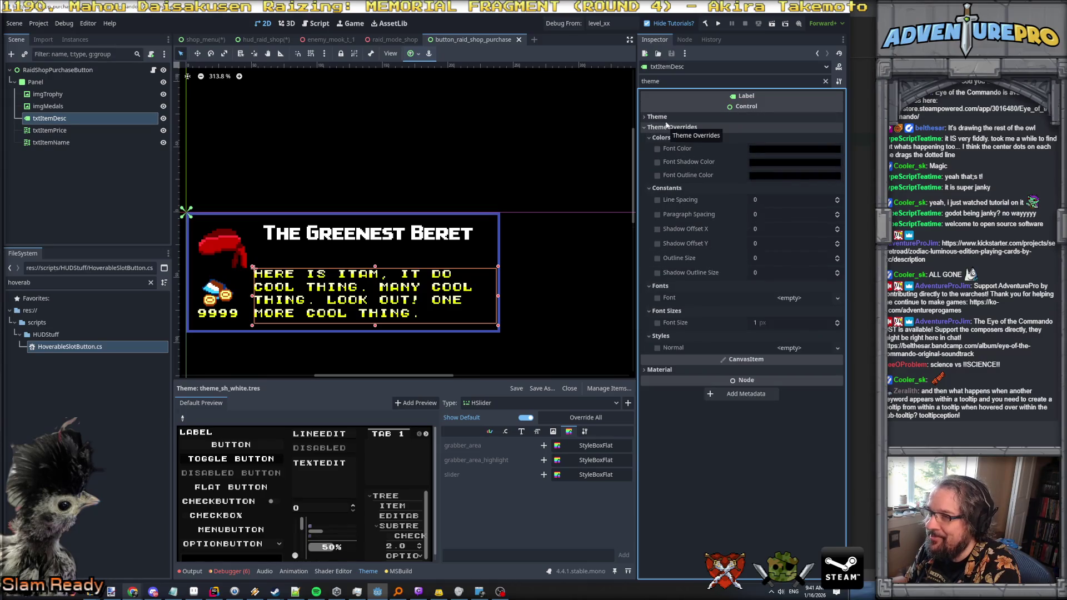
pyautogui.click(658, 116)
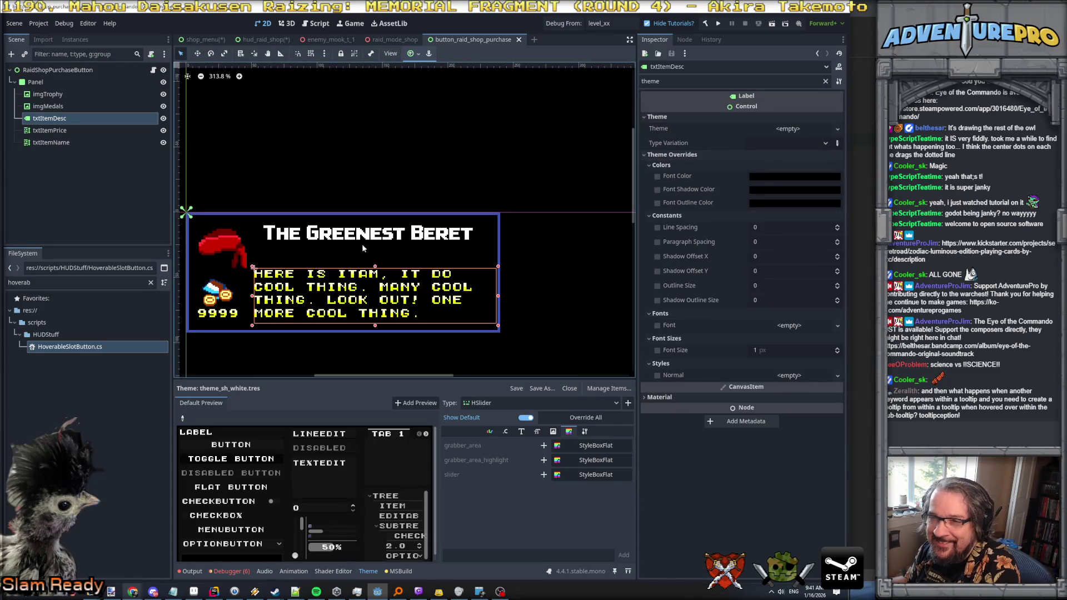
pyautogui.scroll(4, 333, 294)
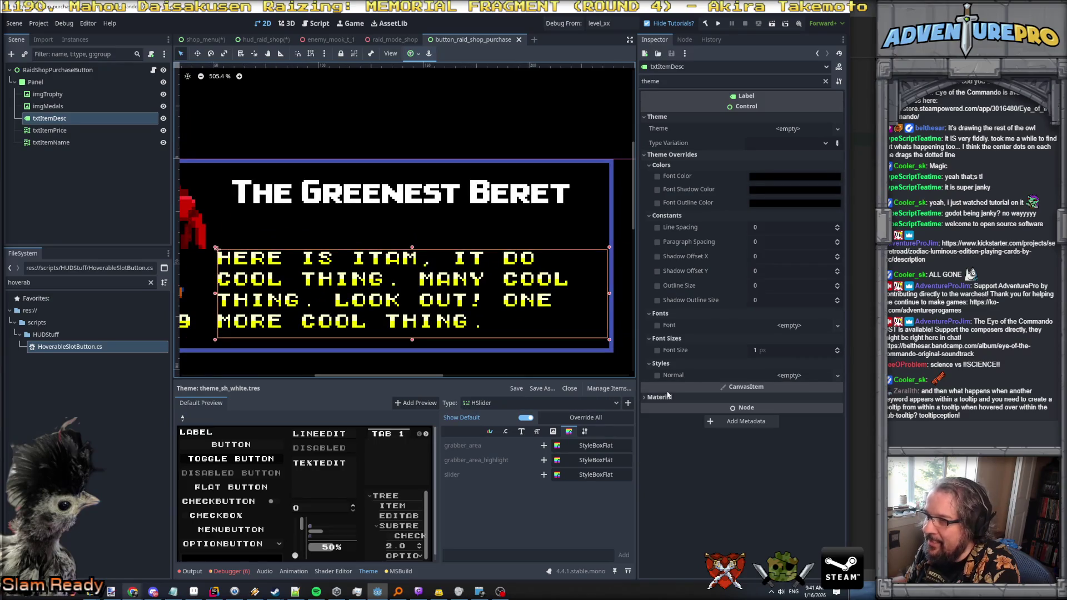
pyautogui.doubleClick(650, 81)
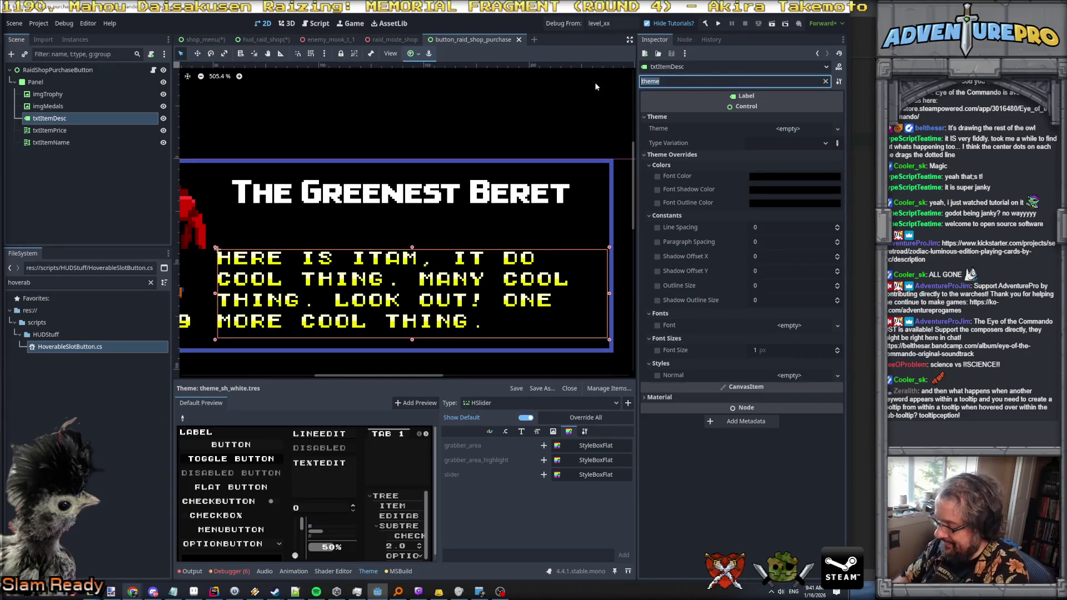
# Step: Clear the property filter and try the description's justification flags and visible-text setting
pyautogui.press('BackSpace')
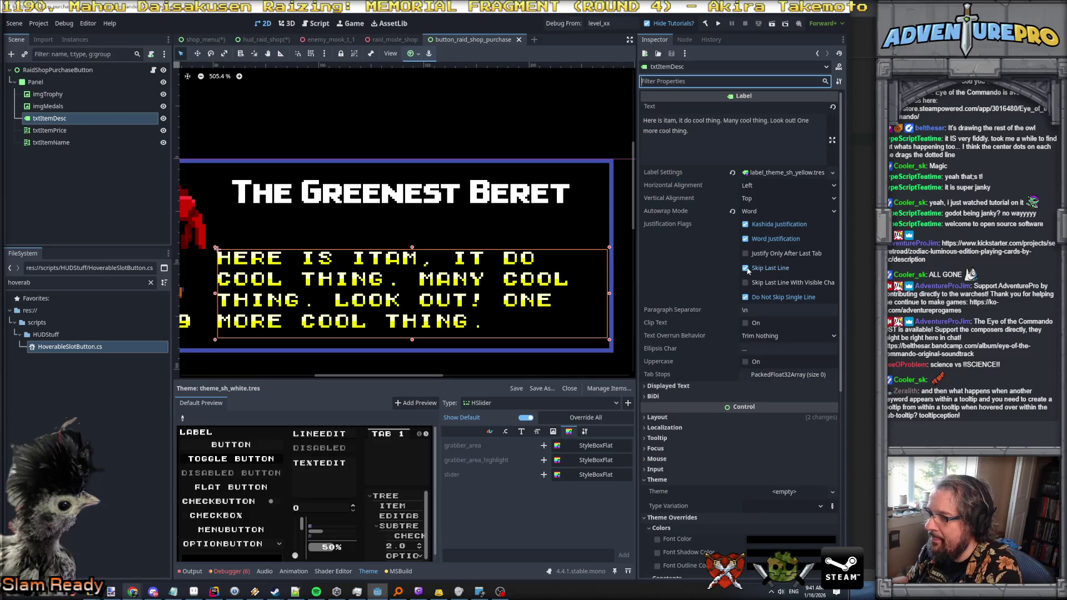
pyautogui.click(745, 239)
pyautogui.click(745, 224)
pyautogui.click(745, 225)
pyautogui.click(745, 298)
pyautogui.scroll(-3, 708, 316)
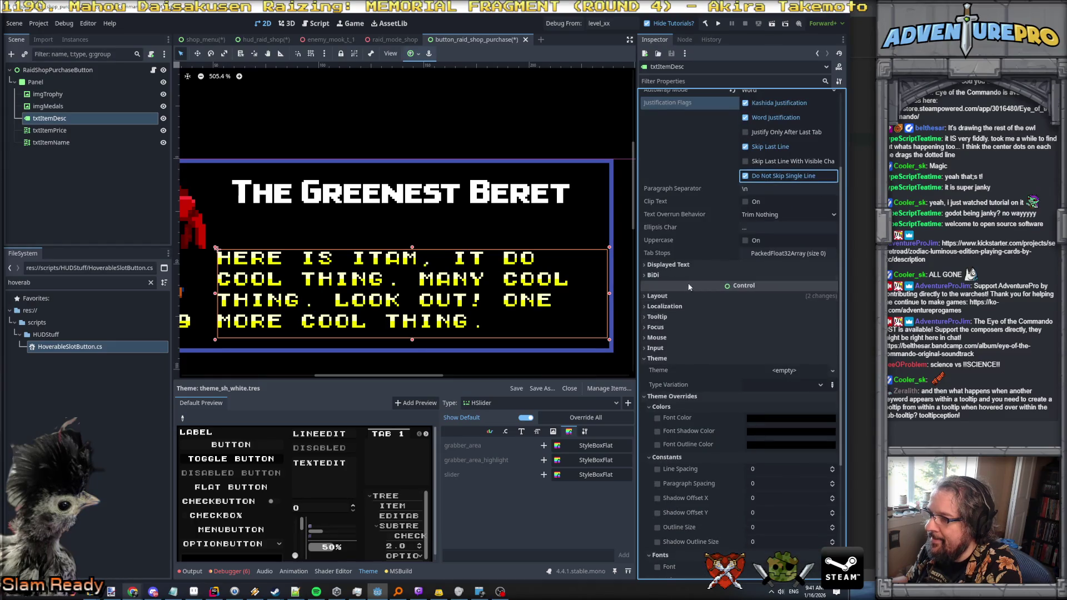
pyautogui.scroll(3, 680, 258)
pyautogui.scroll(-2, 694, 245)
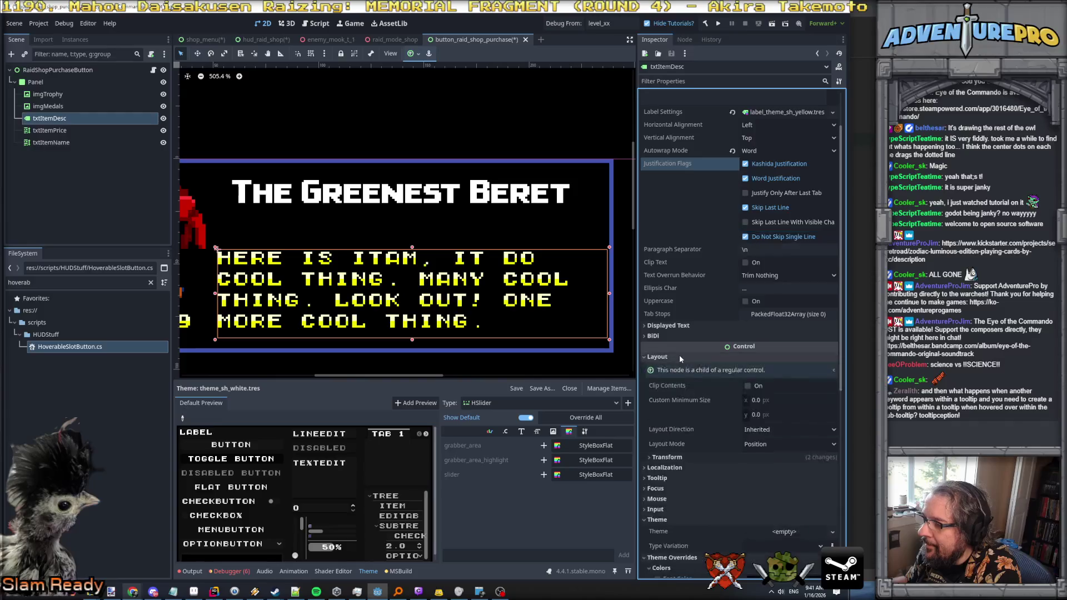
pyautogui.click(675, 327)
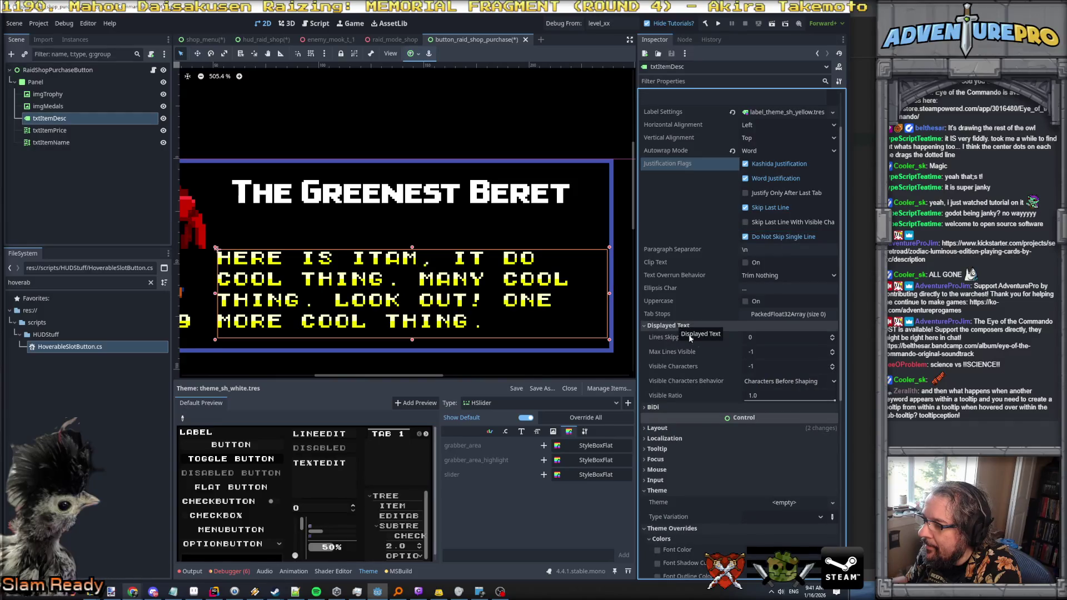
pyautogui.moveTo(833, 401)
pyautogui.mouseDown()
pyautogui.moveTo(808, 401)
pyautogui.moveTo(844, 400)
pyautogui.mouseUp()
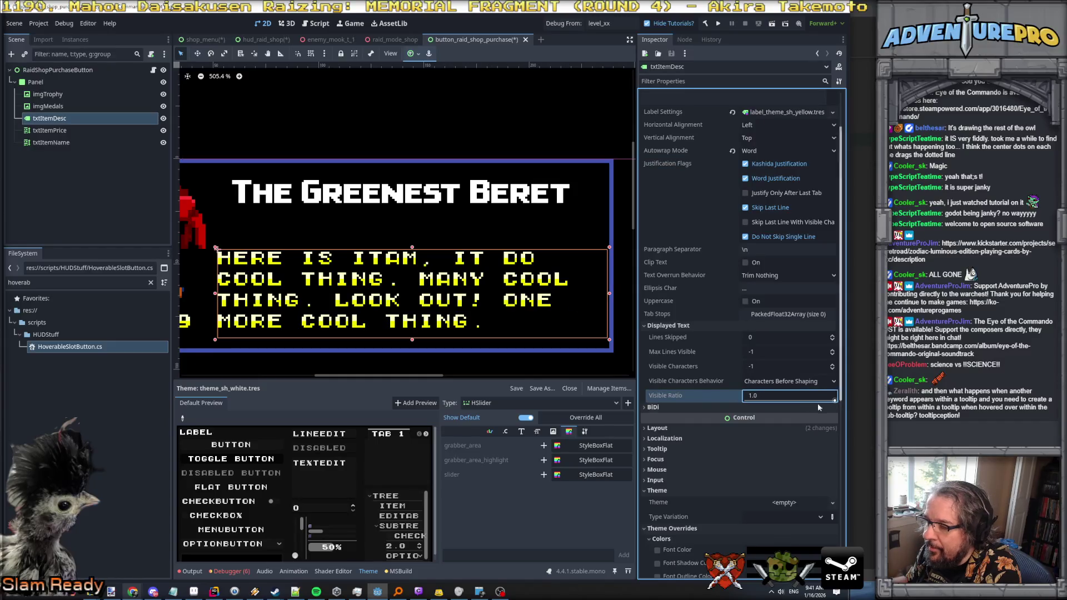
pyautogui.scroll(-5, 745, 395)
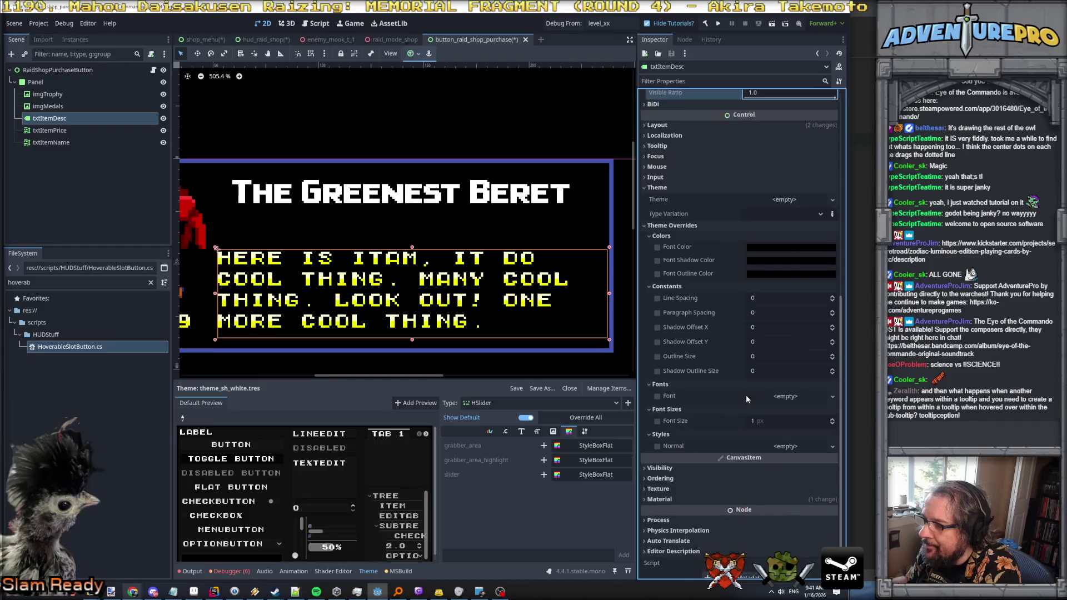
# Step: Give the item description a font size override of 8 px
pyautogui.click(657, 420)
pyautogui.click(792, 423)
pyautogui.write('8')
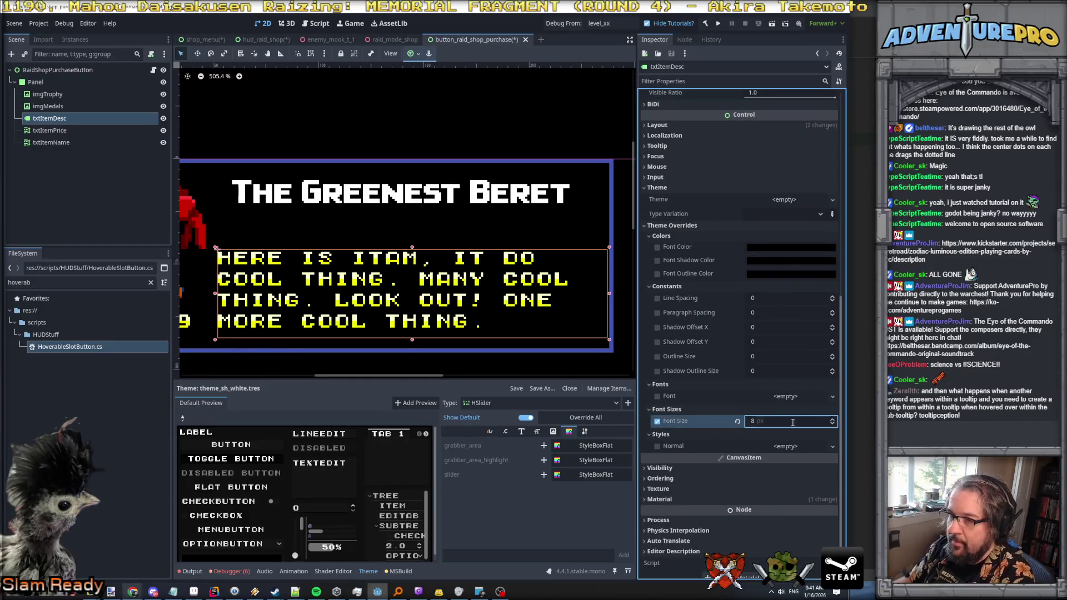
pyautogui.write('16')
pyautogui.press('Return')
pyautogui.click(790, 423)
pyautogui.write('8')
pyautogui.press('Return')
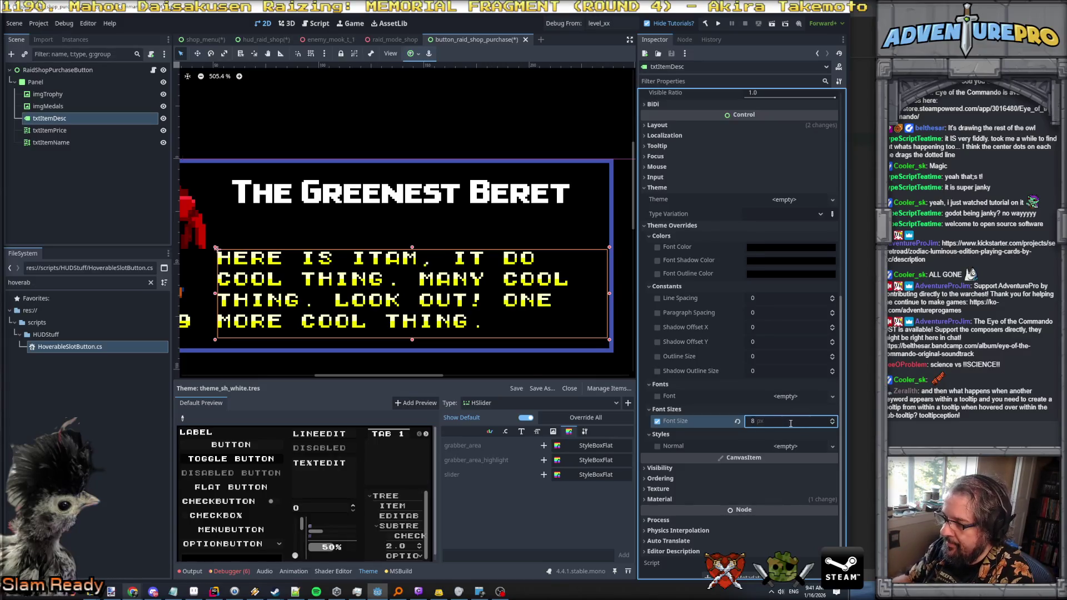
pyautogui.scroll(6, 732, 322)
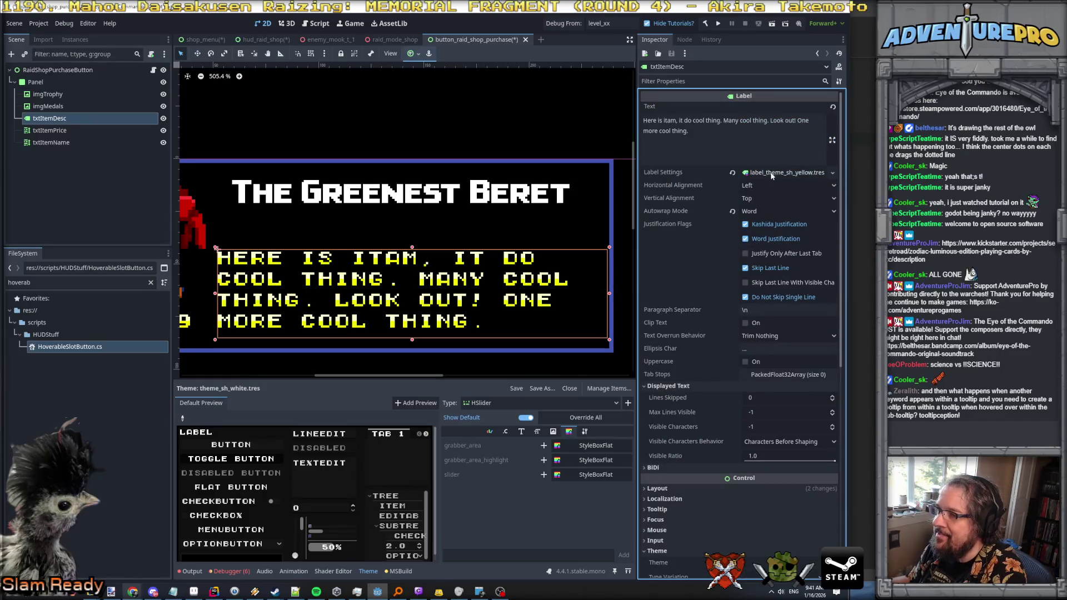
pyautogui.click(776, 173)
# Step: Set the item description's Line Spacing constant override to 0
pyautogui.click(774, 191)
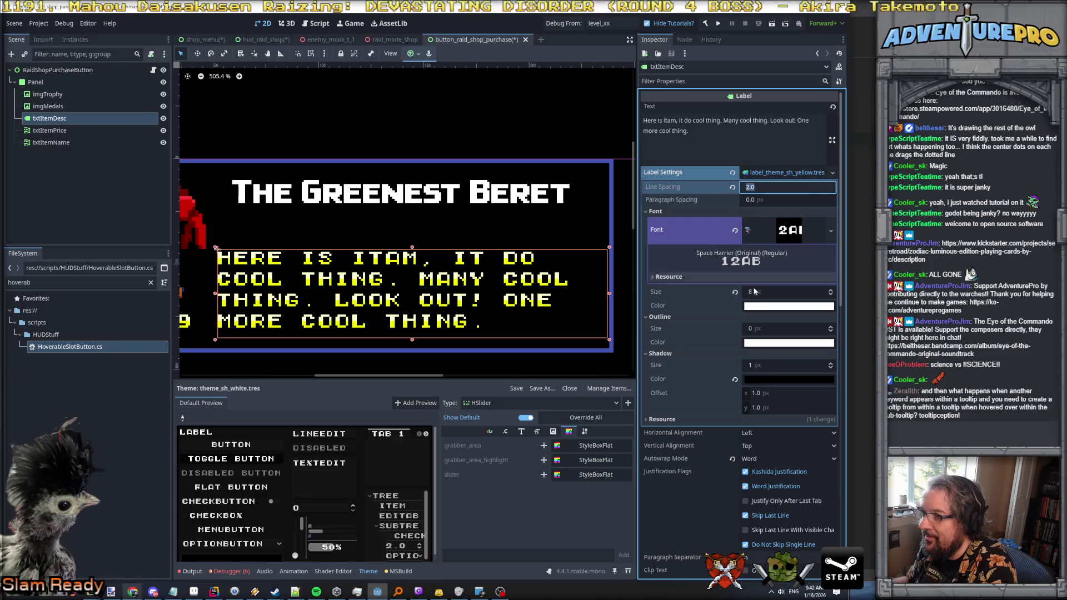
pyautogui.scroll(-5, 711, 345)
pyautogui.scroll(-3, 712, 345)
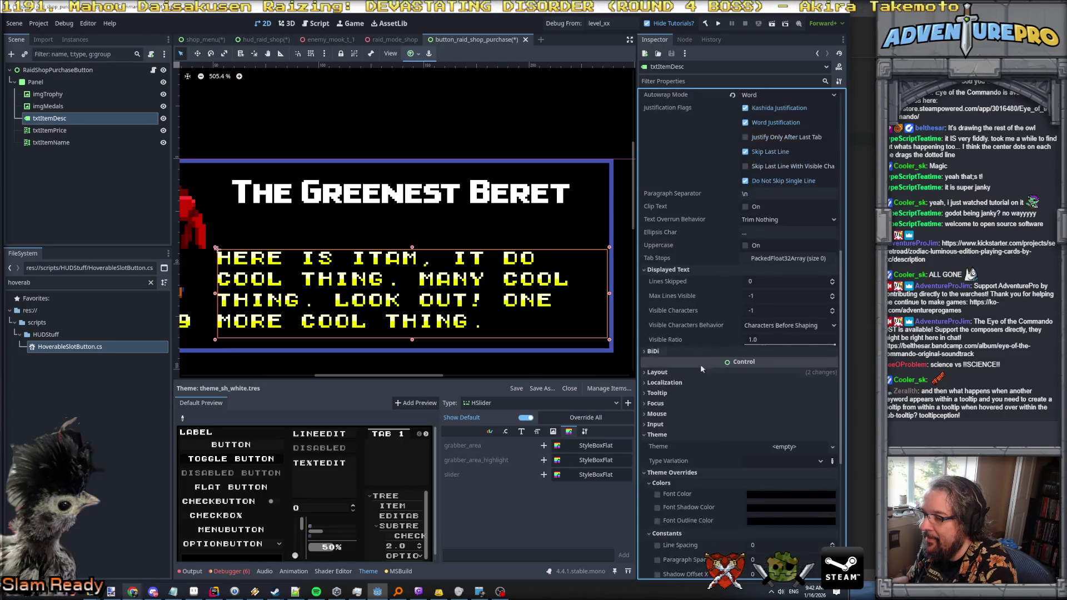
pyautogui.scroll(-2, 687, 422)
pyautogui.click(769, 423)
pyautogui.write('1')
pyautogui.press('Return')
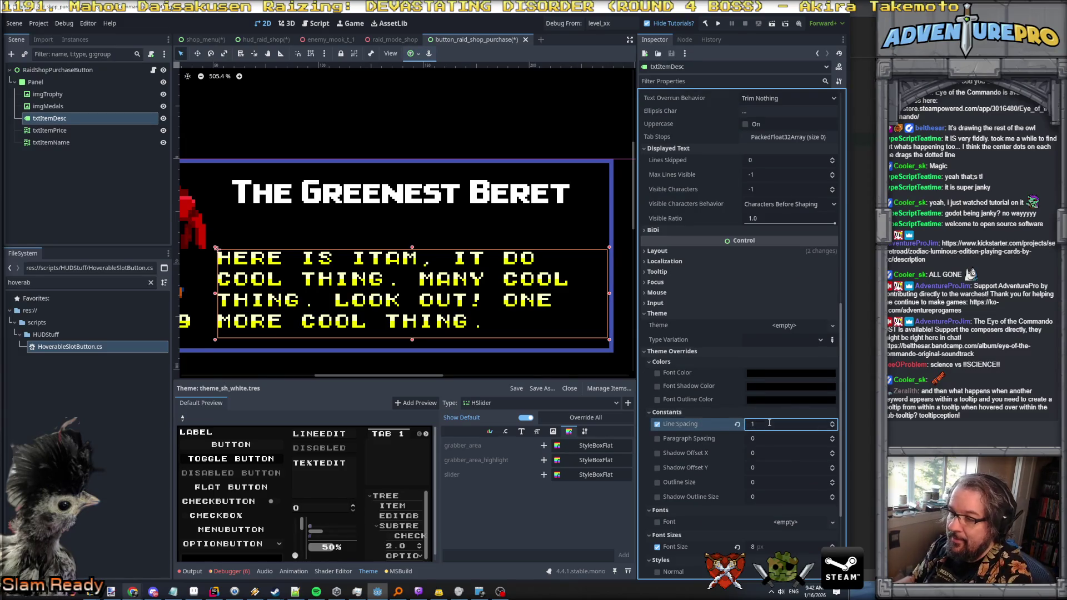
pyautogui.click(765, 425)
pyautogui.write('0')
pyautogui.press('Return')
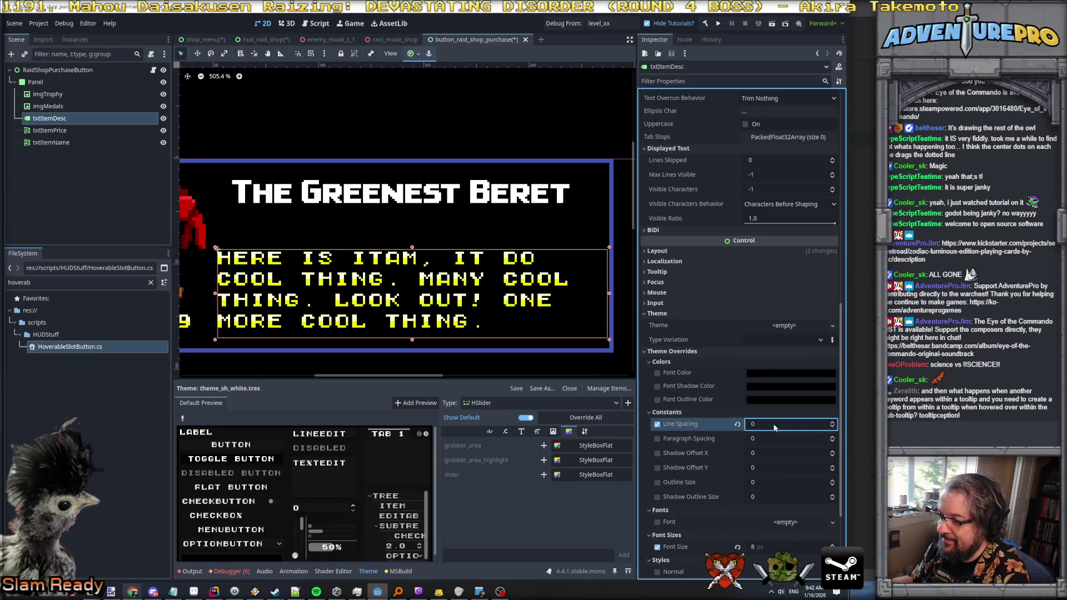
# Step: Reselect txtItemDesc, collapse its Label Settings, and enable the font colour override
pyautogui.scroll(5, 739, 334)
pyautogui.click(49, 130)
pyautogui.click(50, 118)
pyautogui.scroll(3, 764, 400)
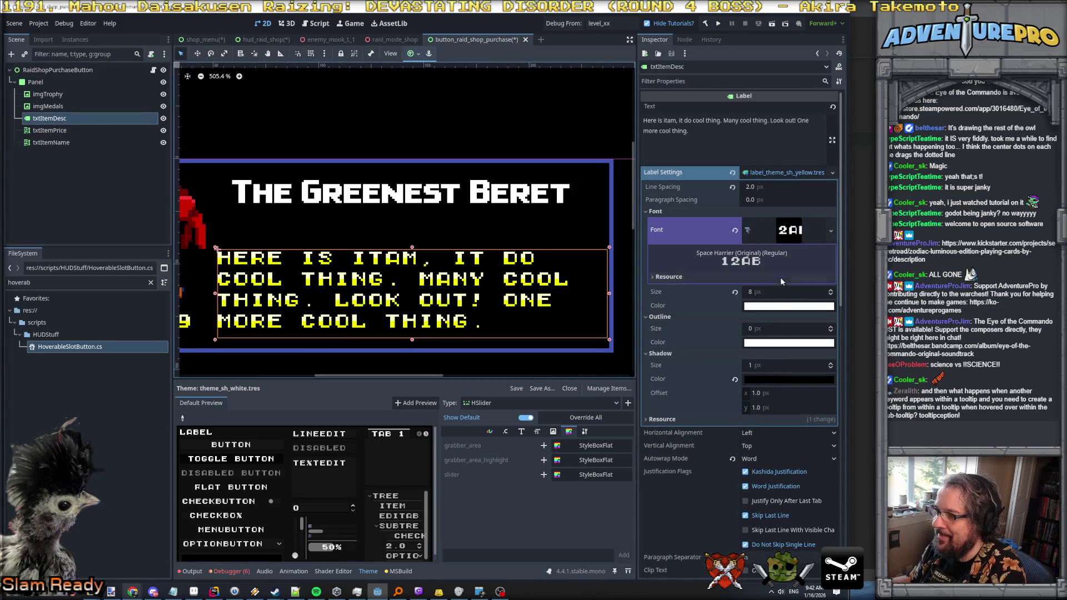
pyautogui.click(777, 173)
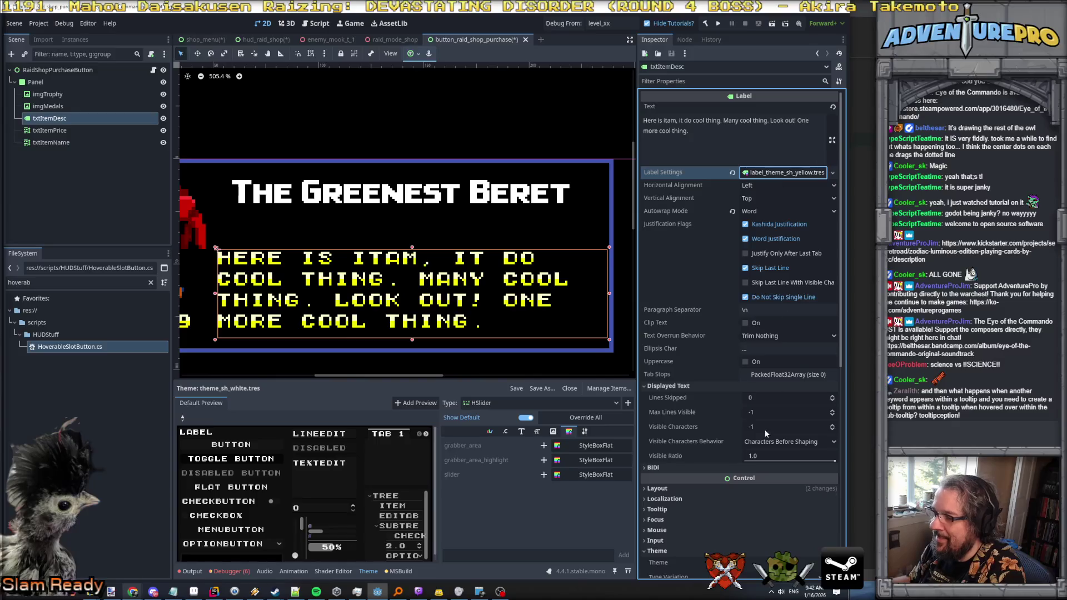
pyautogui.scroll(-1, 765, 425)
pyautogui.scroll(-3, 725, 434)
pyautogui.scroll(-1, 725, 480)
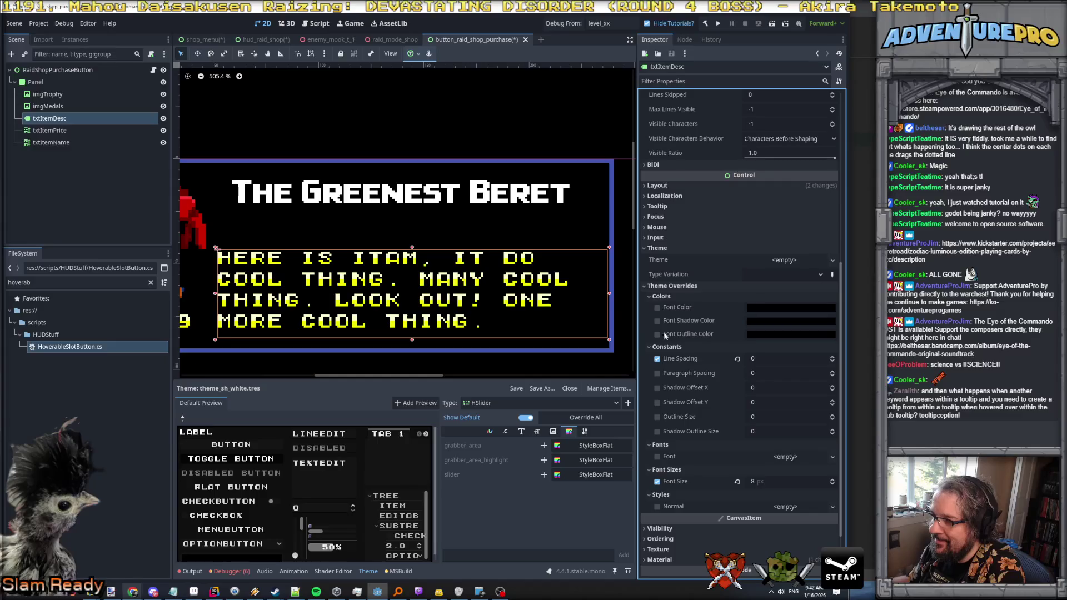
pyautogui.click(657, 308)
pyautogui.click(771, 307)
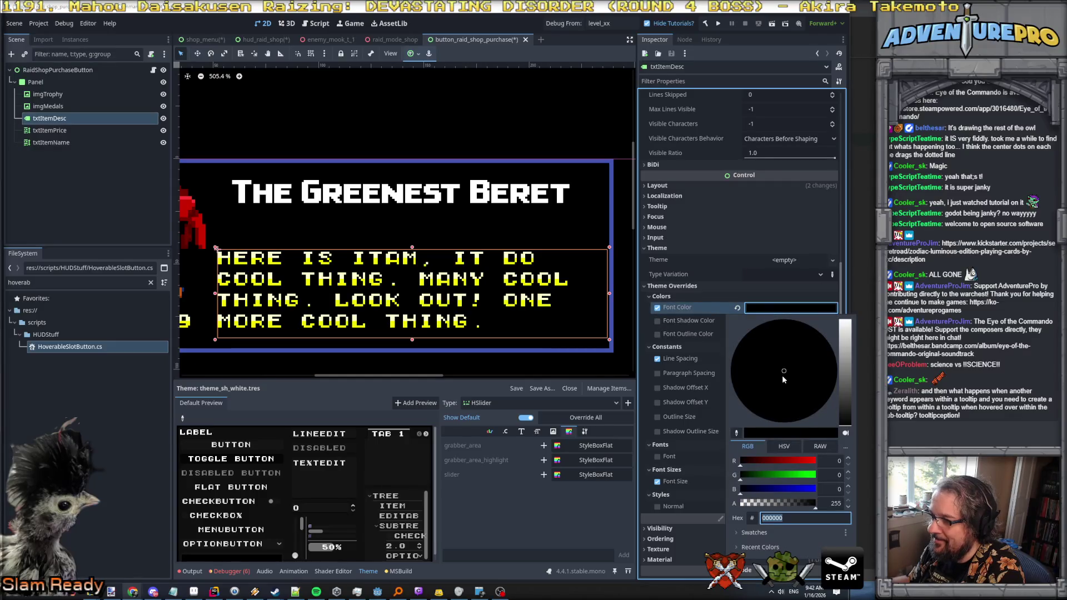
pyautogui.click(824, 379)
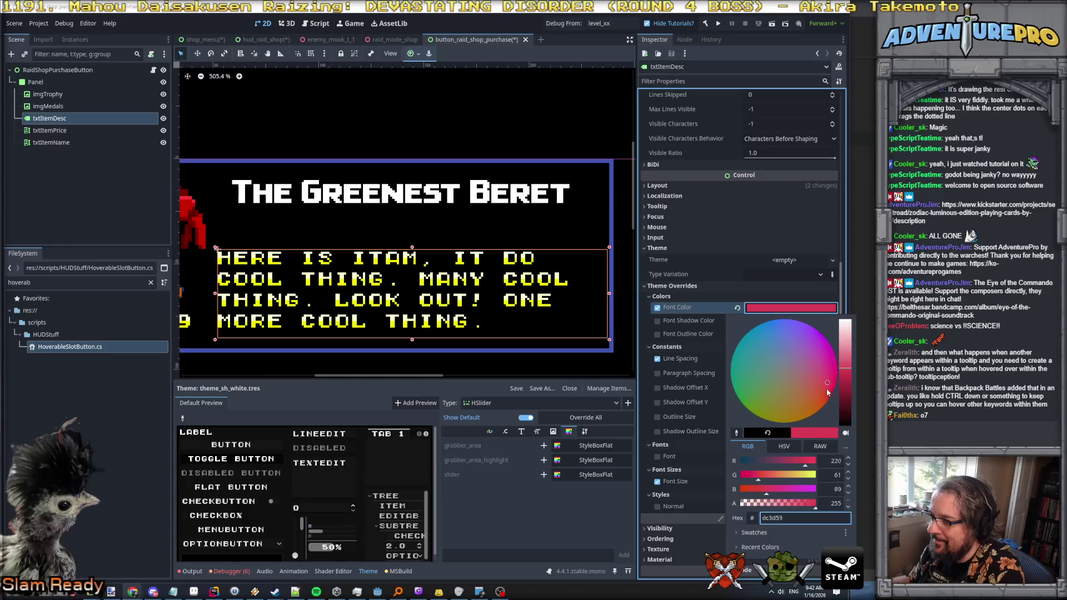
pyautogui.click(821, 357)
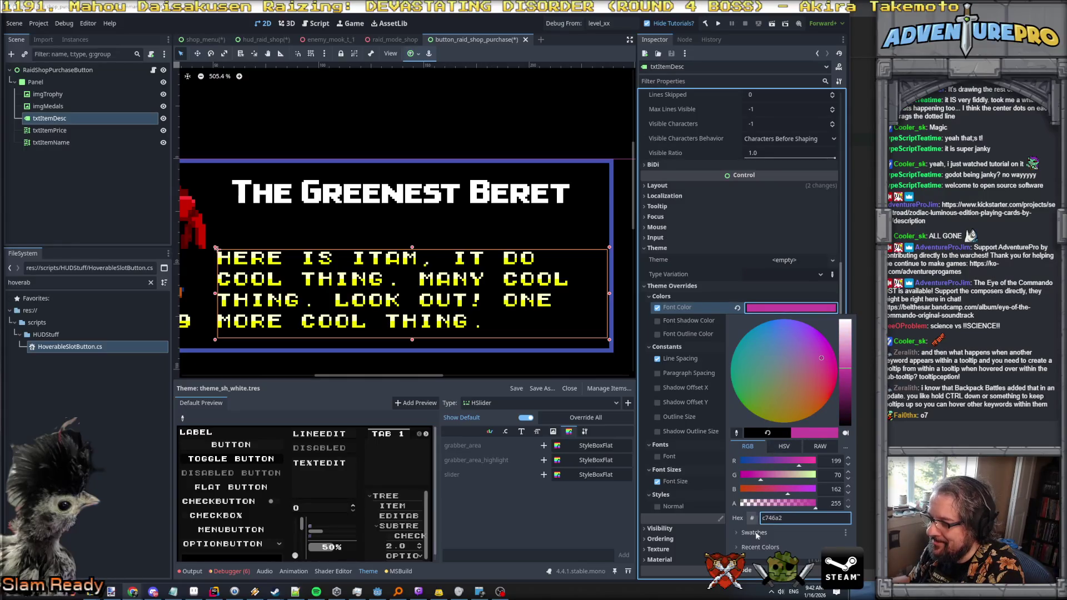
pyautogui.click(658, 309)
pyautogui.click(658, 309)
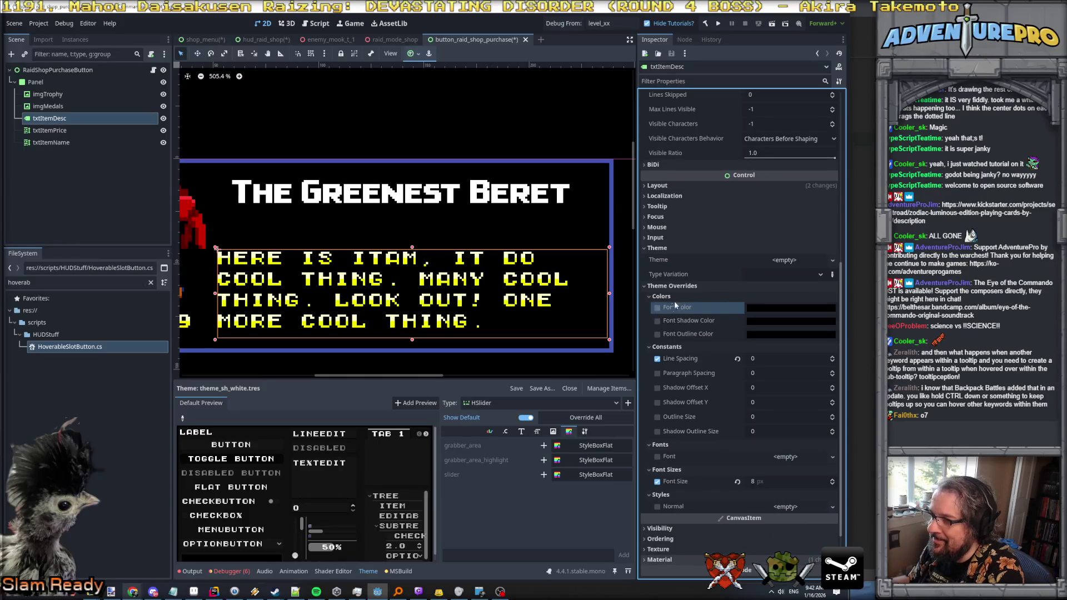
pyautogui.scroll(5, 701, 257)
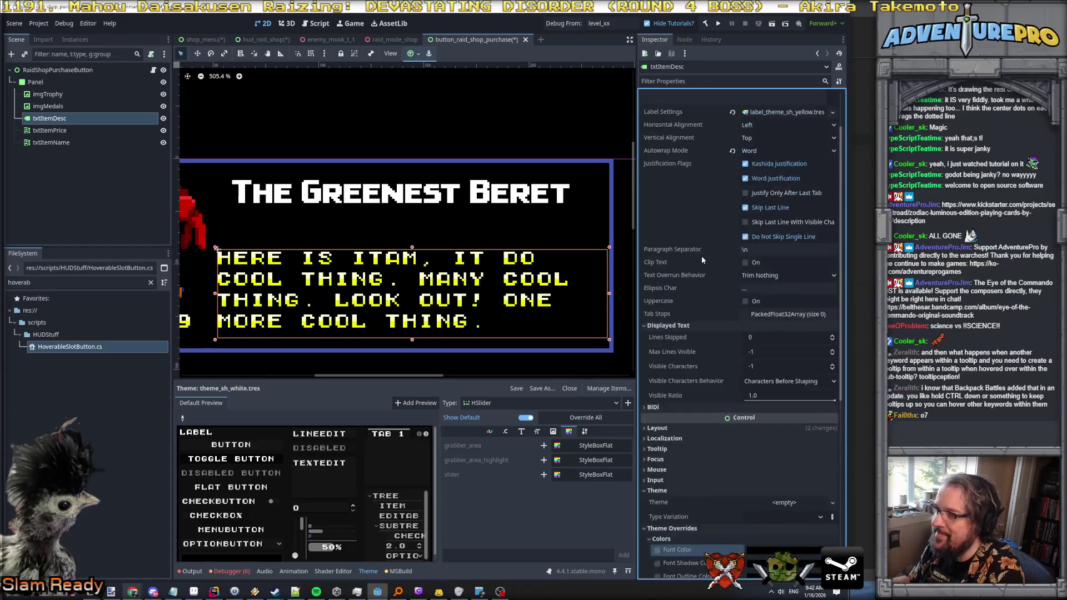
pyautogui.scroll(2, 701, 256)
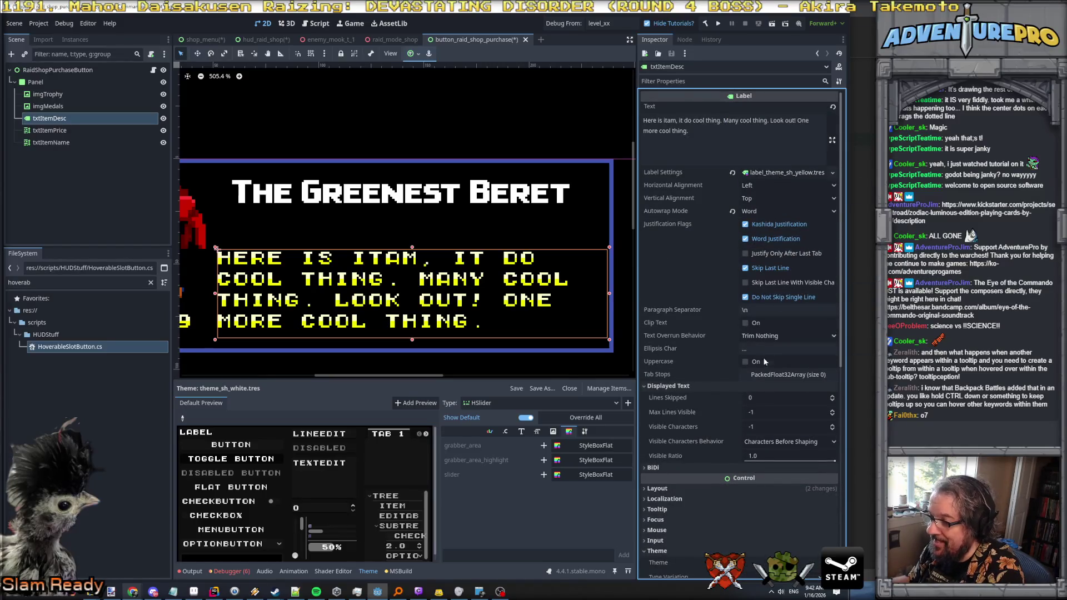
pyautogui.scroll(-7, 759, 366)
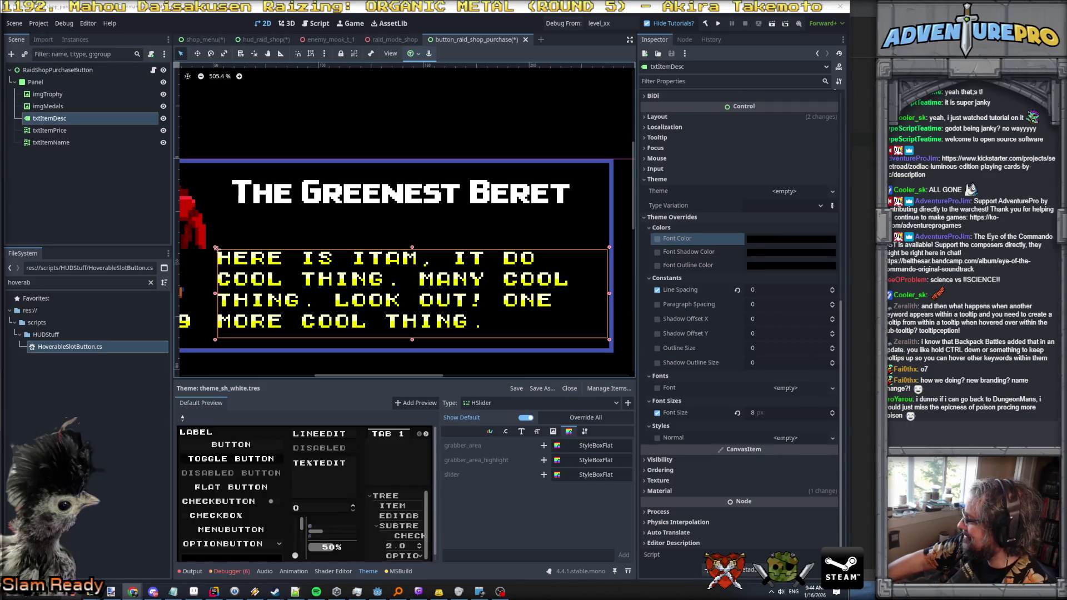
pyautogui.scroll(-2, 444, 253)
# Step: Try Center and Fill vertical alignment on the description, then set it back to Top
pyautogui.scroll(-2, 231, 198)
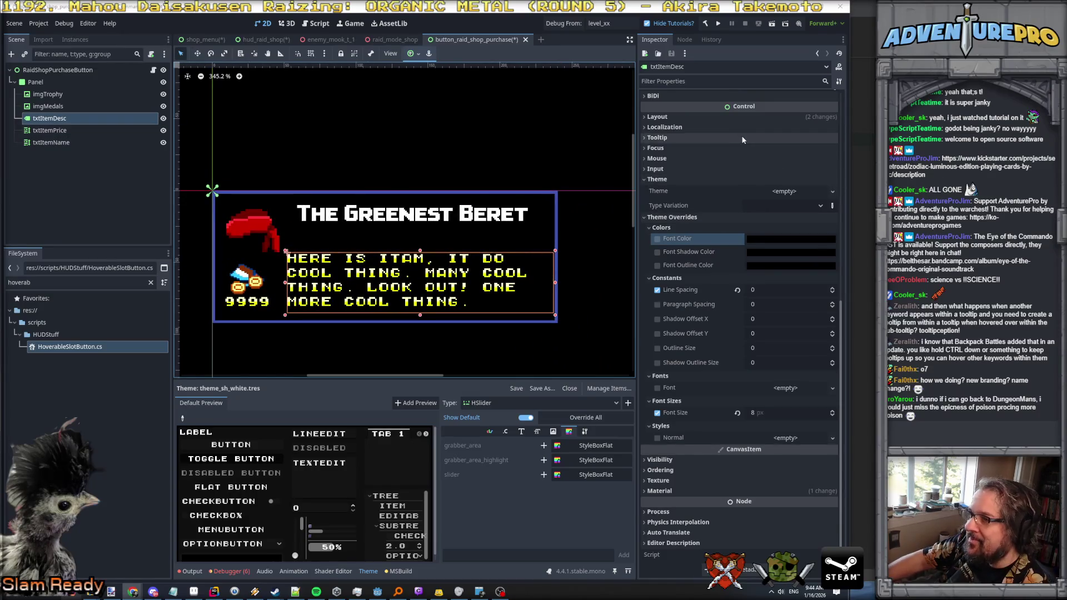
pyautogui.scroll(5, 742, 139)
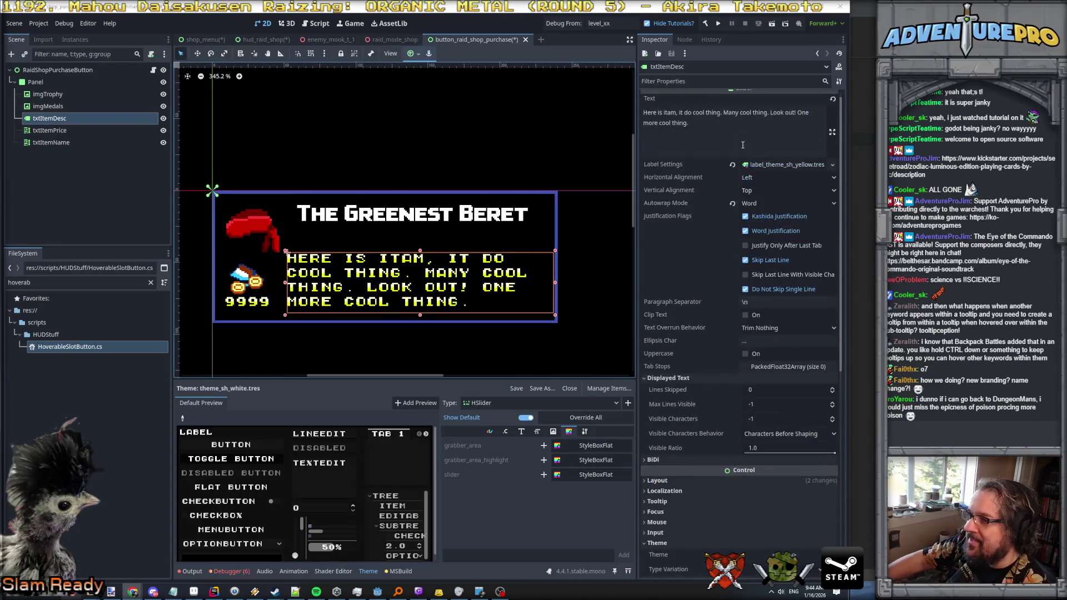
pyautogui.click(772, 192)
pyautogui.click(763, 204)
pyautogui.click(767, 190)
pyautogui.click(758, 236)
pyautogui.click(768, 193)
pyautogui.click(761, 204)
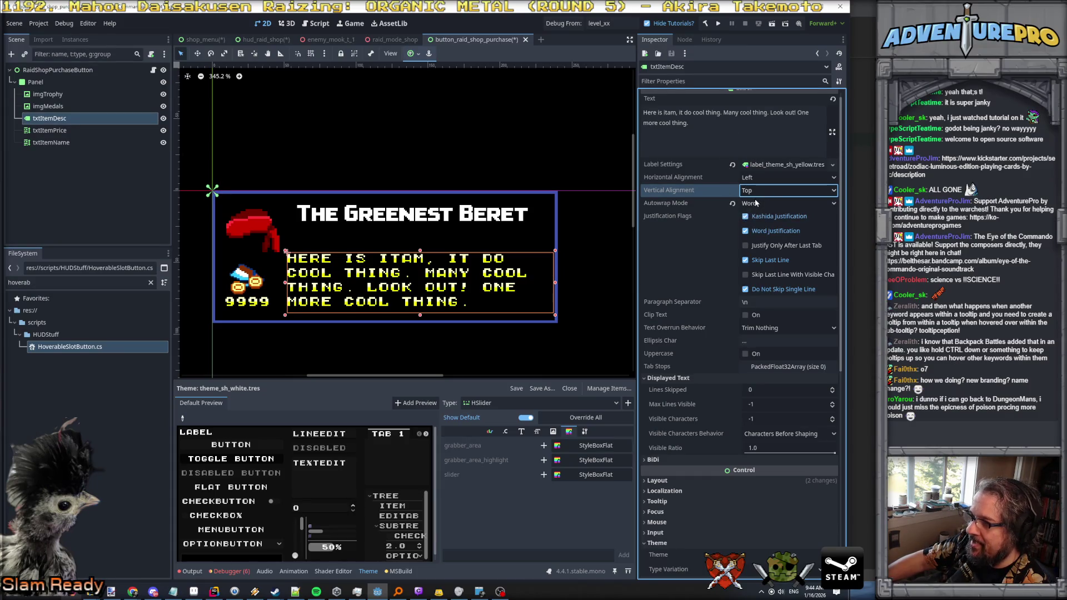
# Step: Replace the description's final sentence so it ends with 'One more cool thing!'
pyautogui.click(736, 127)
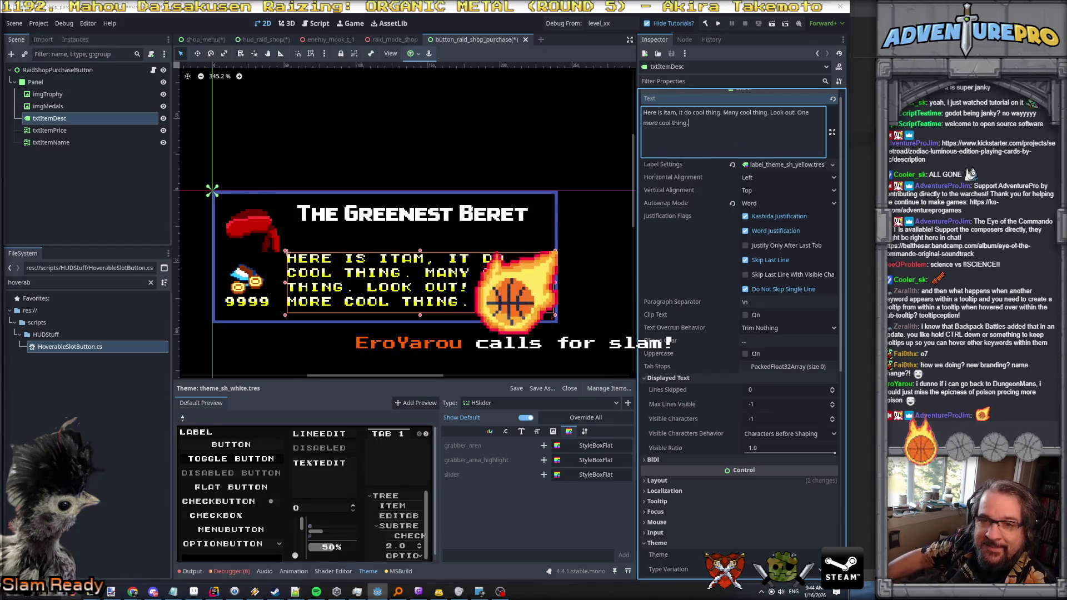
pyautogui.moveTo(689, 123); pyautogui.dragTo(584, 122)
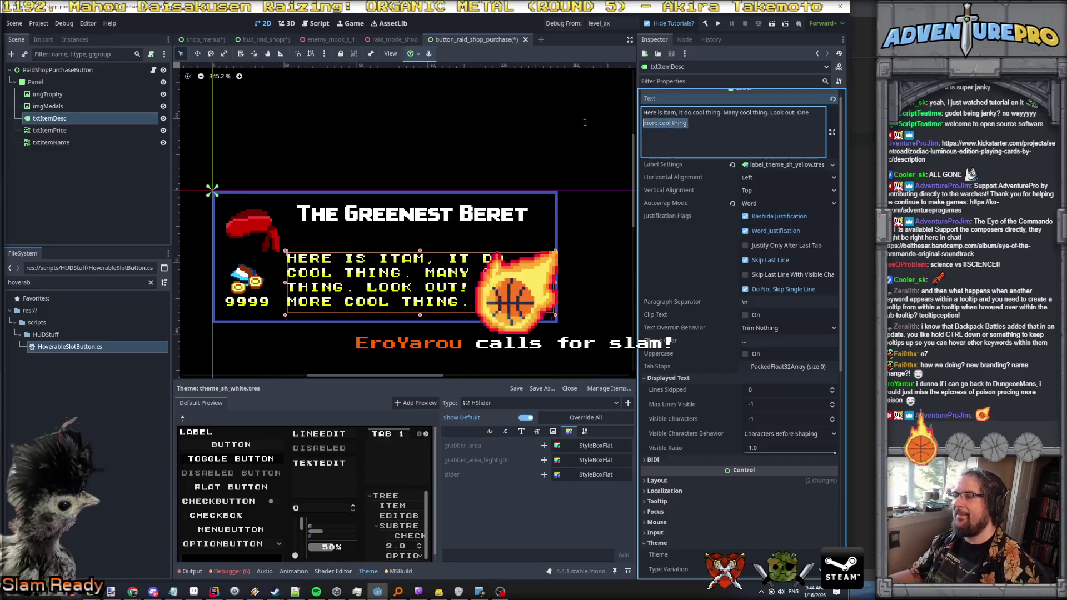
pyautogui.press('BackSpace')
pyautogui.press('BackSpace')
pyautogui.press('BackSpace')
pyautogui.write('e more cool thing!')
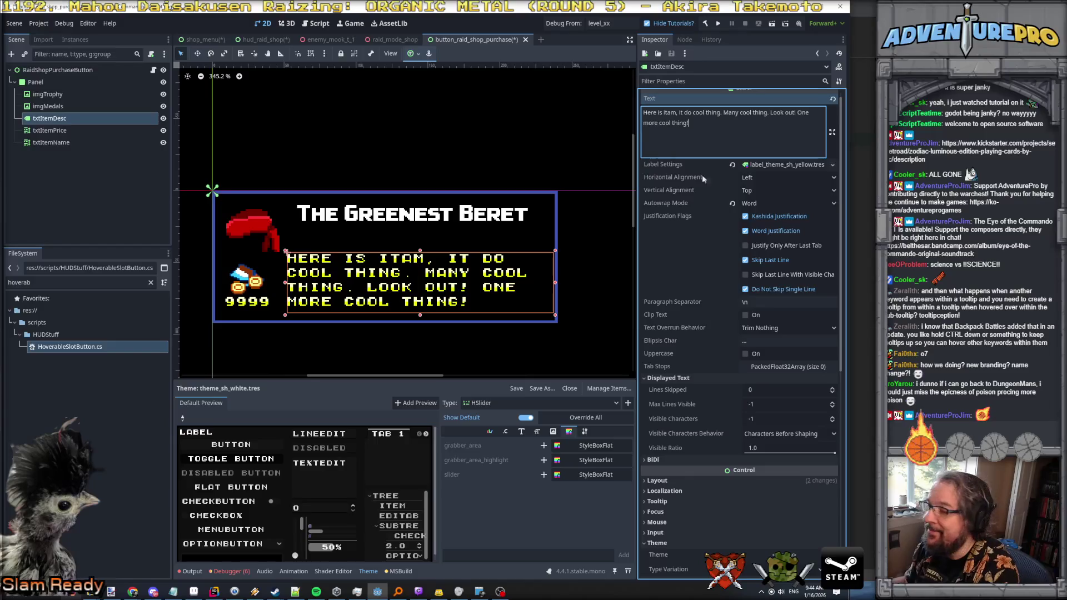
pyautogui.scroll(-3, 725, 335)
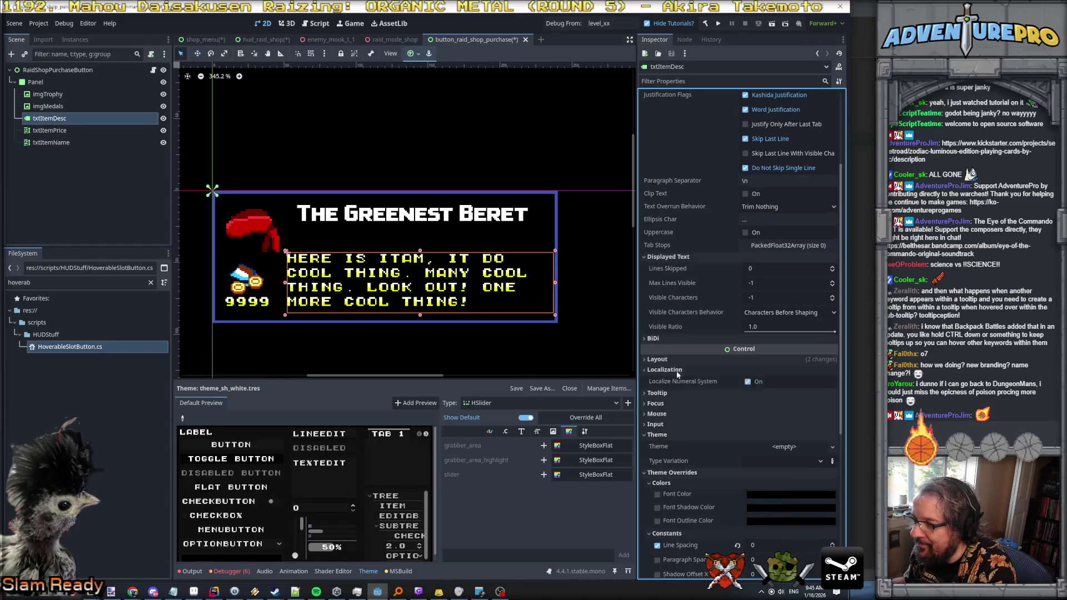
pyautogui.click(678, 381)
pyautogui.click(678, 381)
pyautogui.click(678, 382)
pyautogui.click(679, 382)
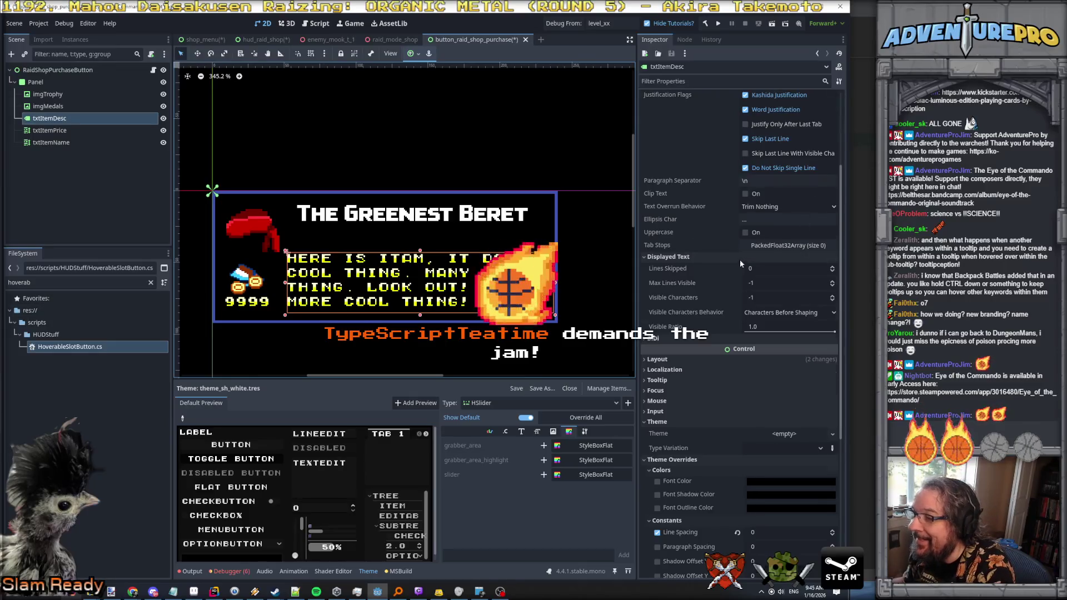
pyautogui.scroll(3, 739, 259)
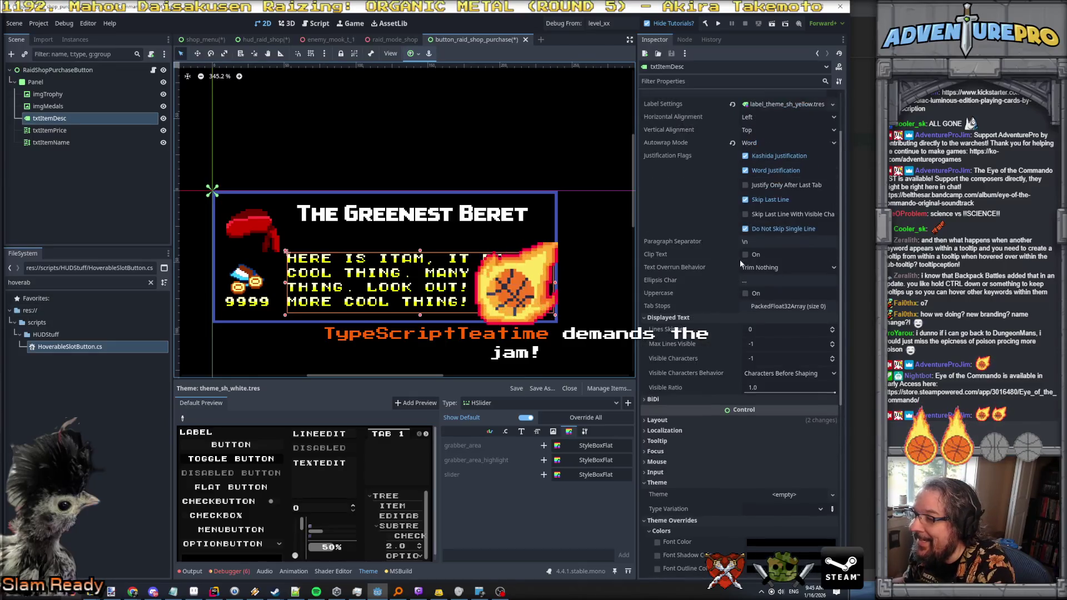
pyautogui.doubleClick(745, 293)
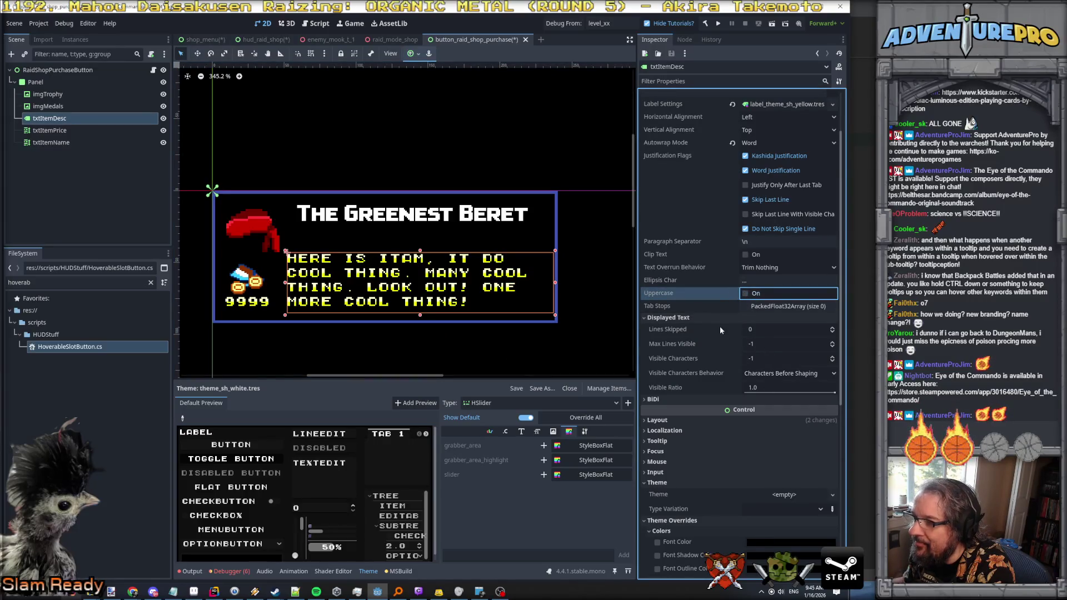
pyautogui.scroll(3, 722, 228)
pyautogui.click(744, 238)
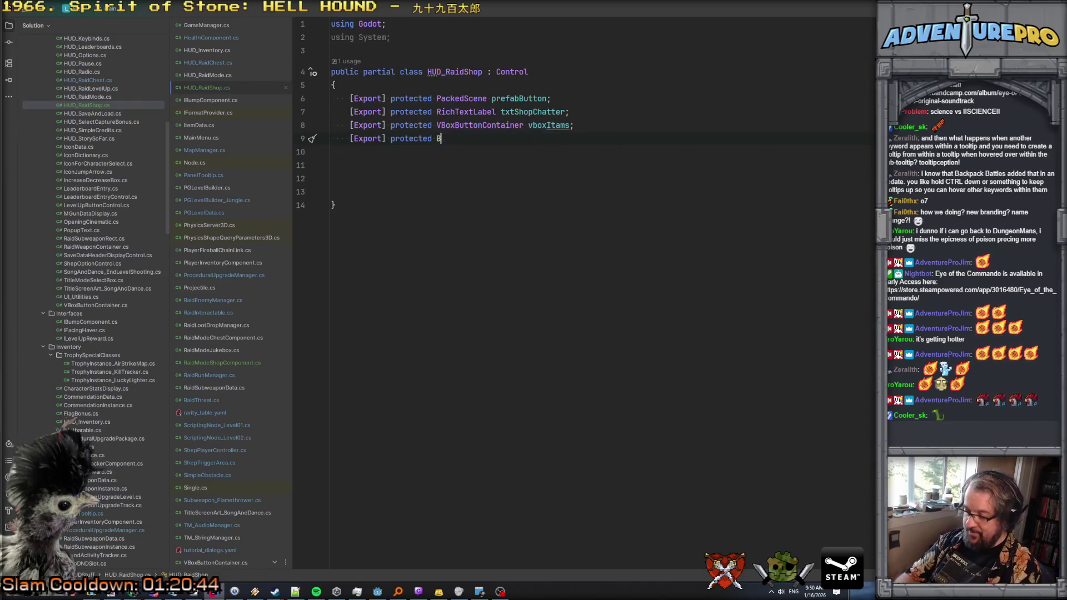
# Step: Finish the Button-typed btnExit field, start a new line, then switch to the Chrome cover art
pyautogui.press('Return')
pyautogui.write('btnReroll;')
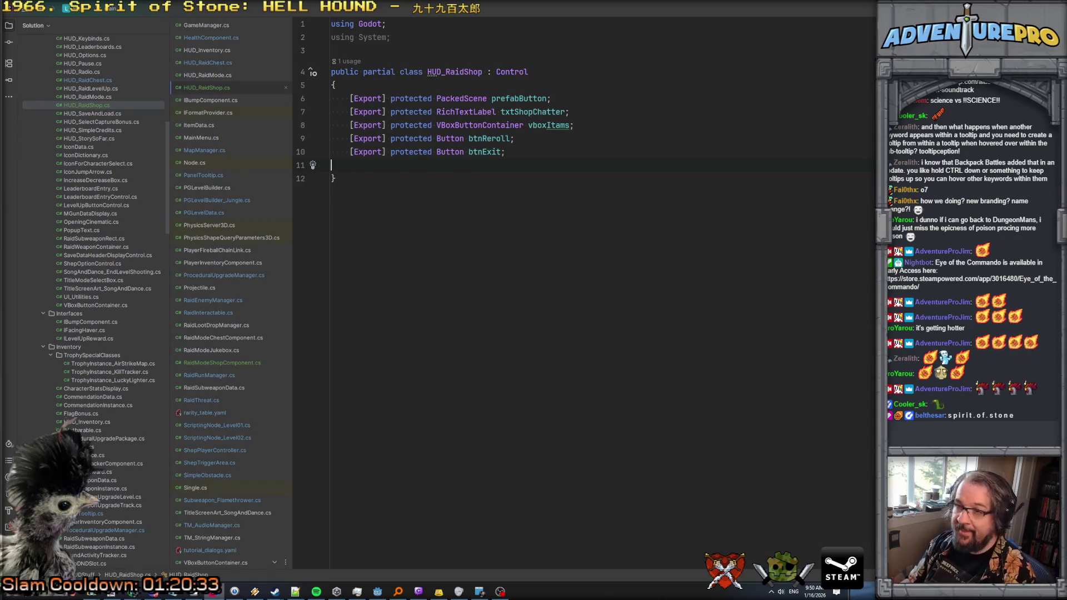
pyautogui.press('Return')
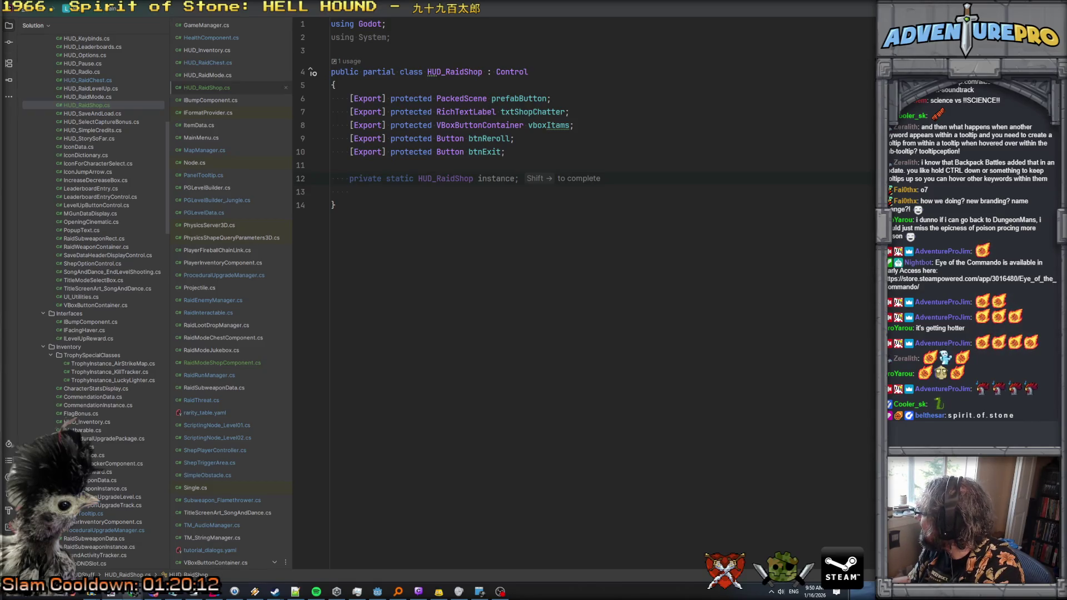
pyautogui.hotkey('alt', 'Tab')
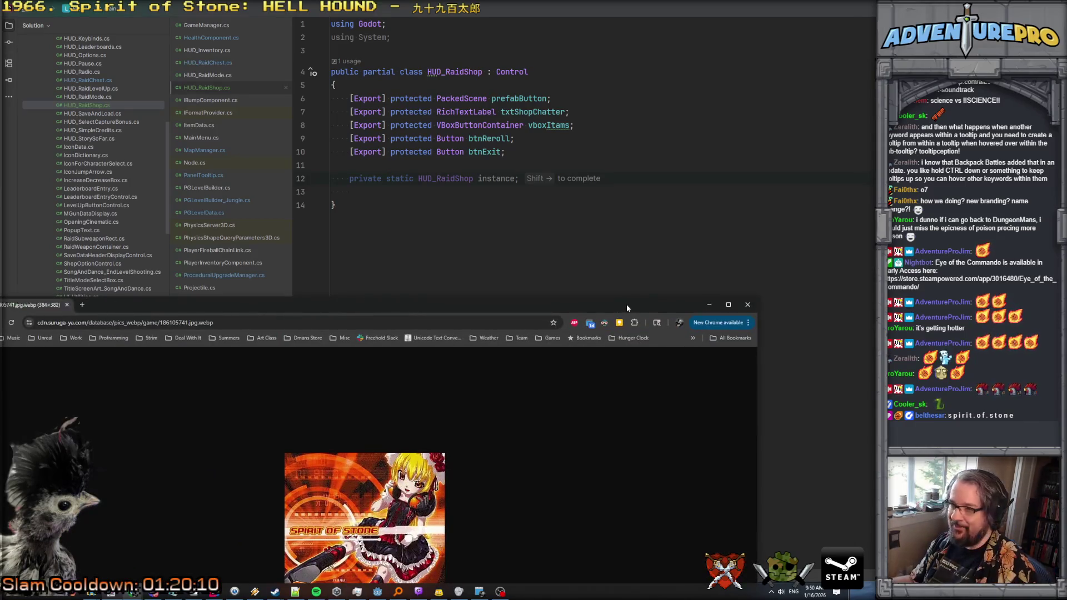
# Step: Maximize Chrome to view the Spirit of Stone cover art, then return to Rider
pyautogui.doubleClick(626, 304)
pyautogui.keyDown('ctrl'); pyautogui.scroll(6, 525, 340); pyautogui.keyUp('ctrl')
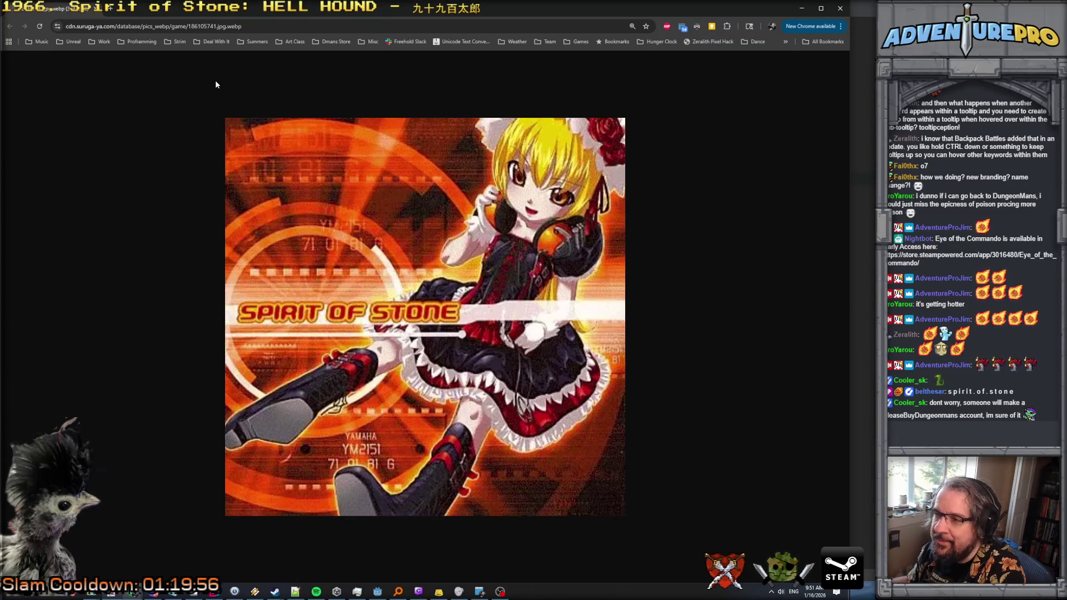
pyautogui.hotkey('alt', 'Tab')
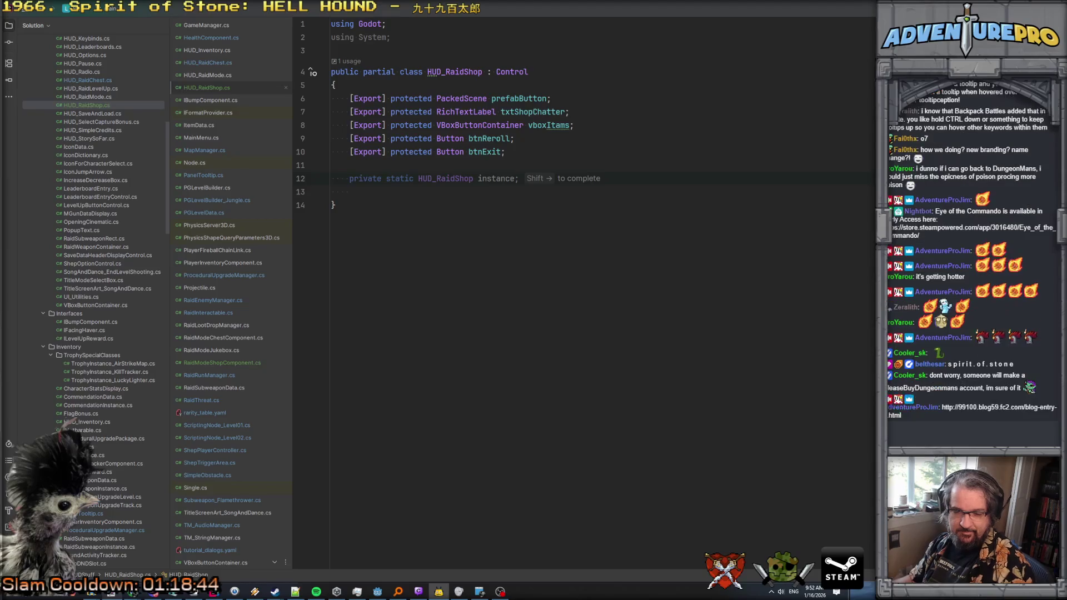
# Step: Add a private static instance field and a public static Instance accessor to HUD_RaidShop
pyautogui.press('Escape')
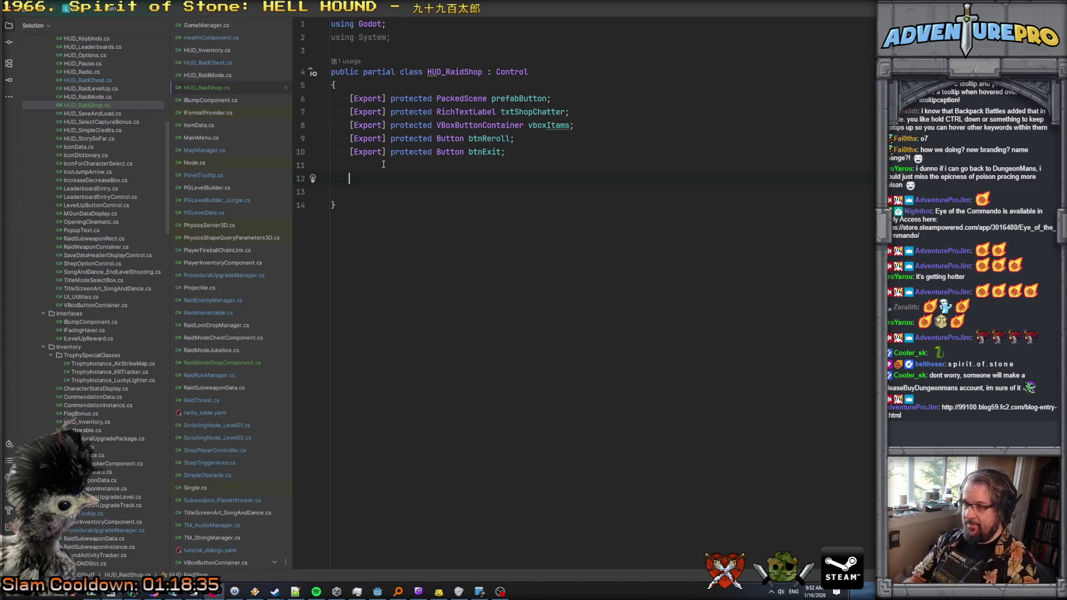
pyautogui.write('instance')
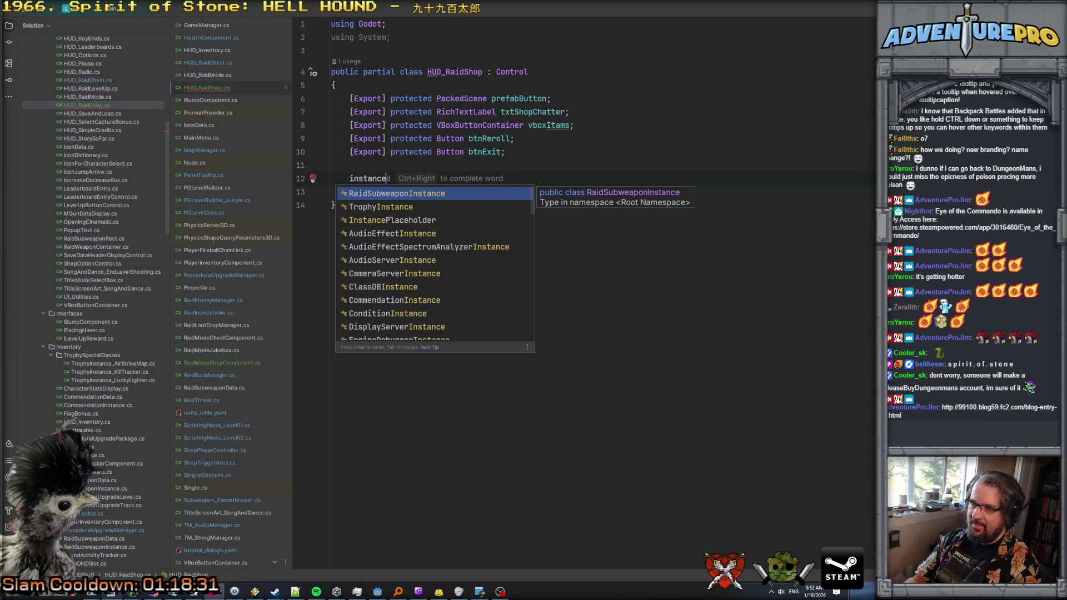
pyautogui.press('Escape')
pyautogui.hotkey('ctrl', 'z')
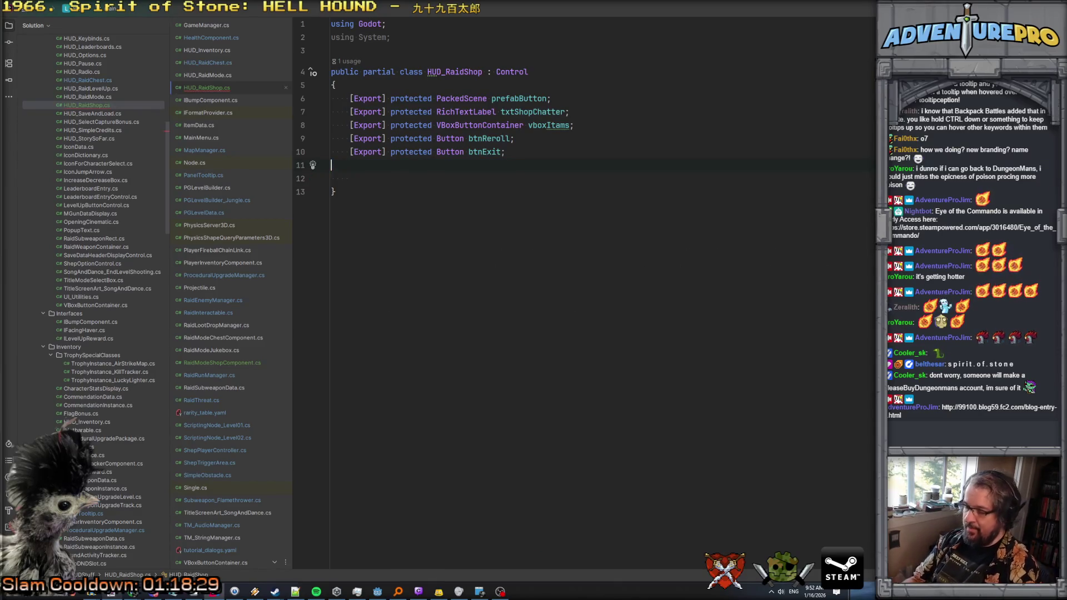
pyautogui.press('Return')
pyautogui.press('Tab')
pyautogui.press('Return')
pyautogui.hotkey('shift', 'Right')
pyautogui.press('Return')
pyautogui.press('Return')
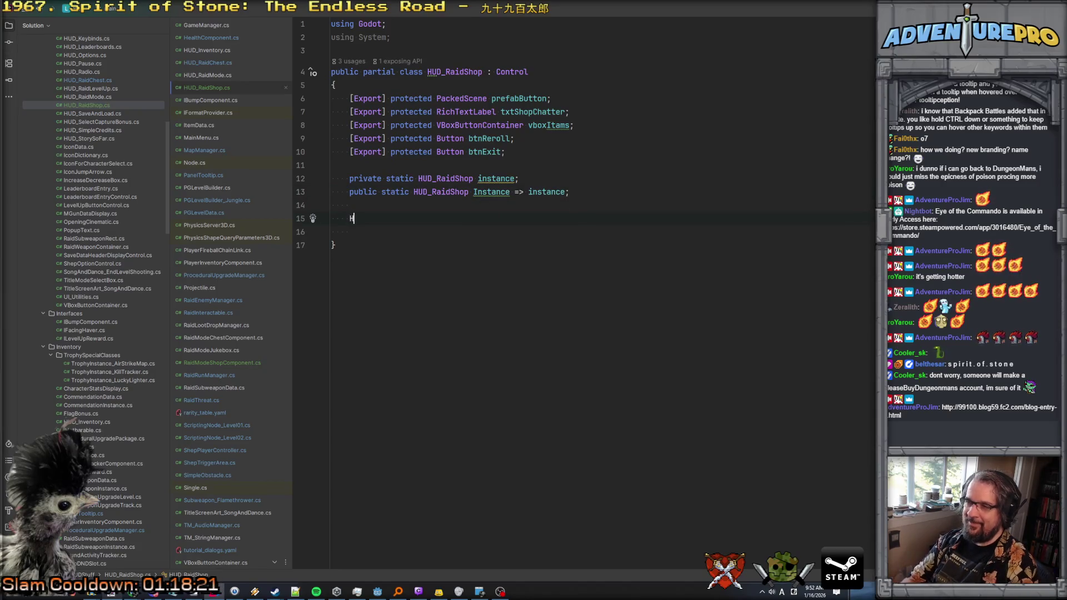
# Step: Start a public HUD_RaidShop() constructor with a null check on instance
pyautogui.write('public HUD_R')
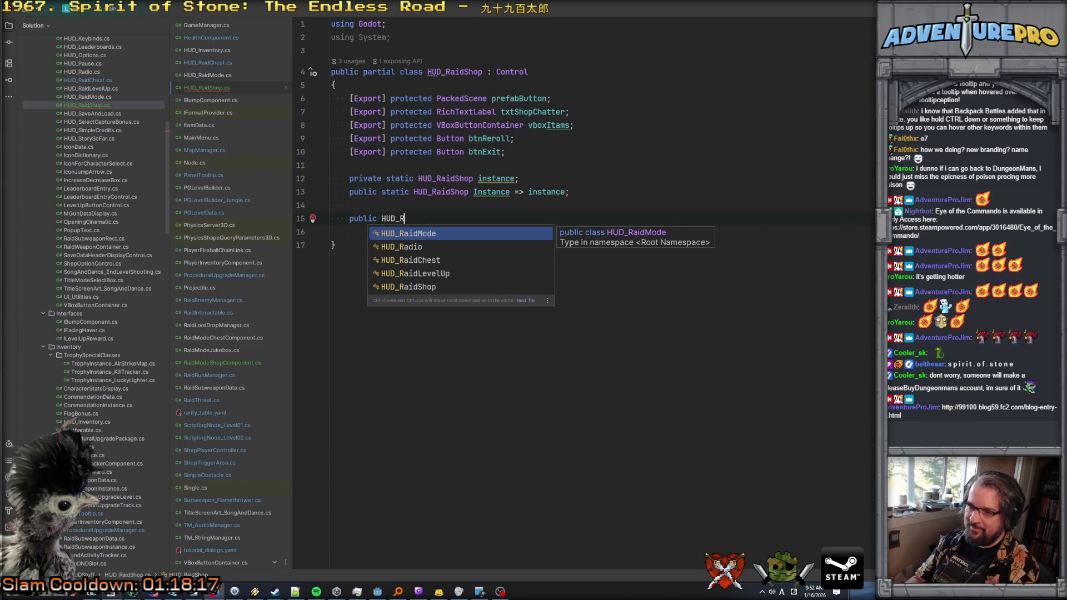
pyautogui.press('Down')
pyautogui.press('Down')
pyautogui.press('Down')
pyautogui.press('Return')
pyautogui.write('()')
pyautogui.press('Return')
pyautogui.write('{')
pyautogui.press('Return')
pyautogui.write('if( instance')
pyautogui.hotkey('shift', 'Right')
pyautogui.press('Return')
# Step: Make the constructor call instance.QueueFree() inside the check, then set instance = this
pyautogui.write('instance.')
pyautogui.hotkey('shift', 'Right')
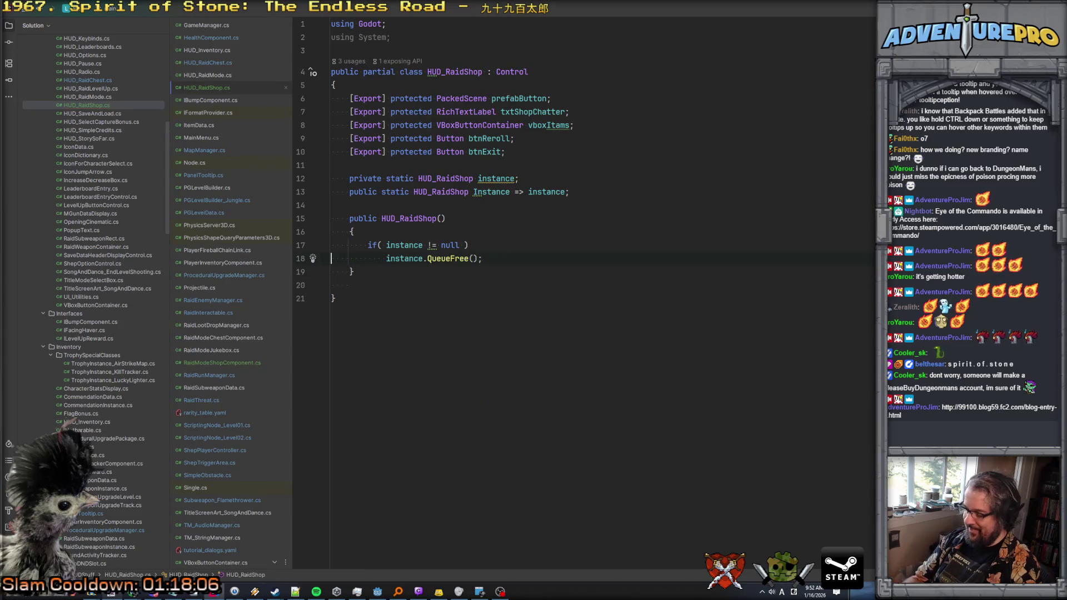
pyautogui.write('{')
pyautogui.press('Return')
pyautogui.hotkey('ctrl', 'w')
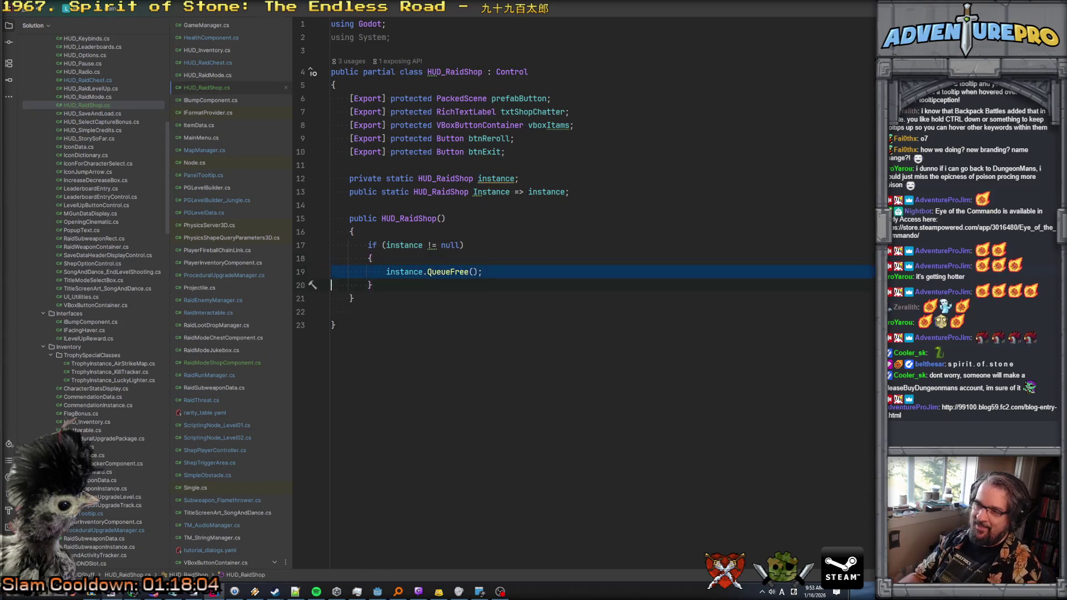
pyautogui.press('BackSpace')
pyautogui.write('Qu')
pyautogui.press('Return')
pyautogui.press('BackSpace')
pyautogui.press('BackSpace')
pyautogui.press('BackSpace')
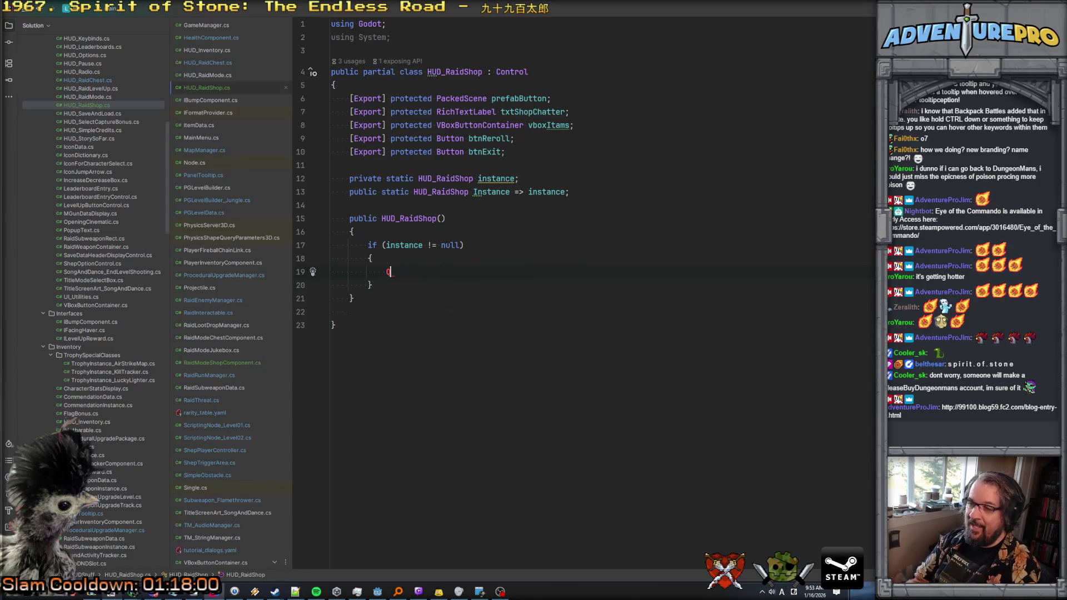
pyautogui.write('ins')
pyautogui.press('Return')
pyautogui.write('.Qu')
pyautogui.press('Return')
pyautogui.press('Down')
pyautogui.press('Return')
pyautogui.write('in')
pyautogui.press('Return')
pyautogui.write('= t')
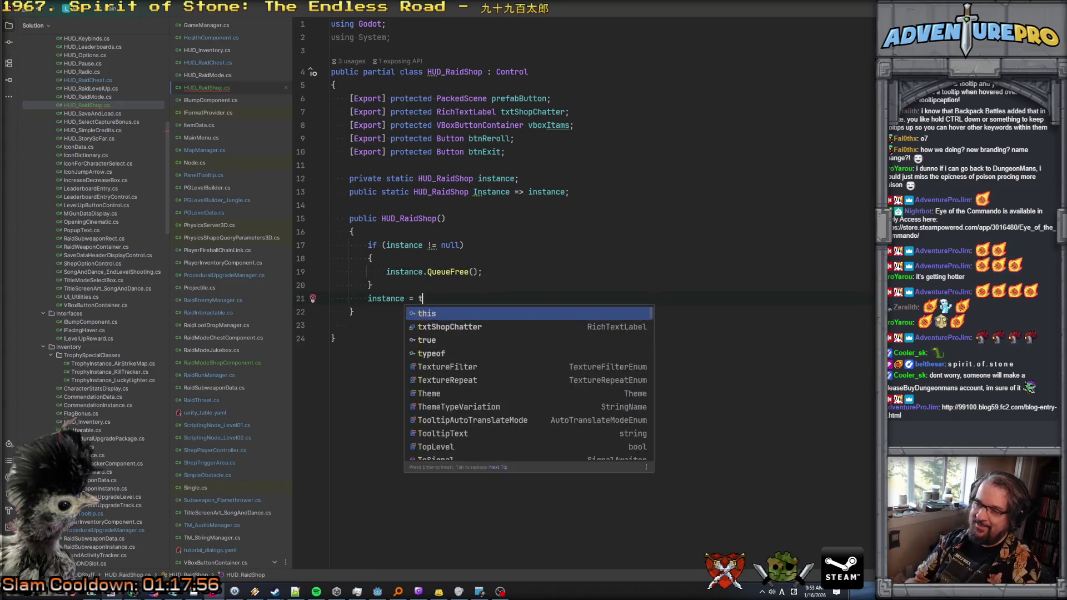
pyautogui.write('his;')
pyautogui.press('Home')
pyautogui.press('Return')
pyautogui.press('End')
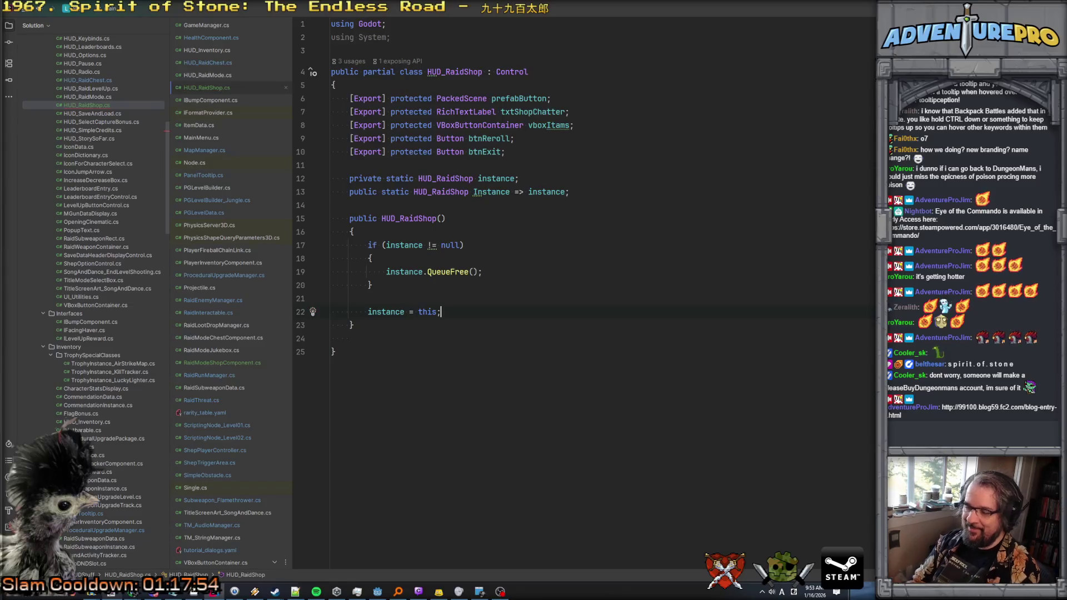
# Step: Rename the Instance accessor to Get()
pyautogui.click(482, 195)
pyautogui.hotkey('ctrl', 'w')
pyautogui.write('Get()')
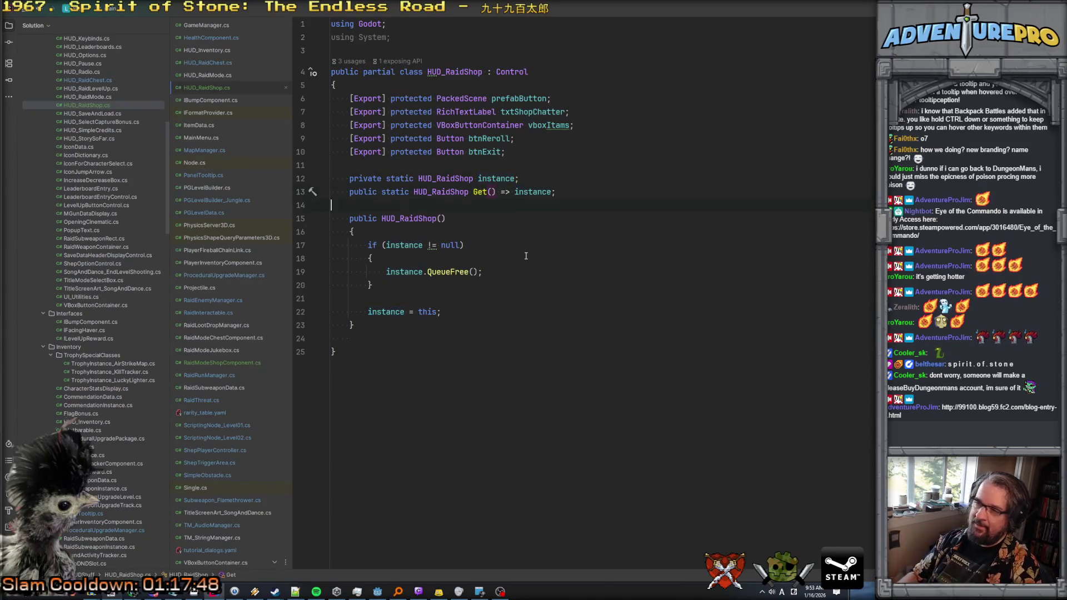
# Step: Add an empty public void FillWithItems() method below the constructor
pyautogui.click(389, 325)
pyautogui.press('Return')
pyautogui.press('Return')
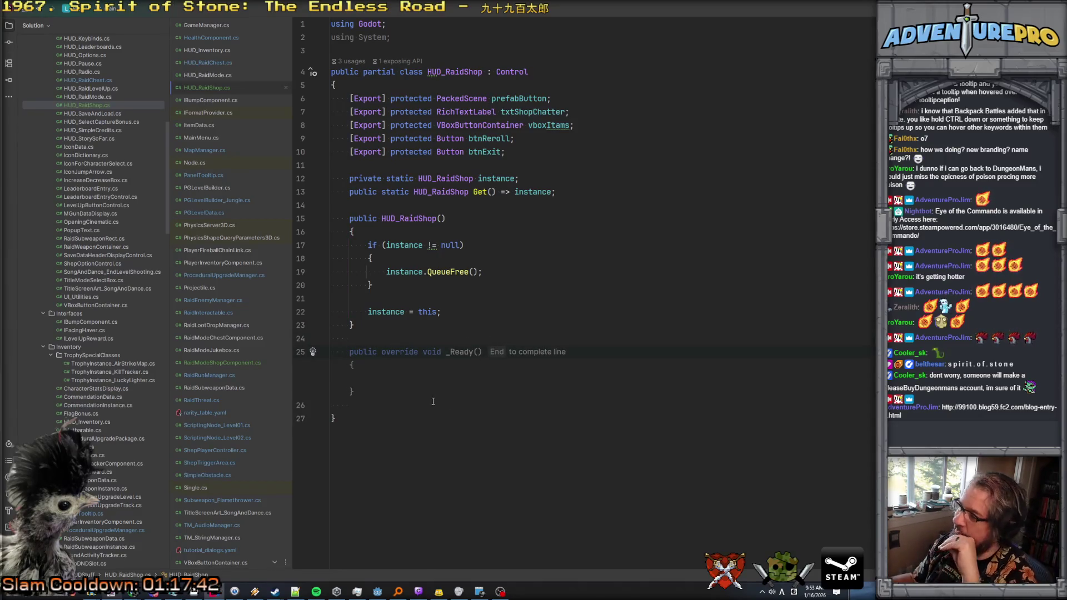
pyautogui.write('pub')
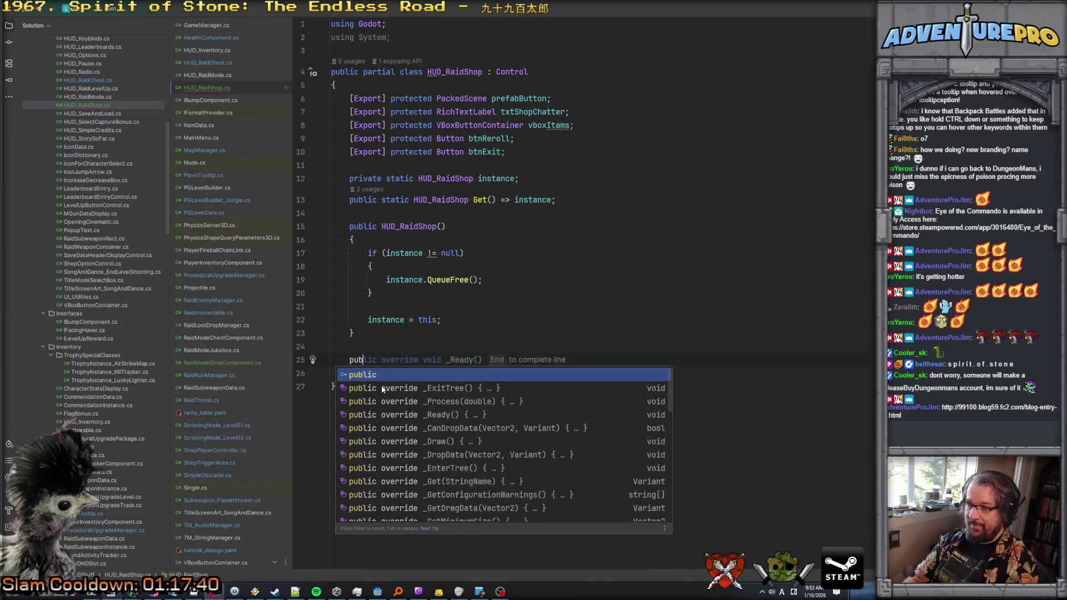
pyautogui.write('lic void ')
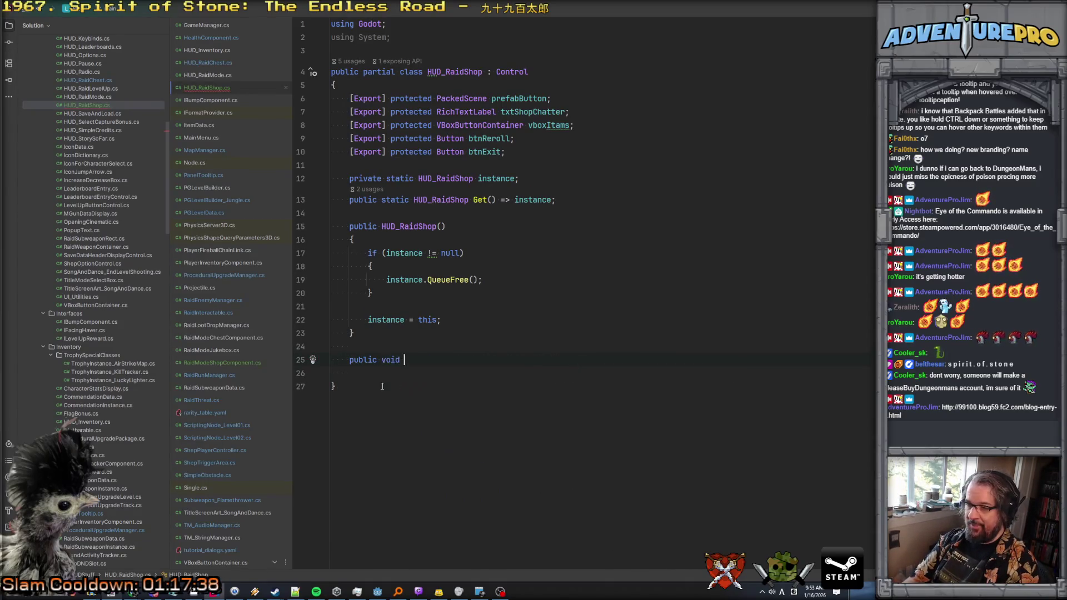
pyautogui.write('FillWithItems()')
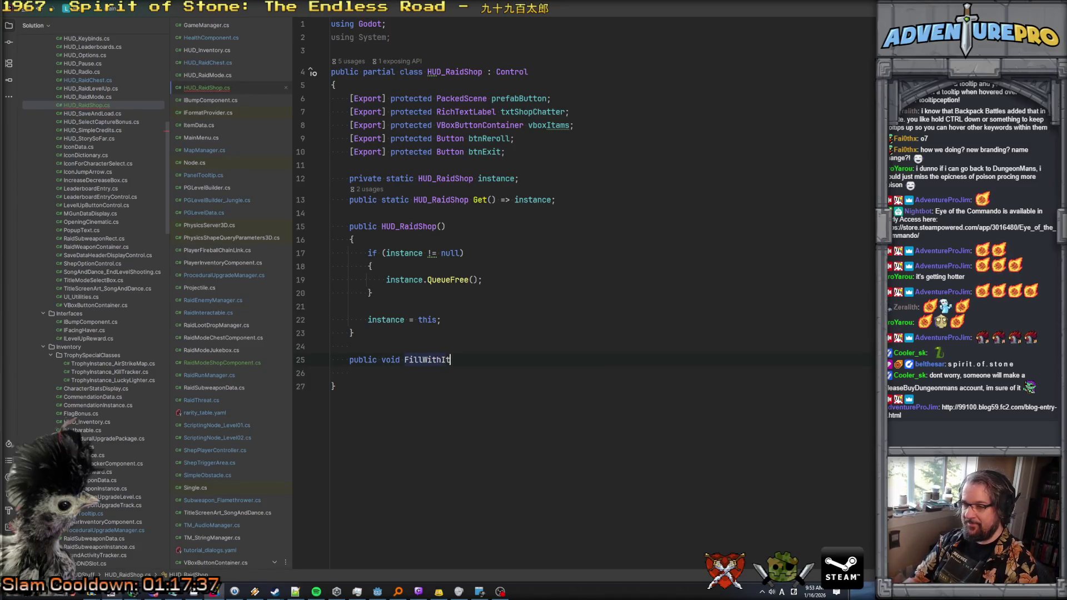
pyautogui.press('Return')
pyautogui.write('{')
pyautogui.press('Return')
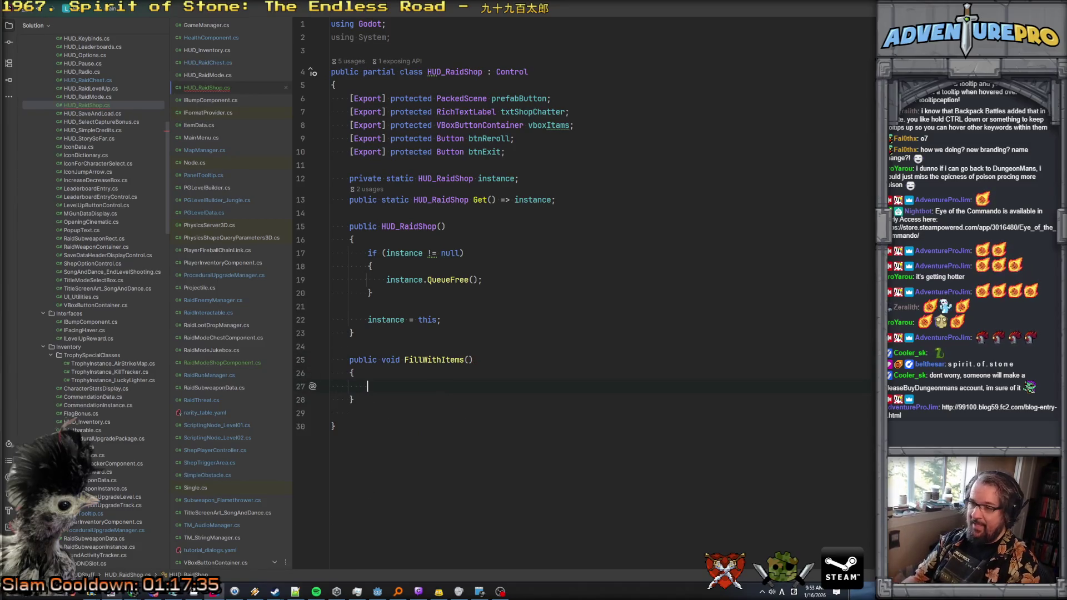
# Step: Give FillWithItems a Dictionary<TrophyData, int> itemsByCost parameter
pyautogui.click(469, 359)
pyautogui.write('List<Tr')
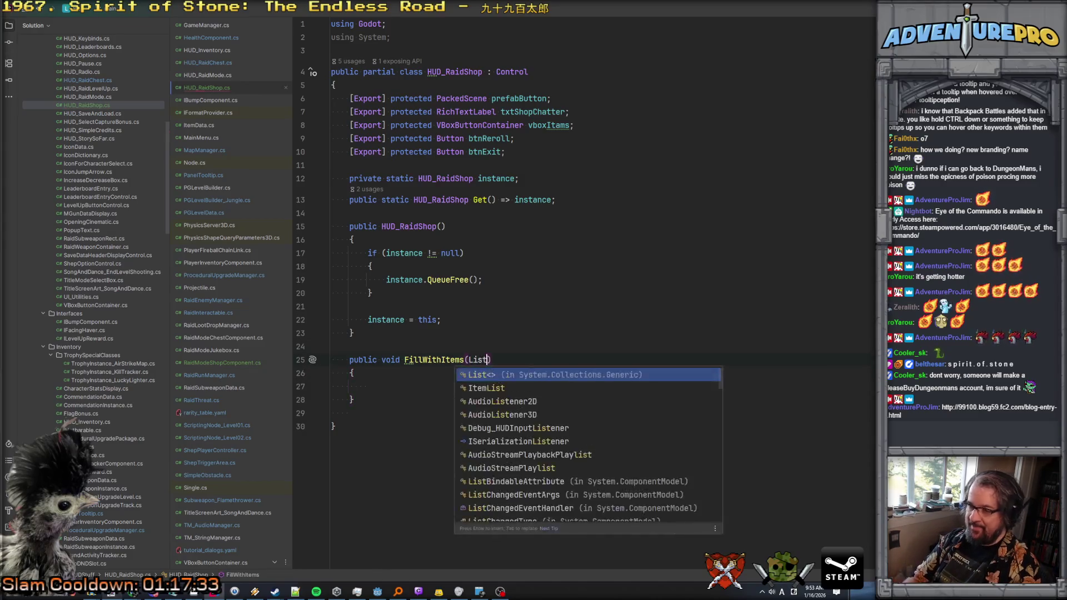
pyautogui.write('oph')
pyautogui.press('Return')
pyautogui.write('>')
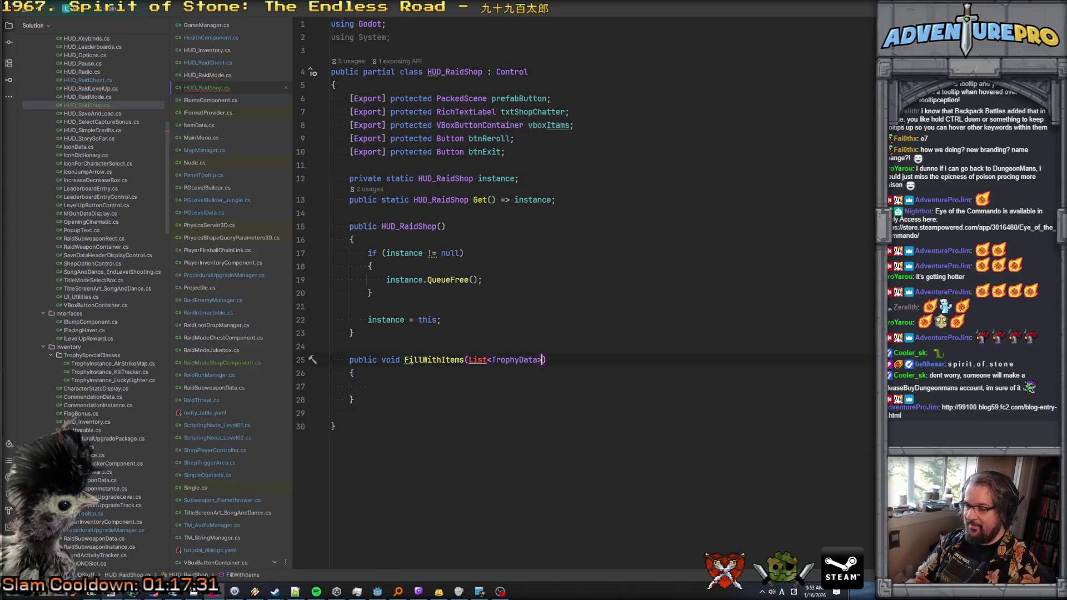
pyautogui.doubleClick(476, 360)
pyautogui.write('Dic')
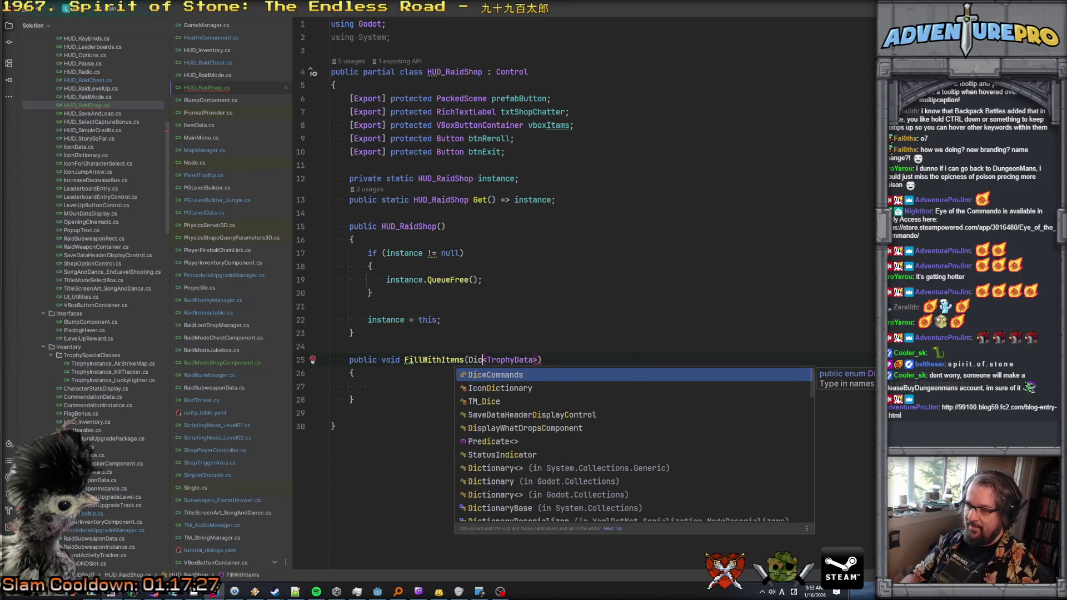
pyautogui.write('tionary')
pyautogui.press('Return')
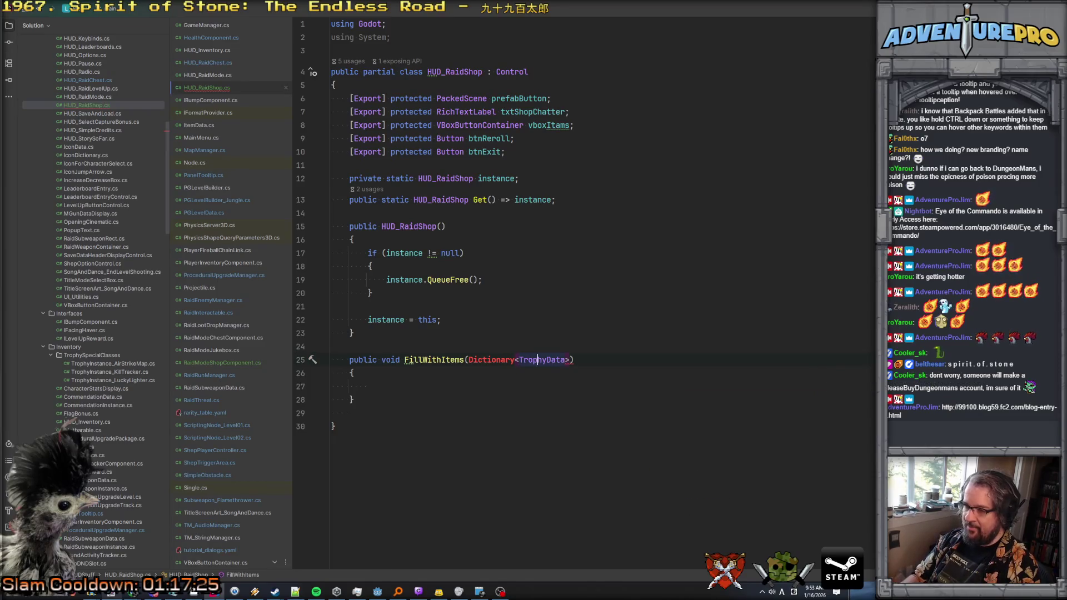
pyautogui.write(', int> itemsByCost')
pyautogui.press('Return')
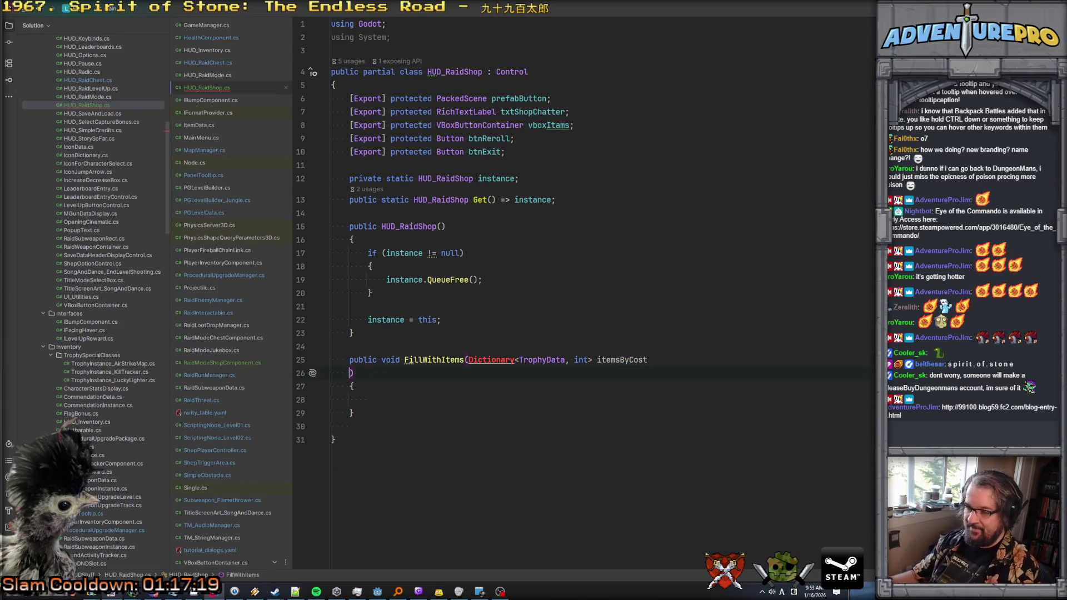
# Step: Import System.Collections.Generic to resolve Dictionary and tidy the parameter line
pyautogui.click(480, 363)
pyautogui.hotkey('alt', 'Return')
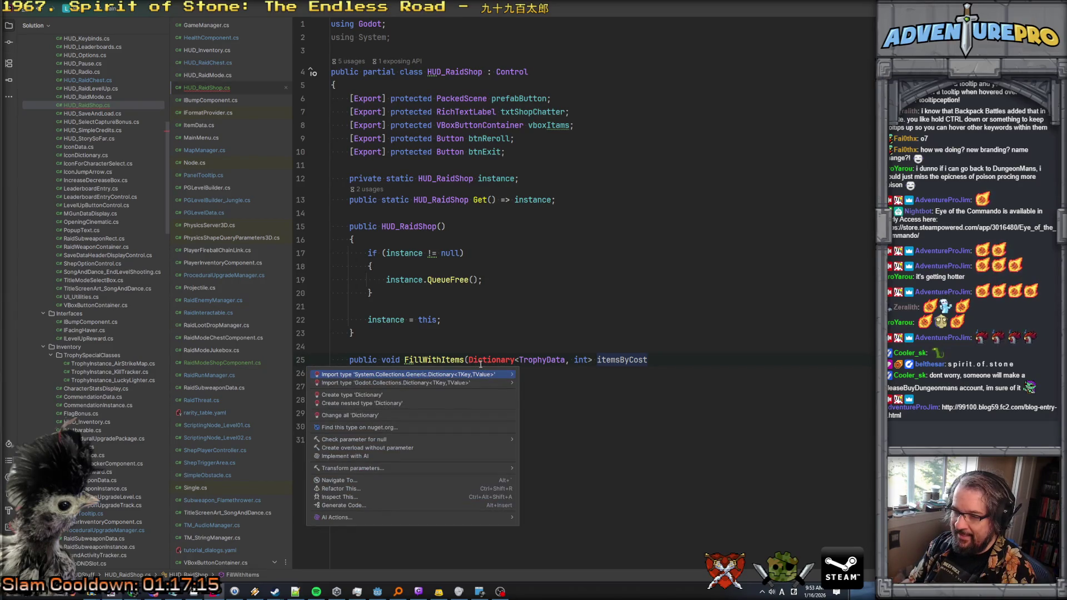
pyautogui.press('Return')
pyautogui.press('BackSpace')
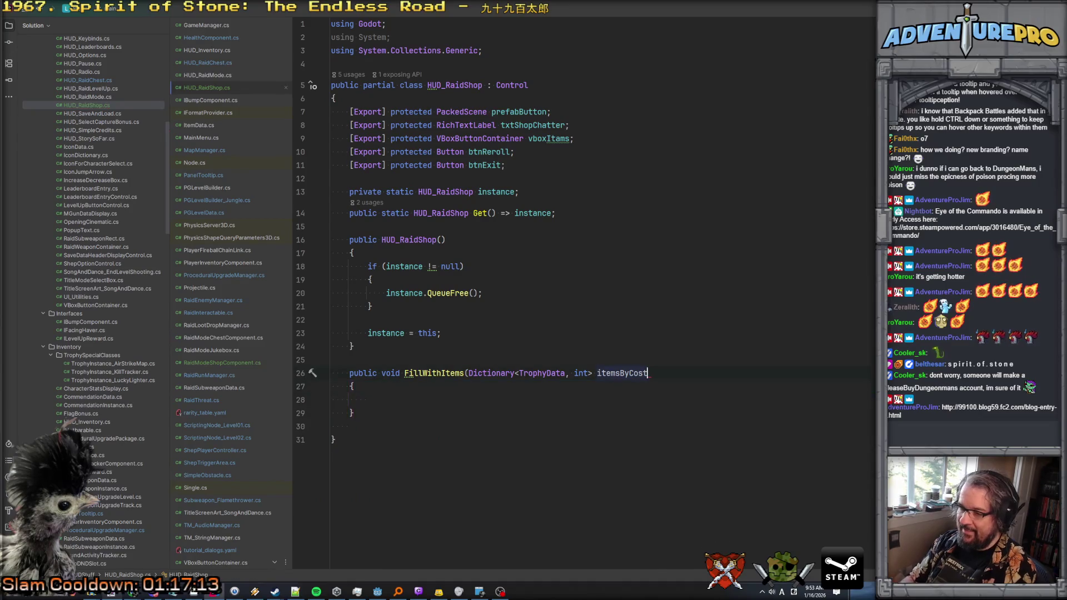
pyautogui.write(')')
pyautogui.click(367, 399)
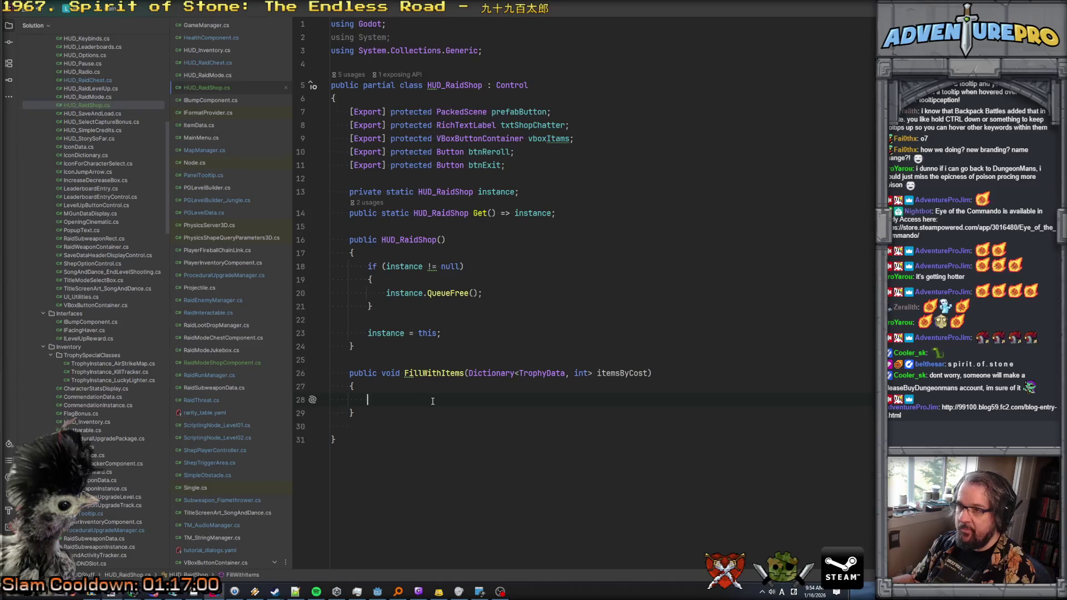
# Step: Write foreach (var kvp in itemsByCost) and accept the suggested loop body
pyautogui.write('foreach( bvar')
pyautogui.press('BackSpace')
pyautogui.press('BackSpace')
pyautogui.press('BackSpace')
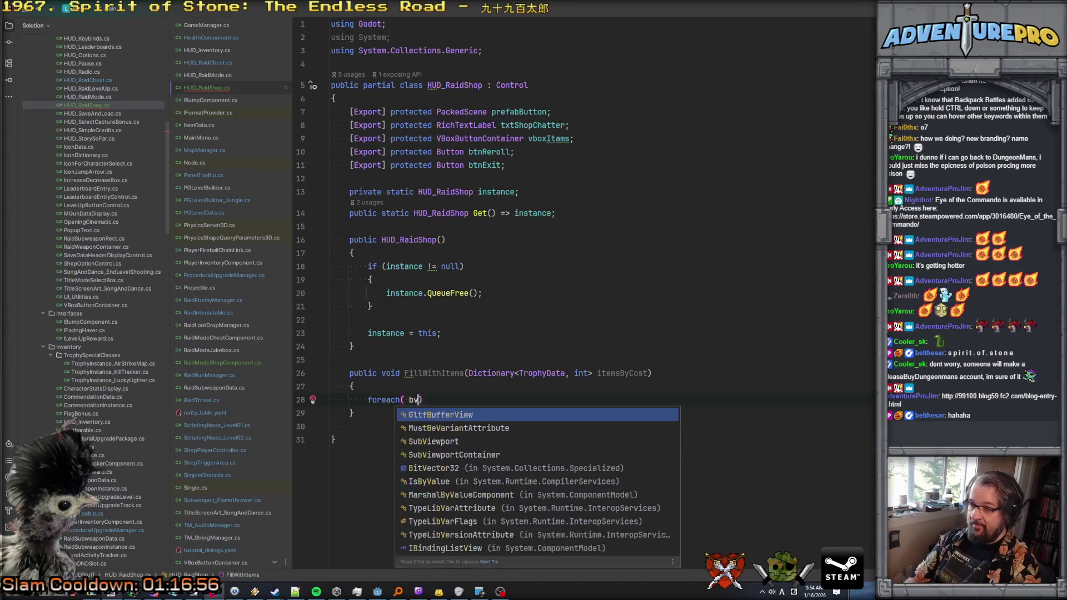
pyautogui.write('var kvp')
pyautogui.write(' in it')
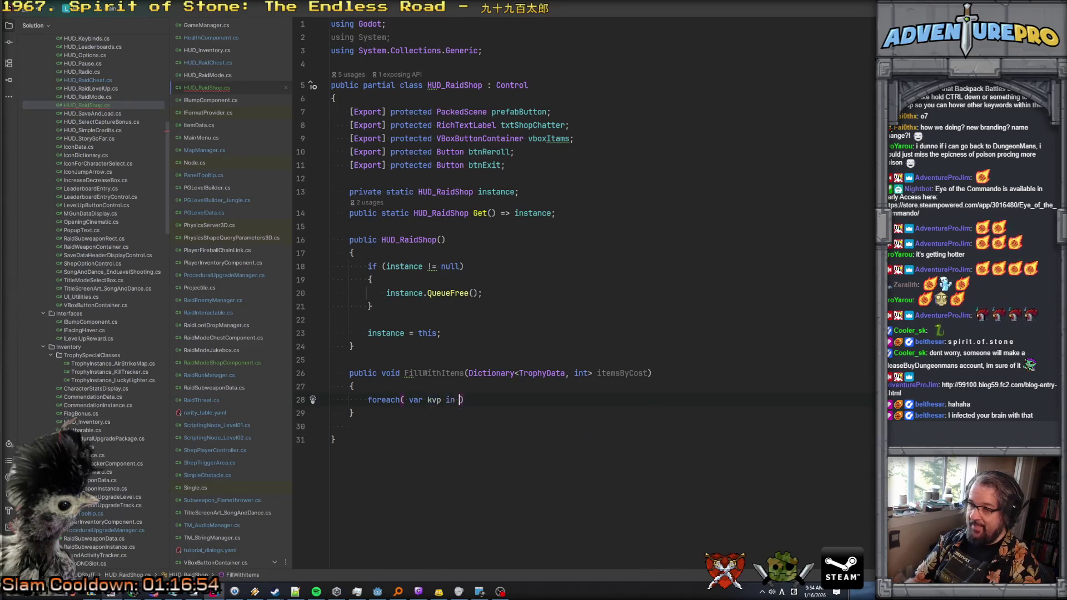
pyautogui.press('Return')
pyautogui.press('Tab')
# Step: Fix the loop's call to Instantiate with HoverableSlotButton as the type argument
pyautogui.doubleClick(514, 426)
pyautogui.write('Instn')
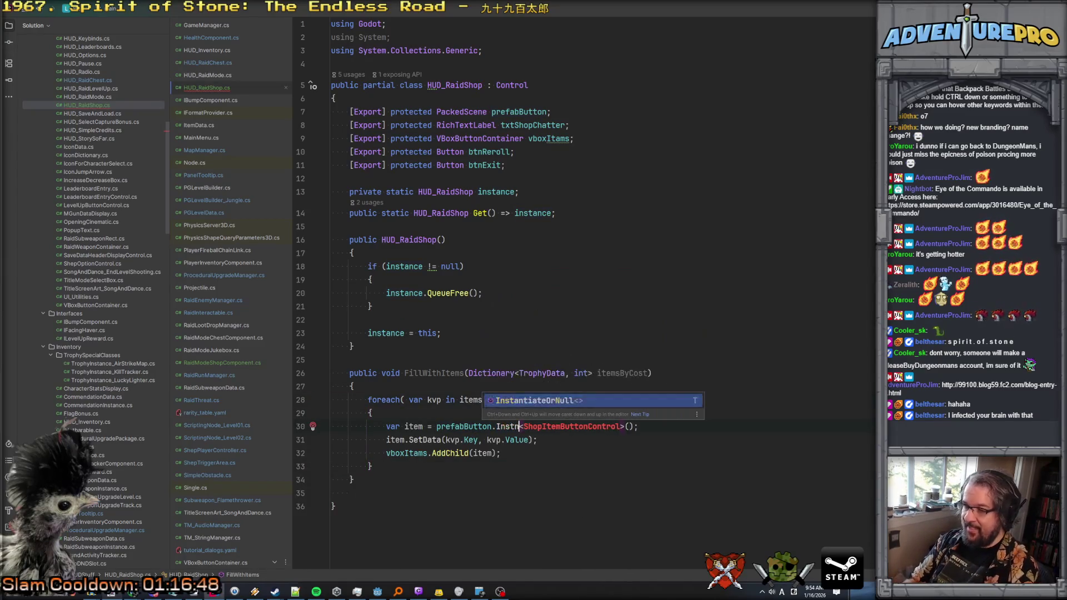
pyautogui.press('BackSpace')
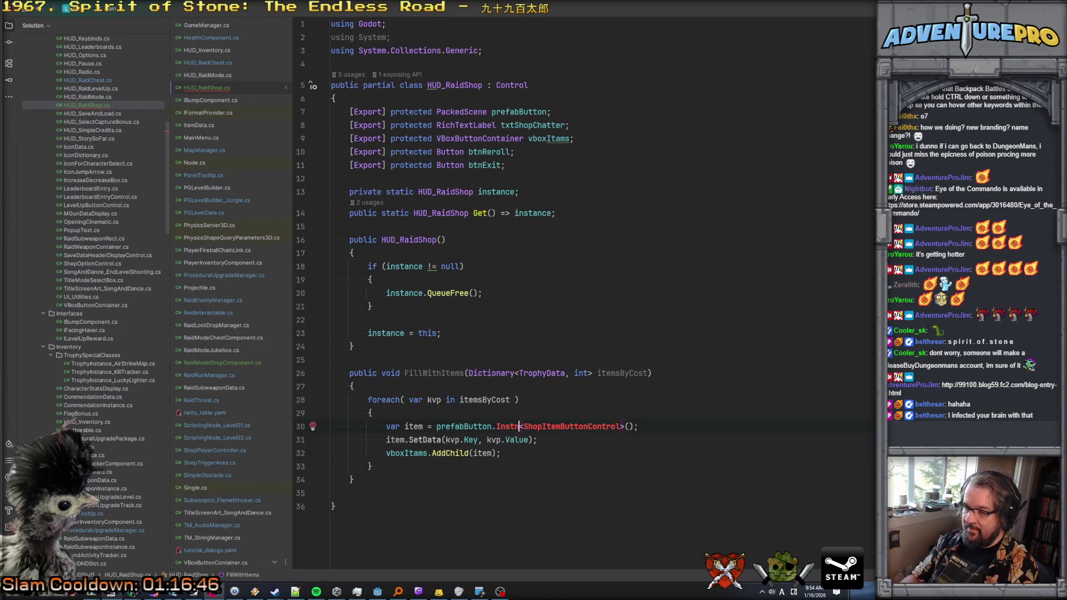
pyautogui.write('a')
pyautogui.press('Return')
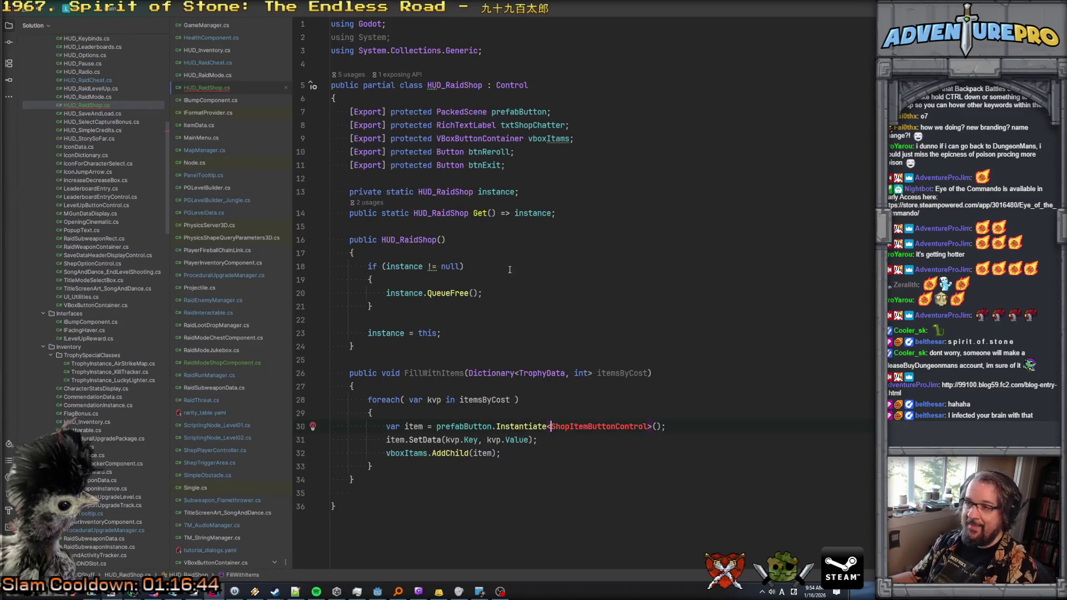
pyautogui.hotkey('ctrl', 'shift', 'Right')
pyautogui.write('HSB')
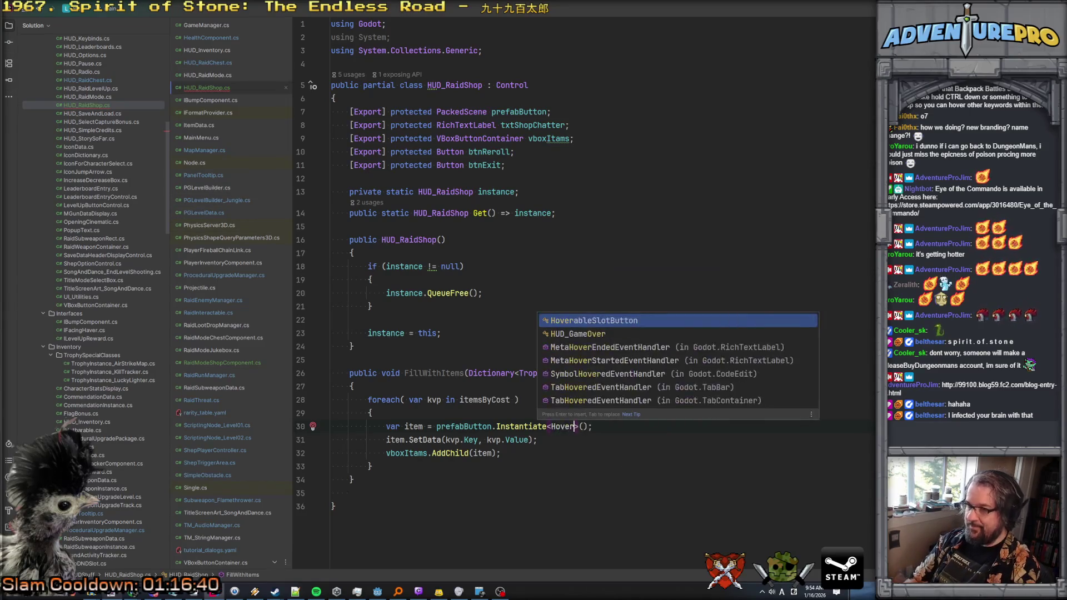
pyautogui.press('Return')
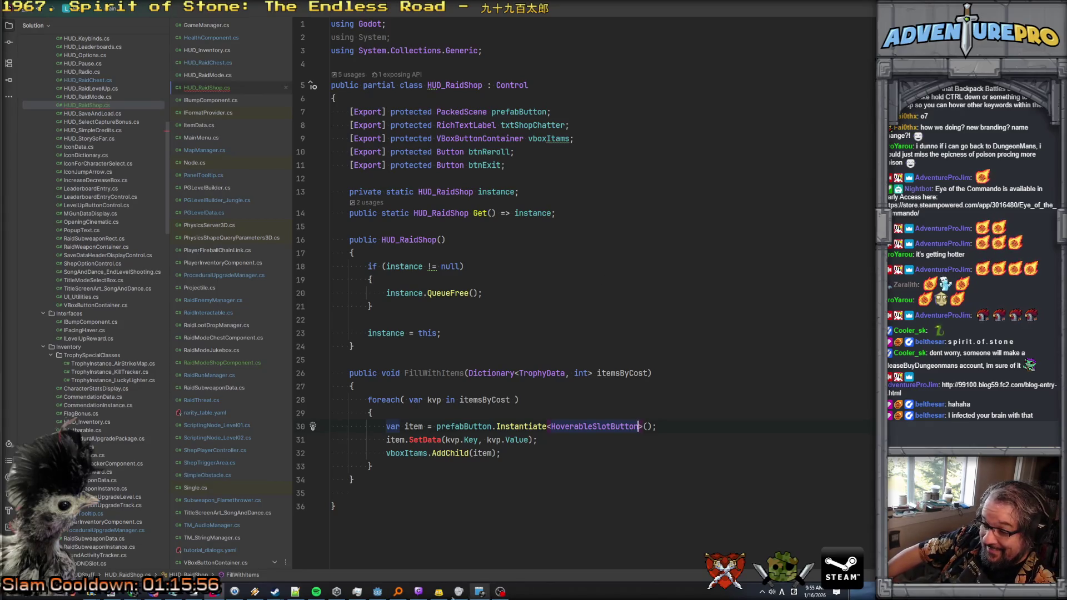
# Step: In Godot, verify the RaidShopPurchaseButton root node uses the HoverableSlotButton script, then return to Rider
pyautogui.click(378, 594)
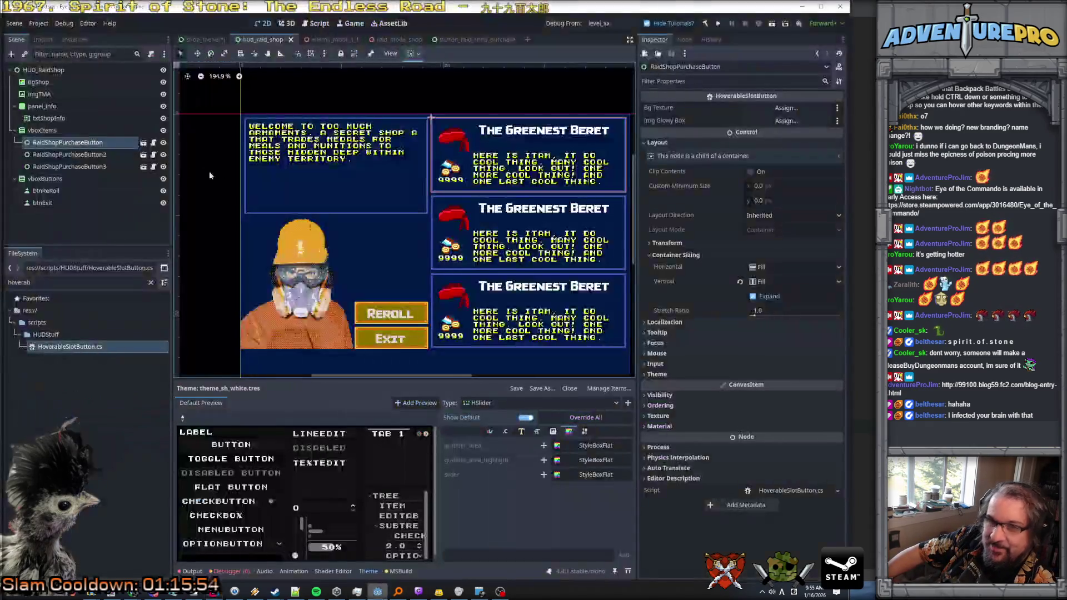
pyautogui.click(144, 143)
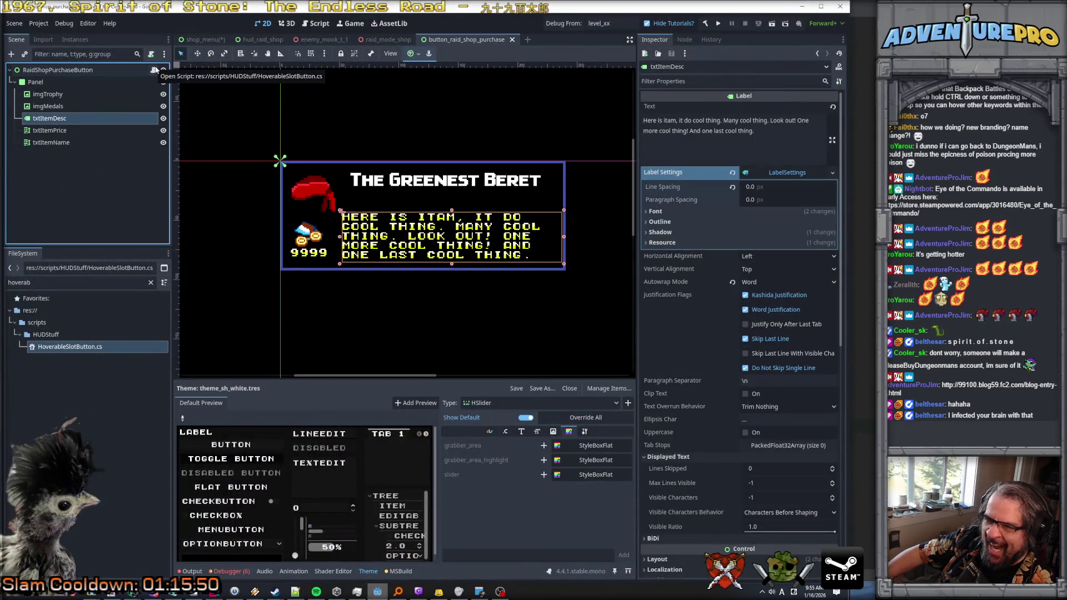
pyautogui.click(93, 70)
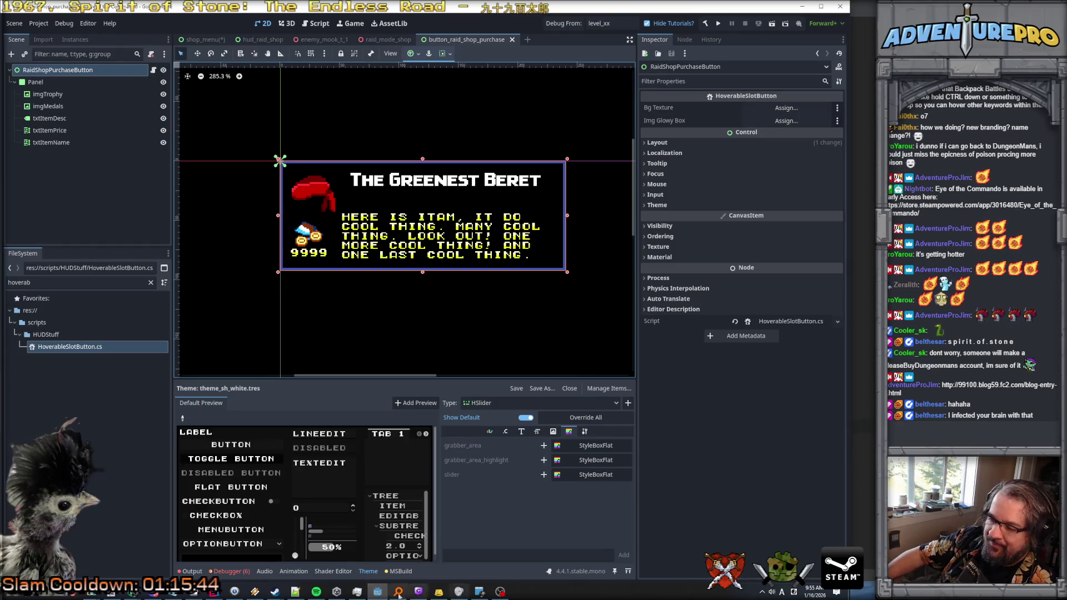
pyautogui.click(254, 593)
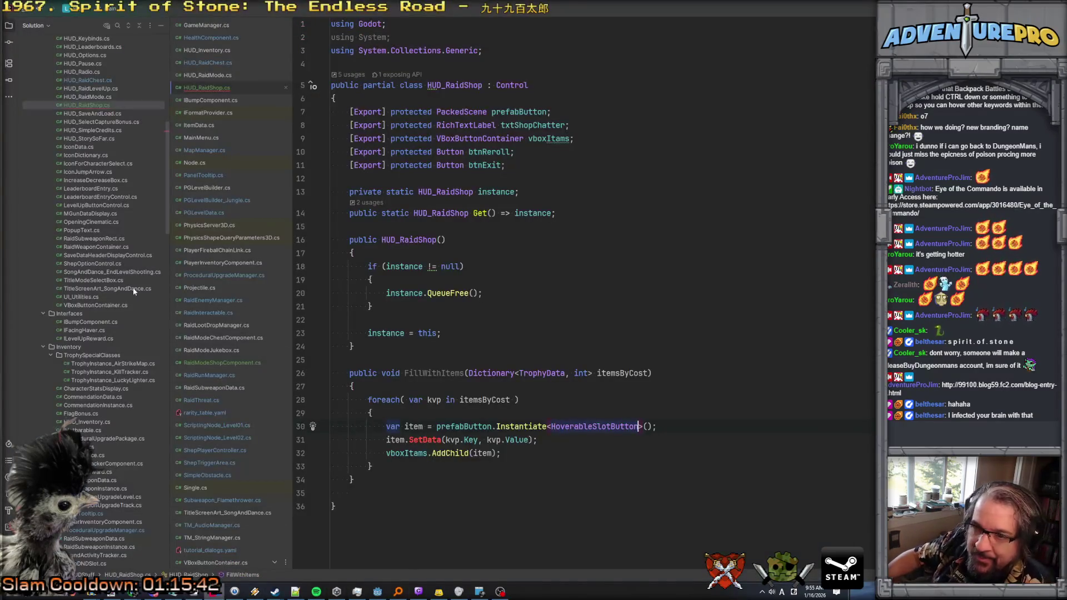
# Step: Use Add > Class/Interface on the HUDStuff folder and enter the RaidShopButton name
pyautogui.scroll(13, 113, 278)
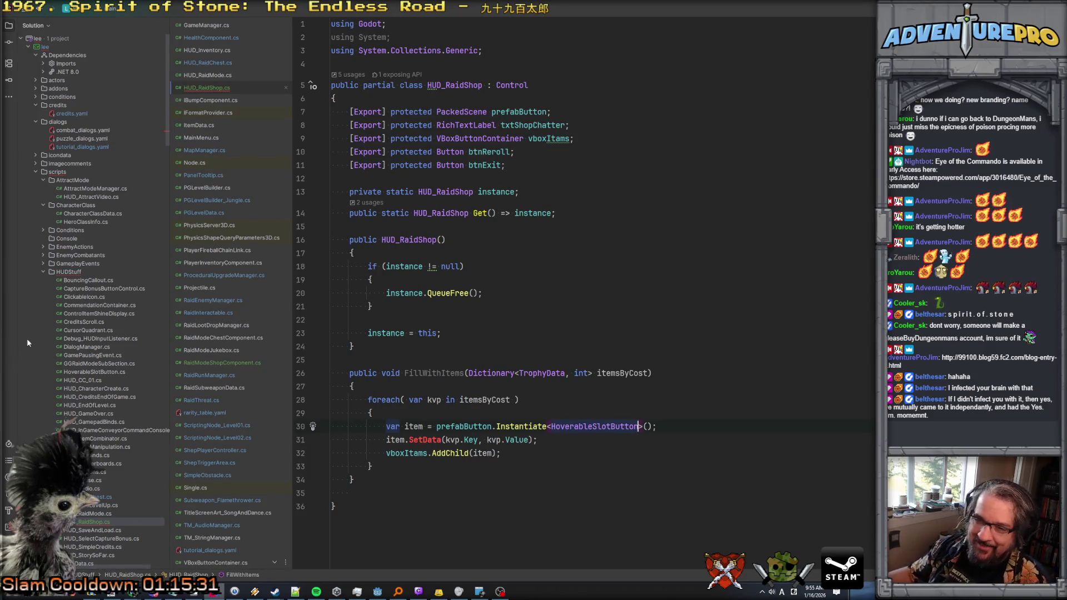
pyautogui.scroll(-3, 70, 302)
pyautogui.scroll(-5, 70, 302)
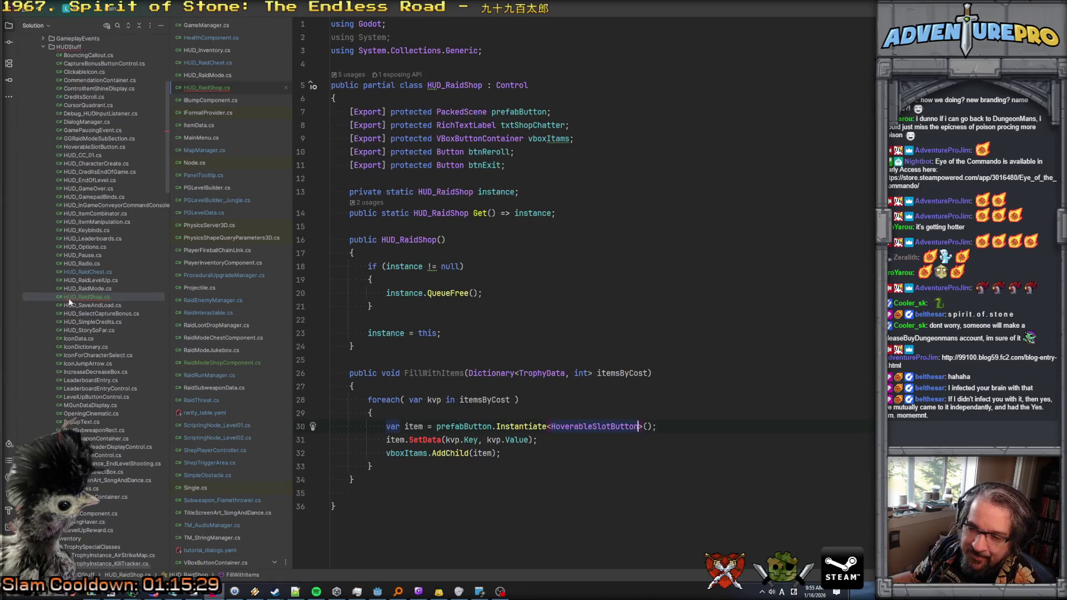
pyautogui.scroll(6, 70, 302)
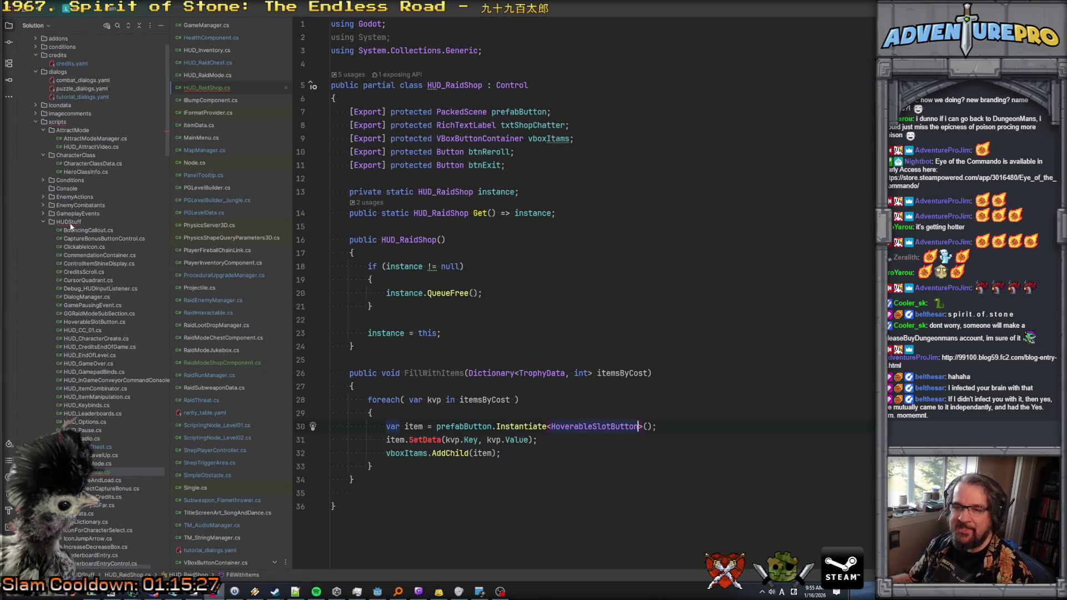
pyautogui.click(71, 227)
pyautogui.rightClick(71, 227)
pyautogui.moveTo(209, 229)
pyautogui.click(263, 258)
pyautogui.write('RaidShopBVuton')
# Step: Create RaidShopButton.cs as a partial class deriving from HoverableSlotButton
pyautogui.press('Return')
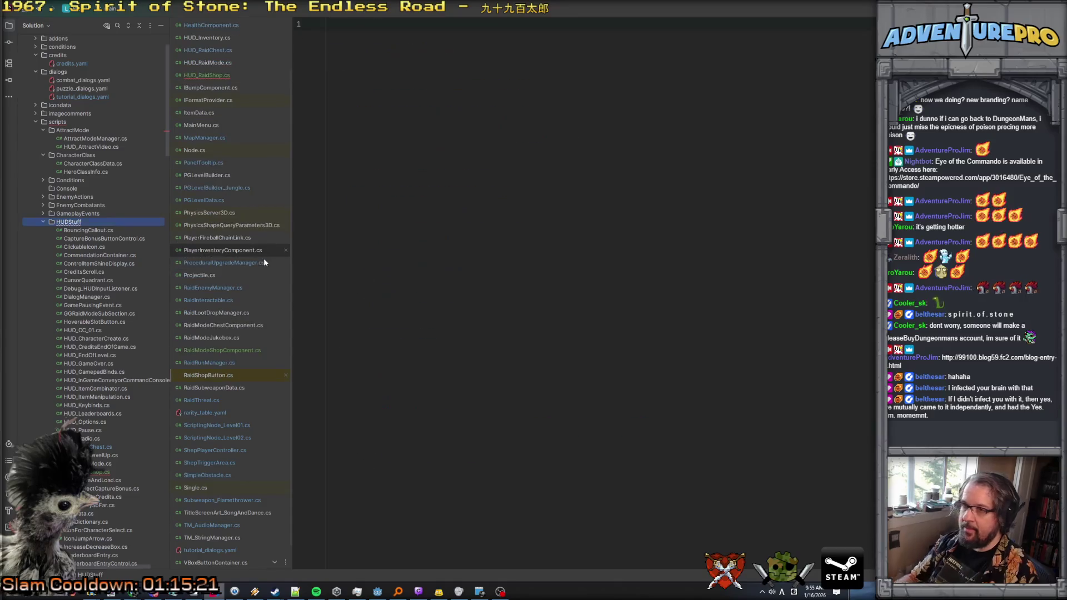
pyautogui.click(755, 315)
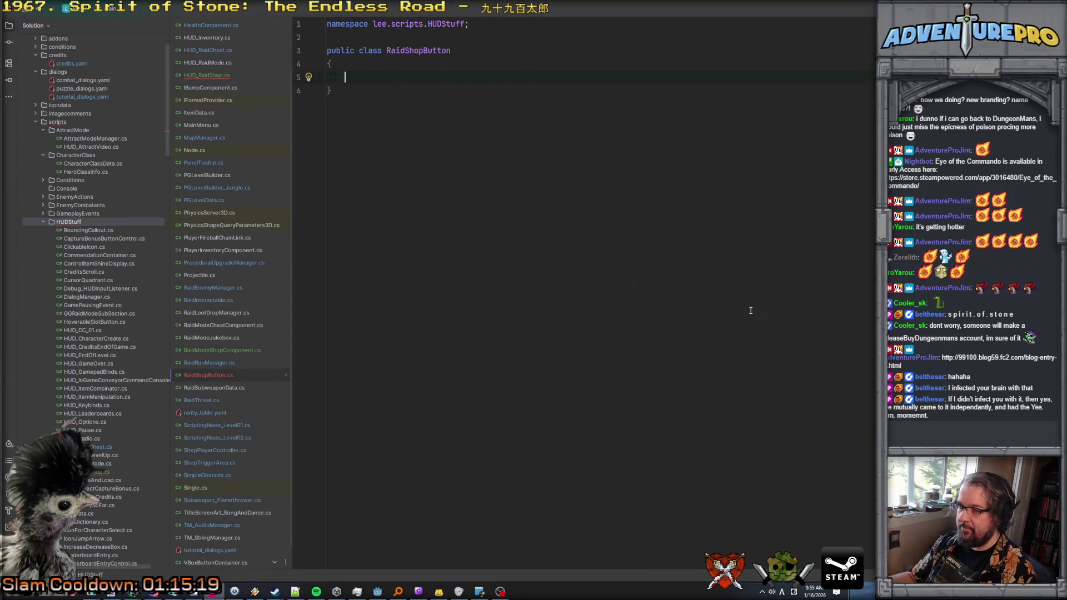
pyautogui.click(478, 50)
pyautogui.write(': HoverableSlotButton')
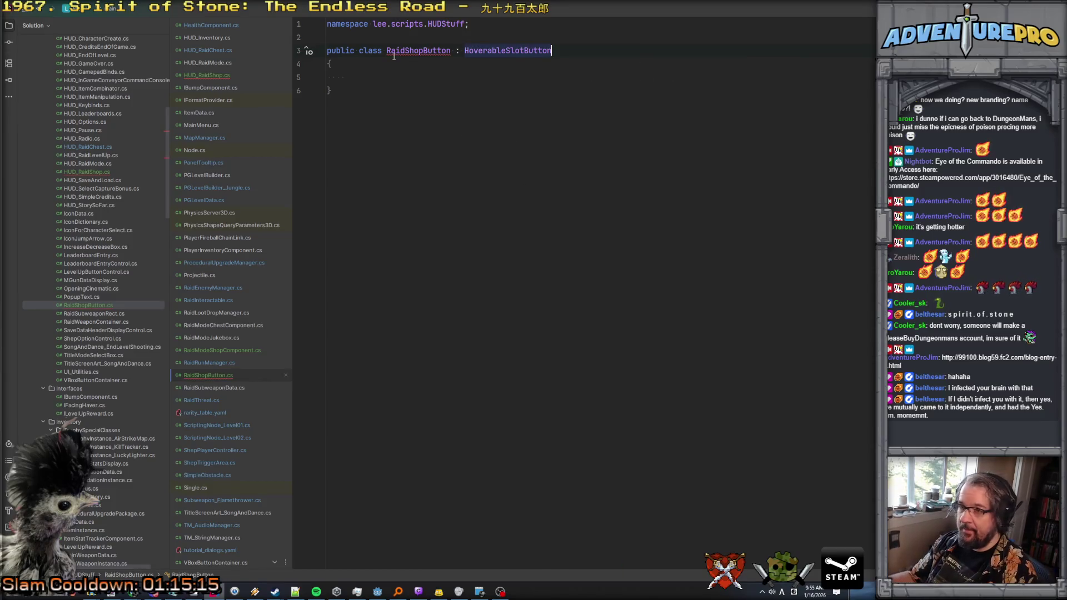
pyautogui.click(359, 50)
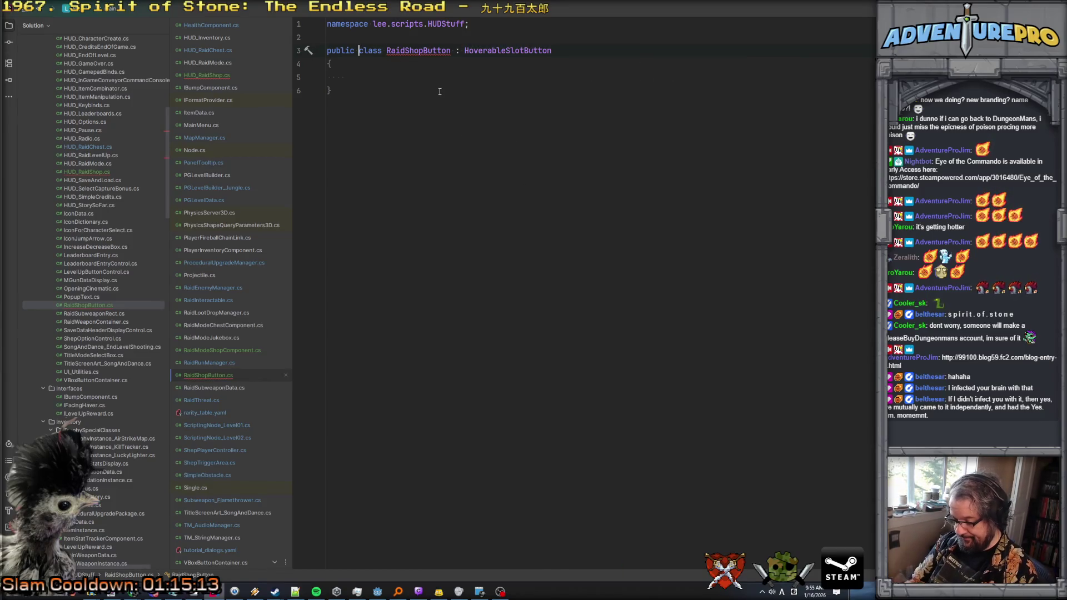
pyautogui.write('partial')
# Step: Replace the namespace declaration with using Godot; and begin an [Export] field
pyautogui.press('Up')
pyautogui.press('Up')
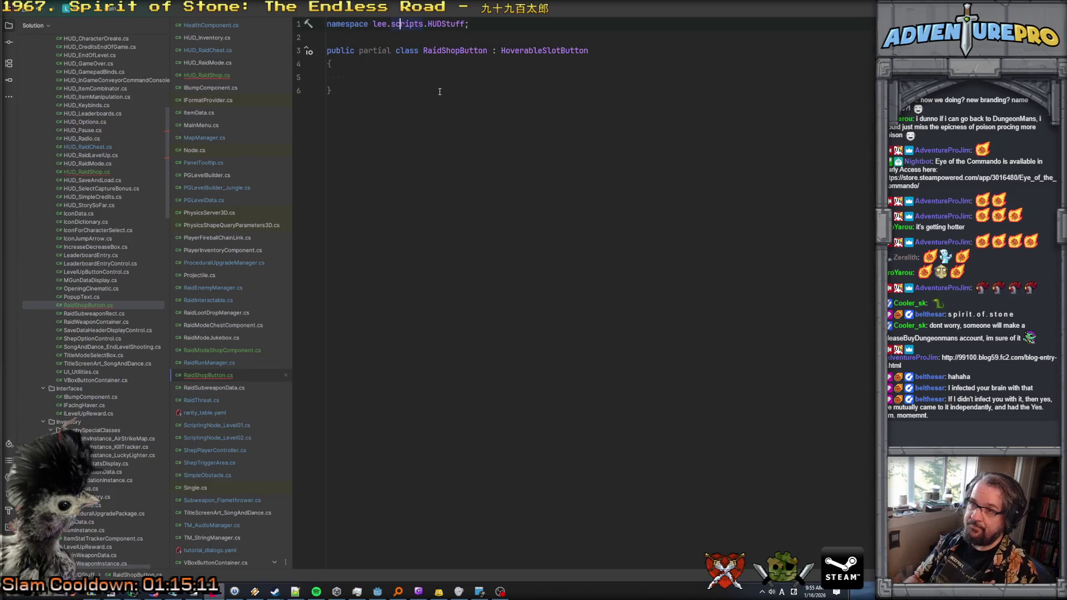
pyautogui.press('Home')
pyautogui.hotkey('shift', 'End')
pyautogui.press('BackSpace')
pyautogui.write('using God')
pyautogui.press('Return')
pyautogui.write(';')
pyautogui.press('Down')
pyautogui.press('Down')
pyautogui.press('Down')
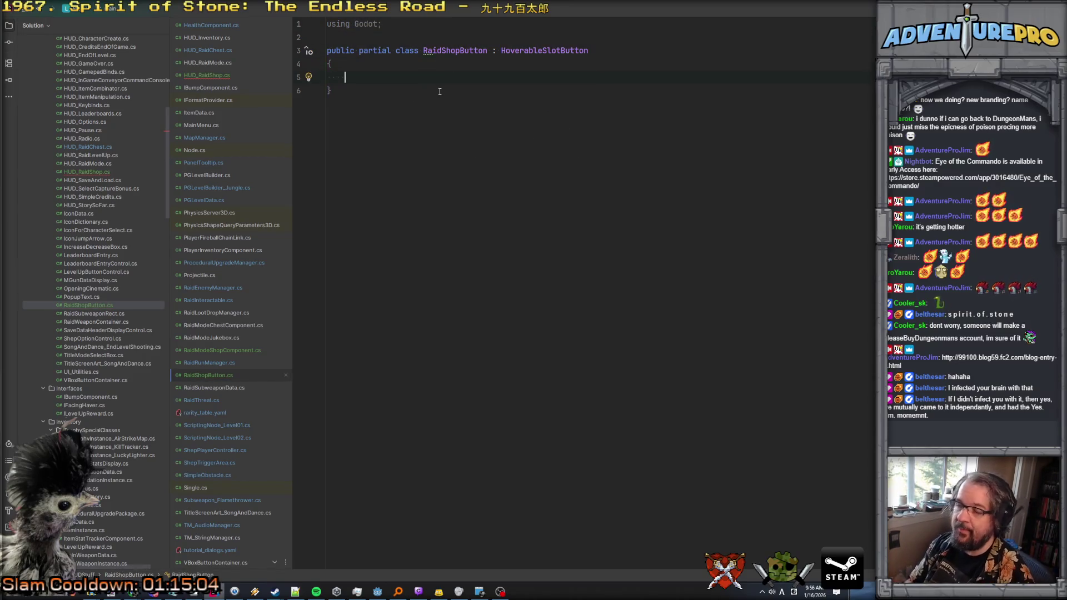
pyautogui.write('[Export')
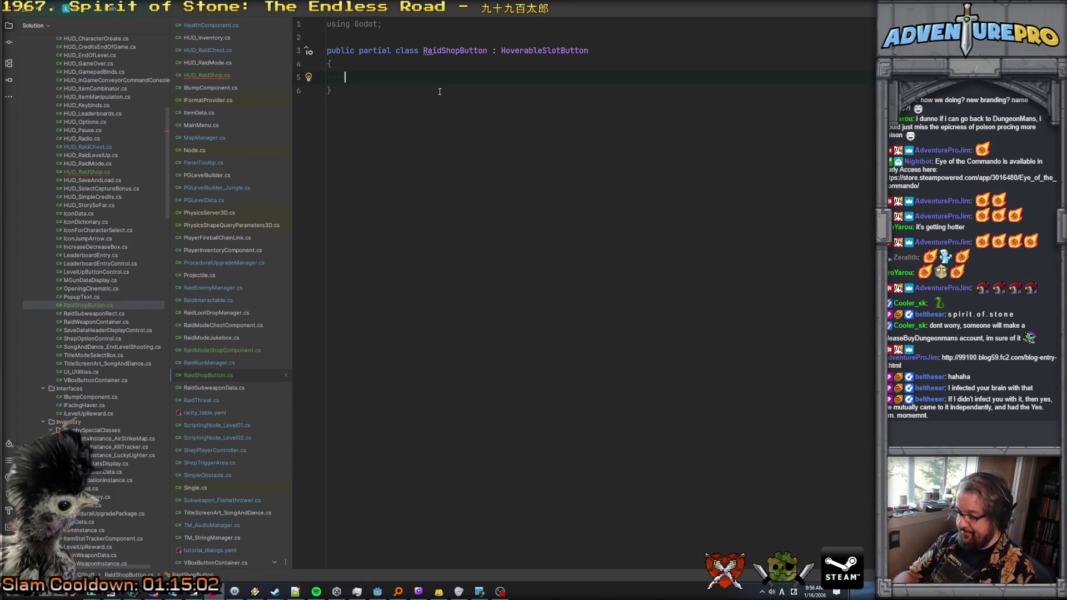
pyautogui.write('] ')
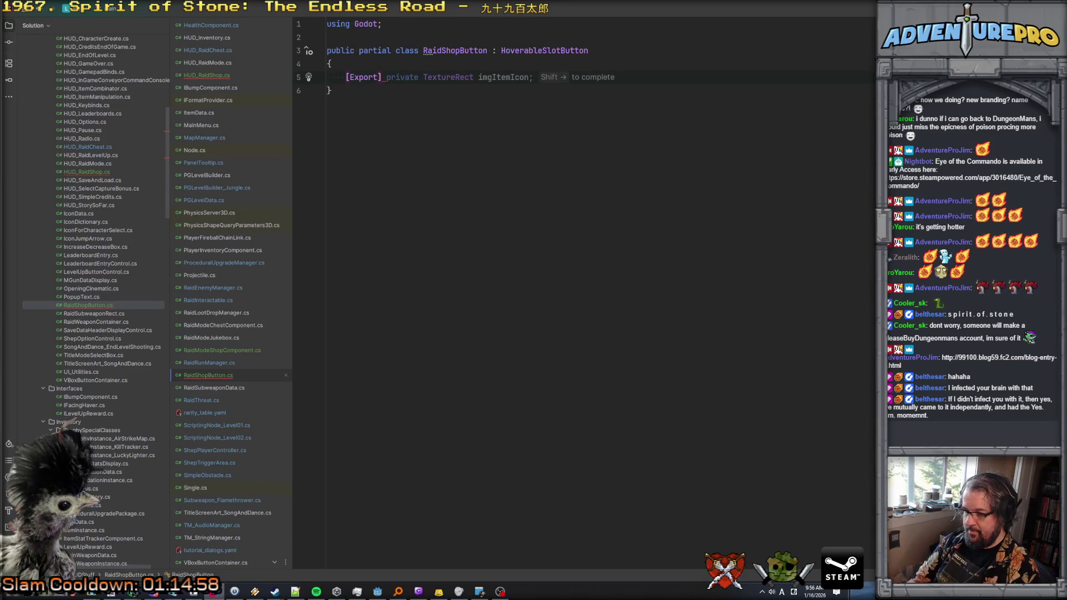
pyautogui.write('Tec')
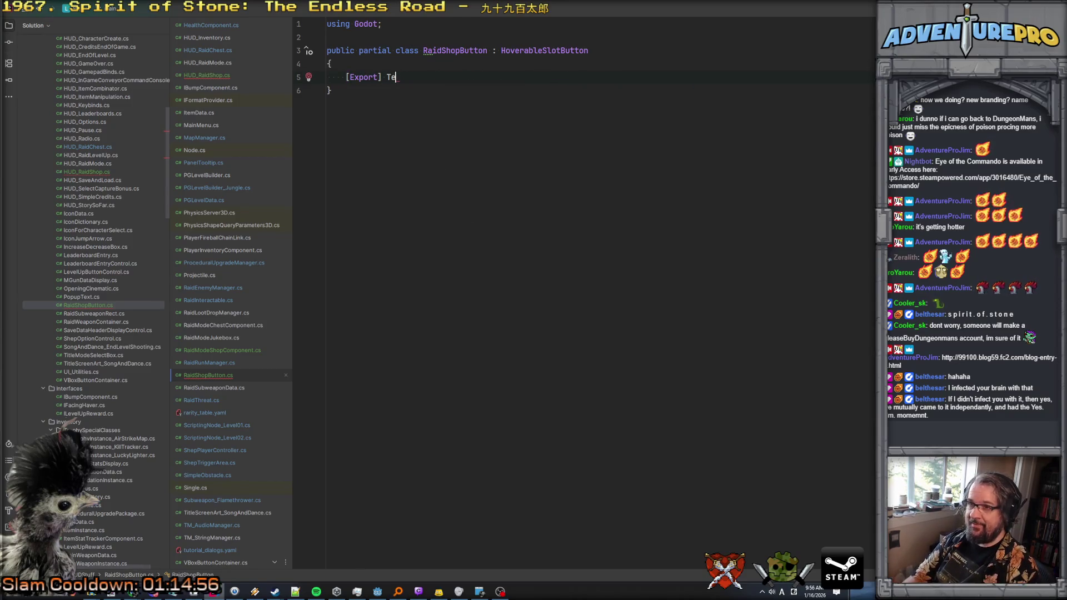
# Step: Complete the exported TextureRect imgItemIcon field
pyautogui.press('BackSpace')
pyautogui.write('xtureR')
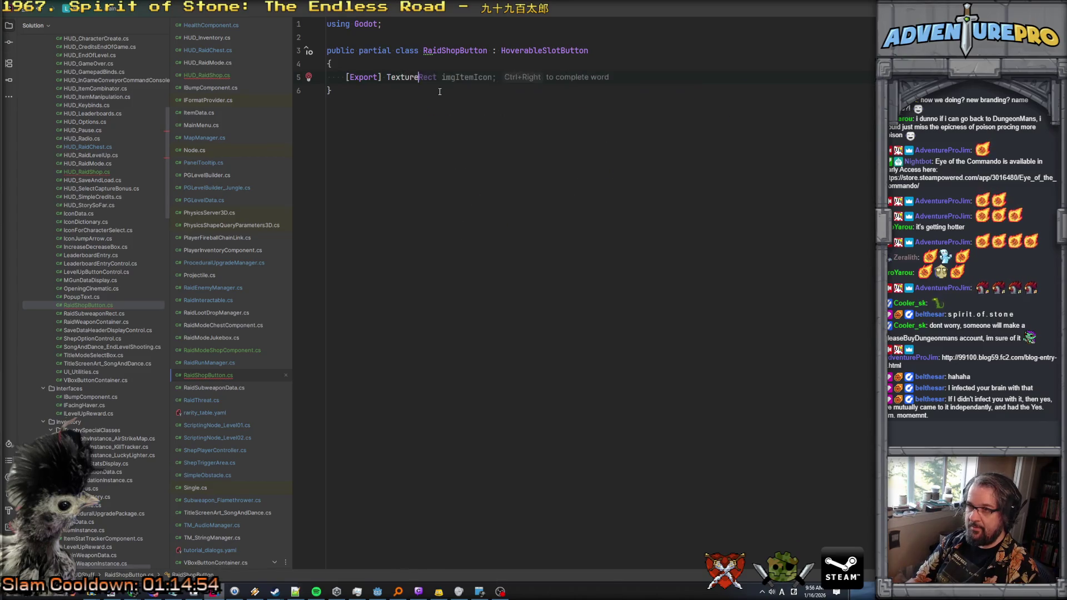
pyautogui.press('Tab')
pyautogui.press('Return')
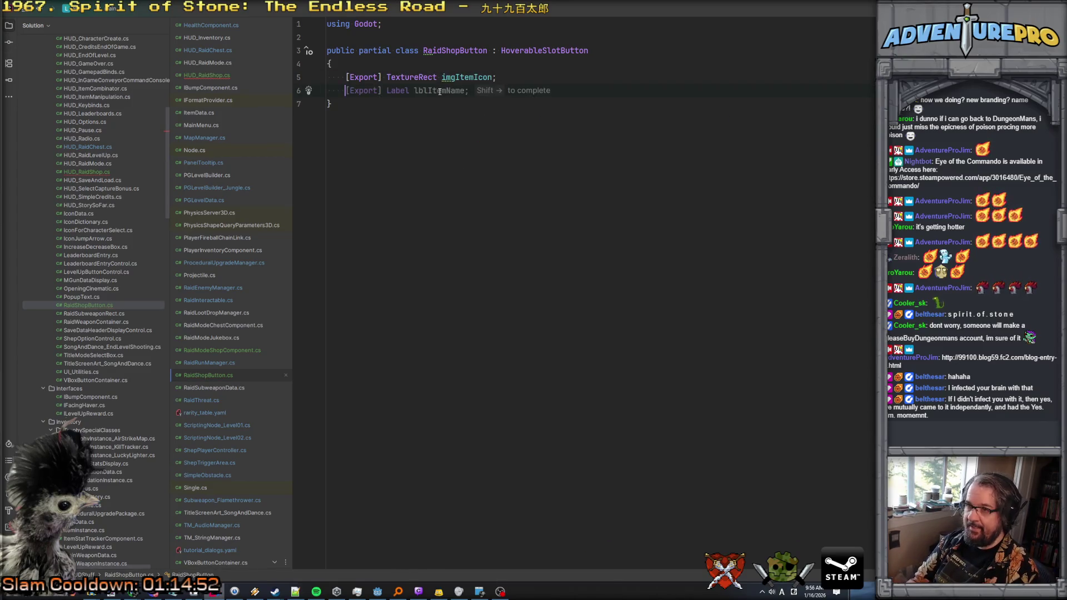
# Step: Add an exported RichTextLabel txtItemName field
pyautogui.write('[Expo')
pyautogui.press('Tab')
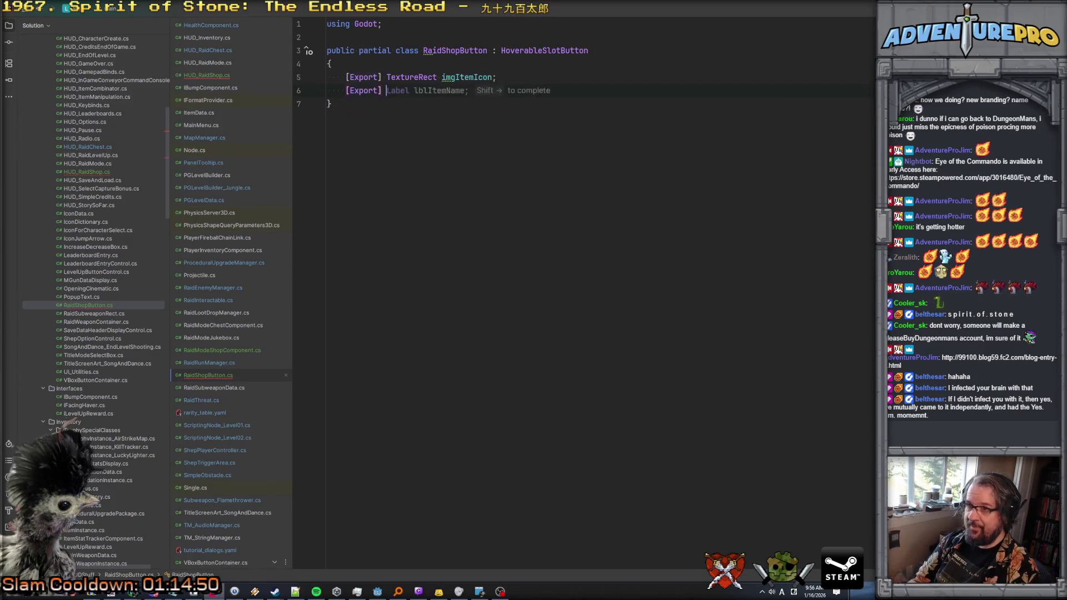
pyautogui.write('p')
pyautogui.press('BackSpace')
pyautogui.write('L')
pyautogui.press('Tab')
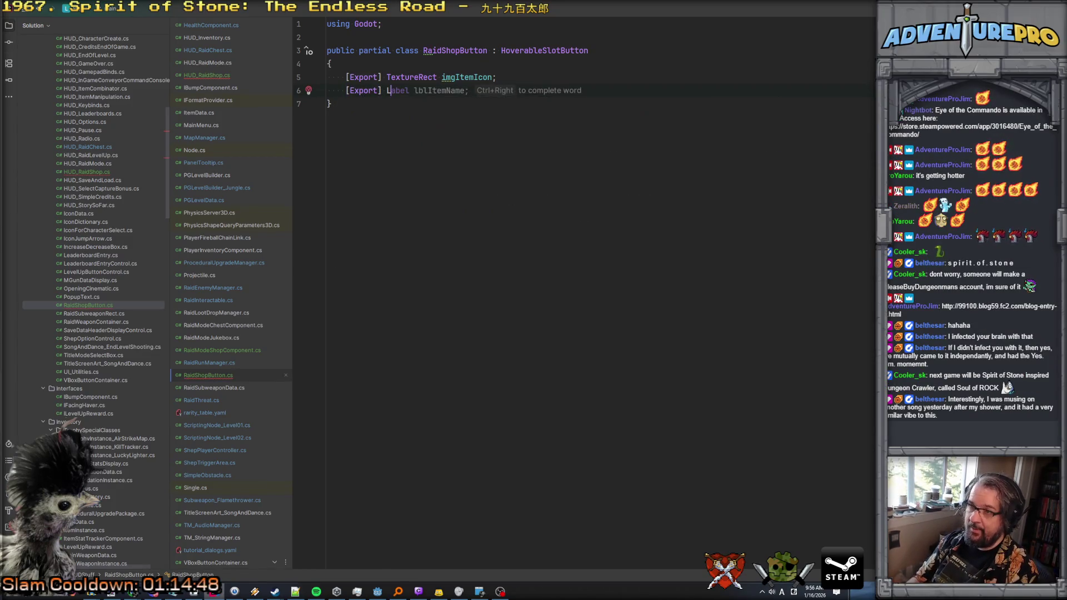
pyautogui.press('BackSpace')
pyautogui.press('BackSpace')
pyautogui.press('BackSpace')
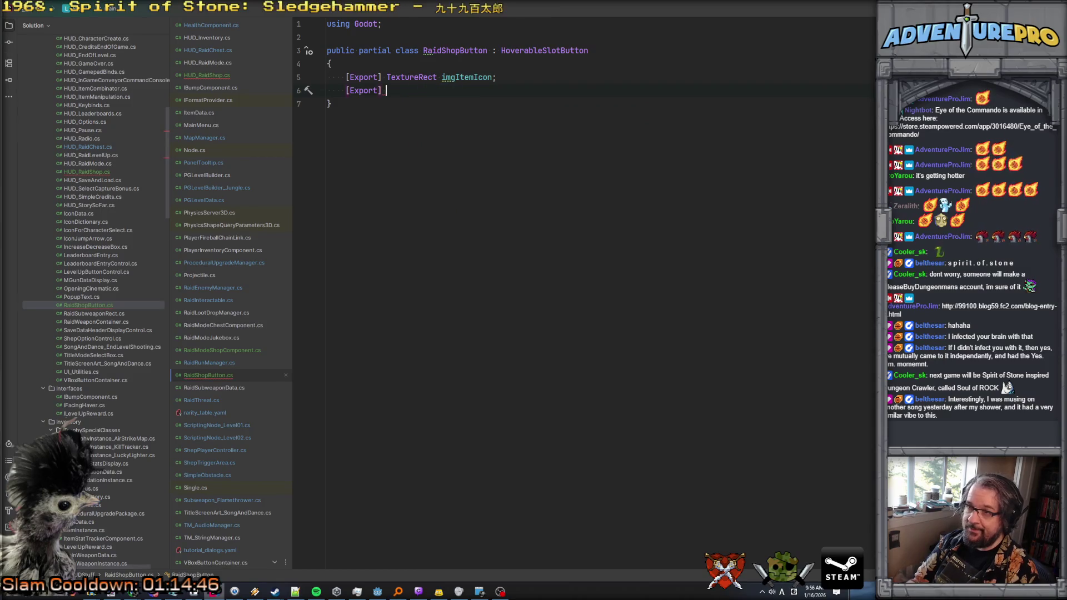
pyautogui.write('Rich')
pyautogui.press('Tab')
pyautogui.write('l')
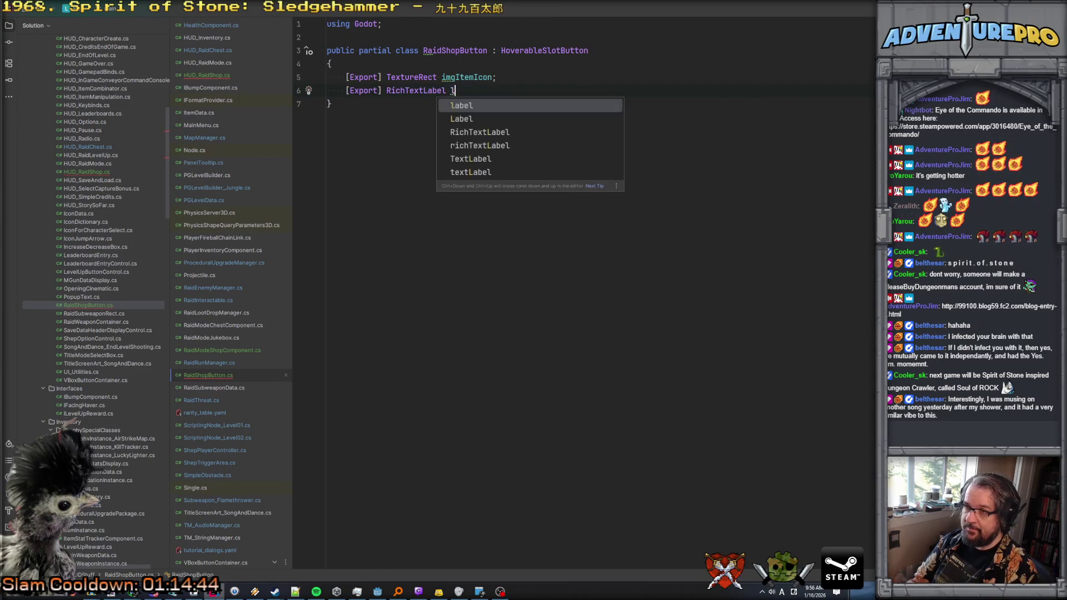
pyautogui.press('BackSpace')
pyautogui.write('txtItenm')
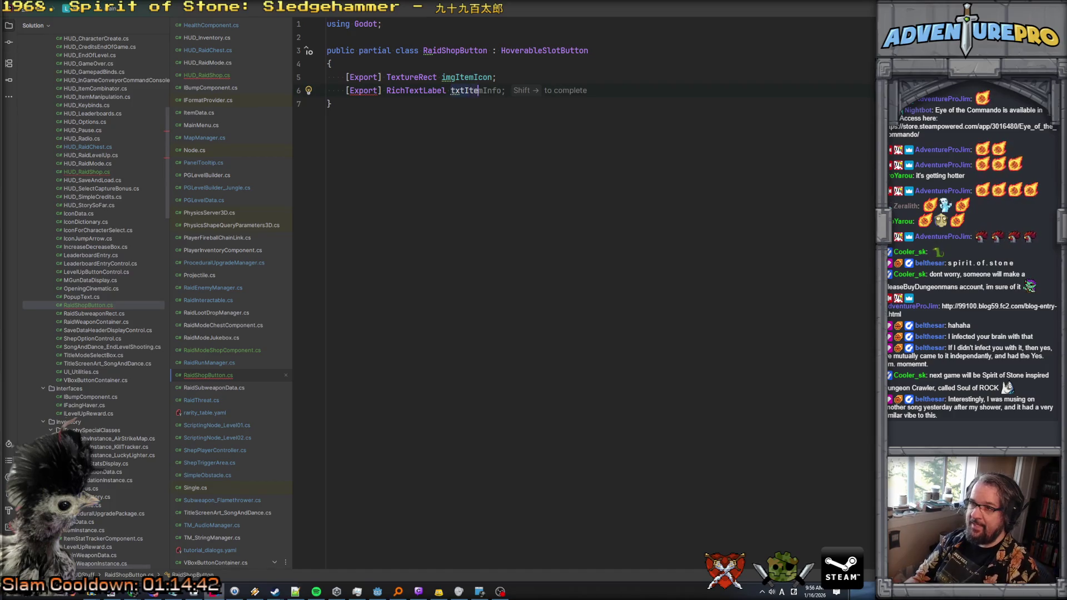
pyautogui.press('BackSpace')
pyautogui.press('BackSpace')
pyautogui.write('mName;')
pyautogui.press('Return')
# Step: Duplicate the txtItemName line and rename the copy to txtItemInfo
pyautogui.click(538, 91)
pyautogui.hotkey('ctrl', 'd')
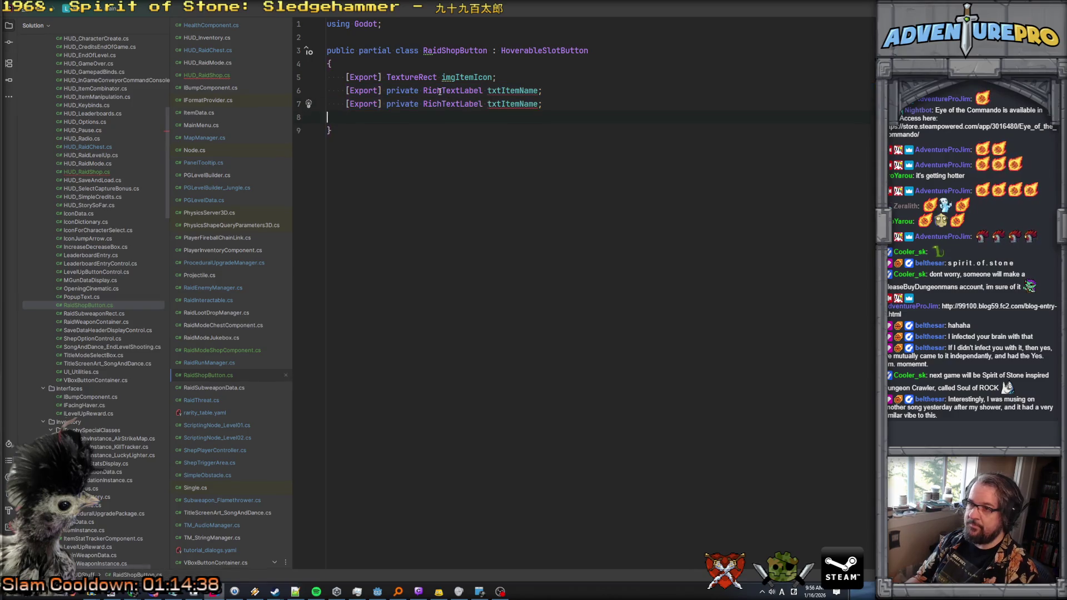
pyautogui.hotkey('ctrl', 'Left')
pyautogui.press('Left')
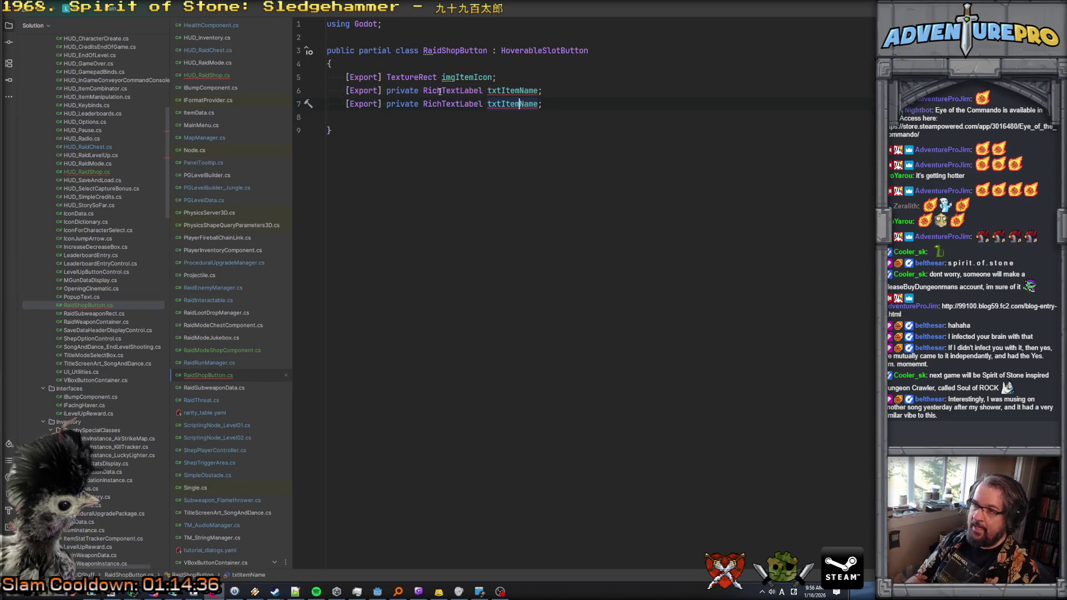
pyautogui.write('Info')
pyautogui.press('Up')
pyautogui.press('Down')
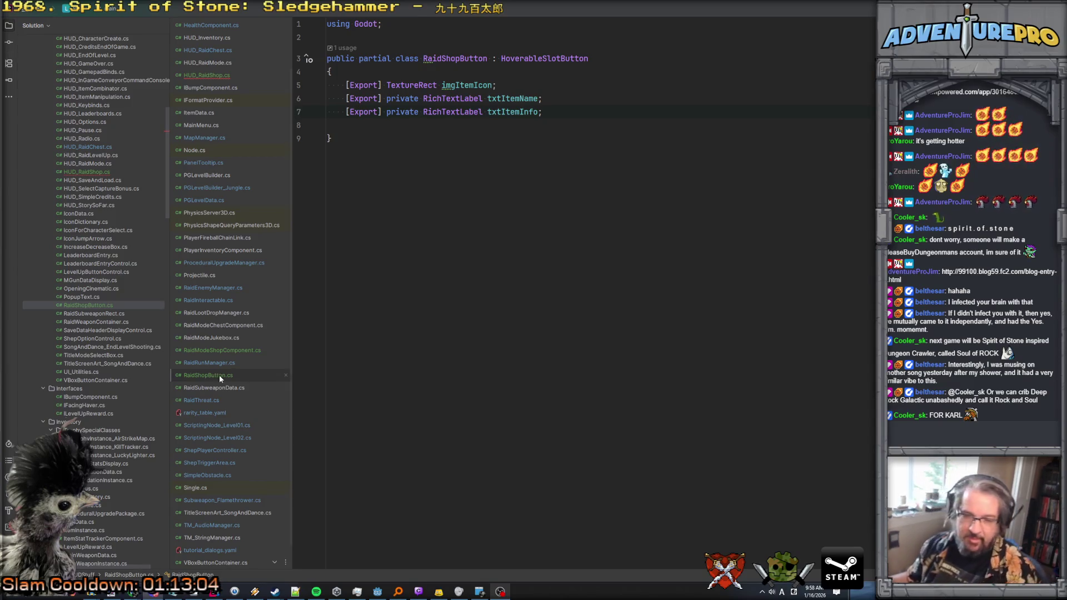
pyautogui.click(542, 125)
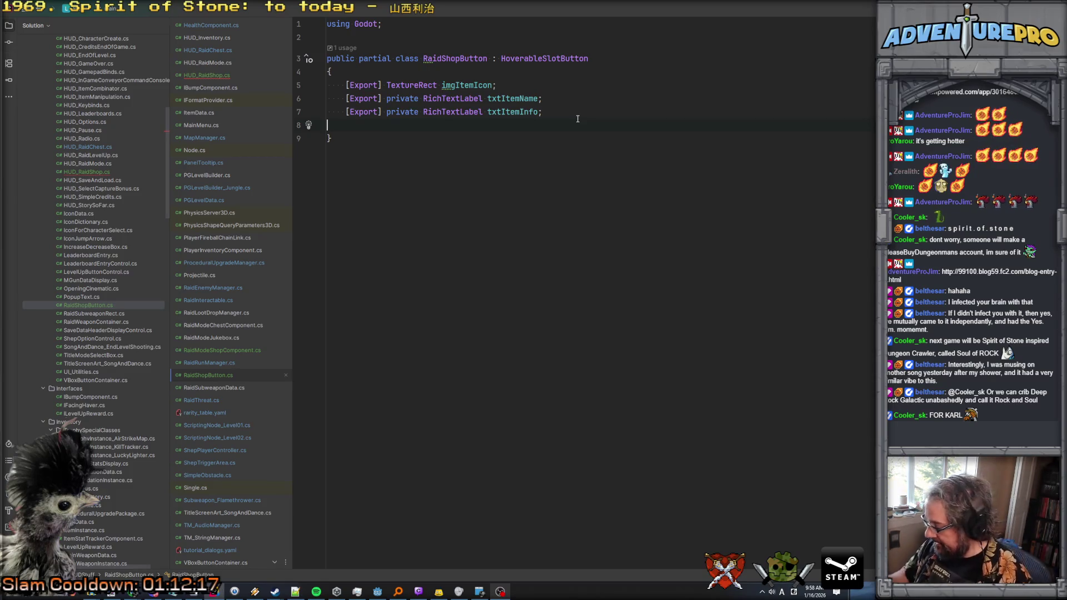
pyautogui.click(601, 116)
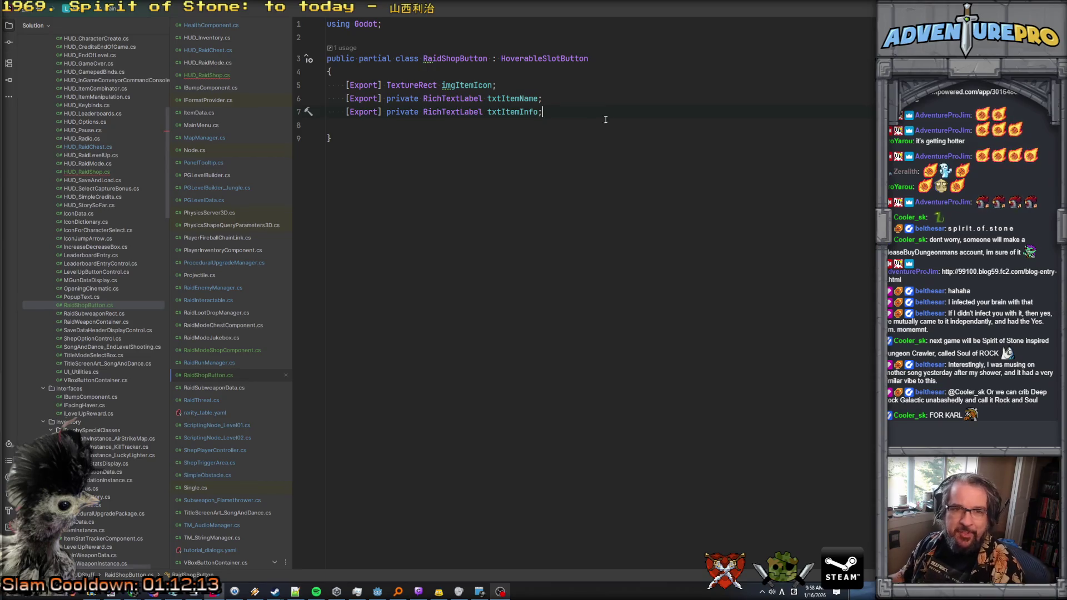
pyautogui.click(603, 125)
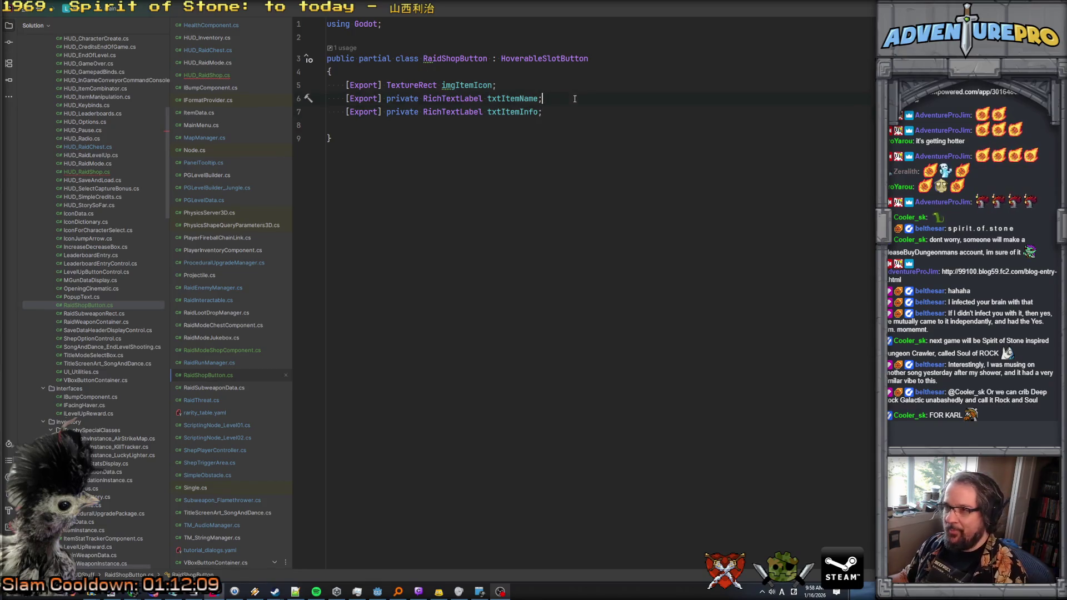
pyautogui.click(561, 86)
pyautogui.click(570, 120)
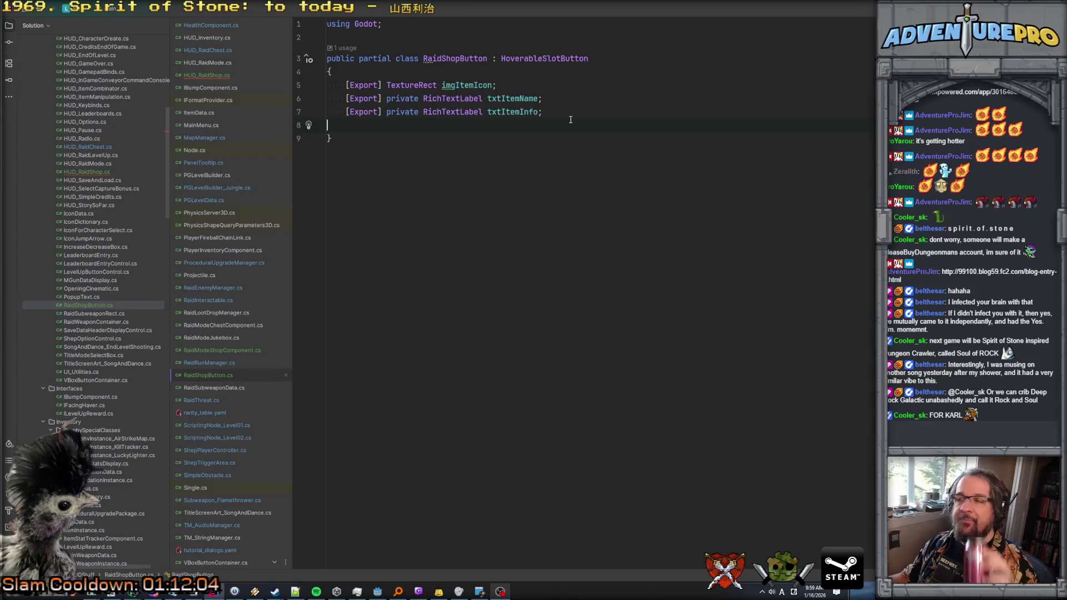
pyautogui.click(570, 118)
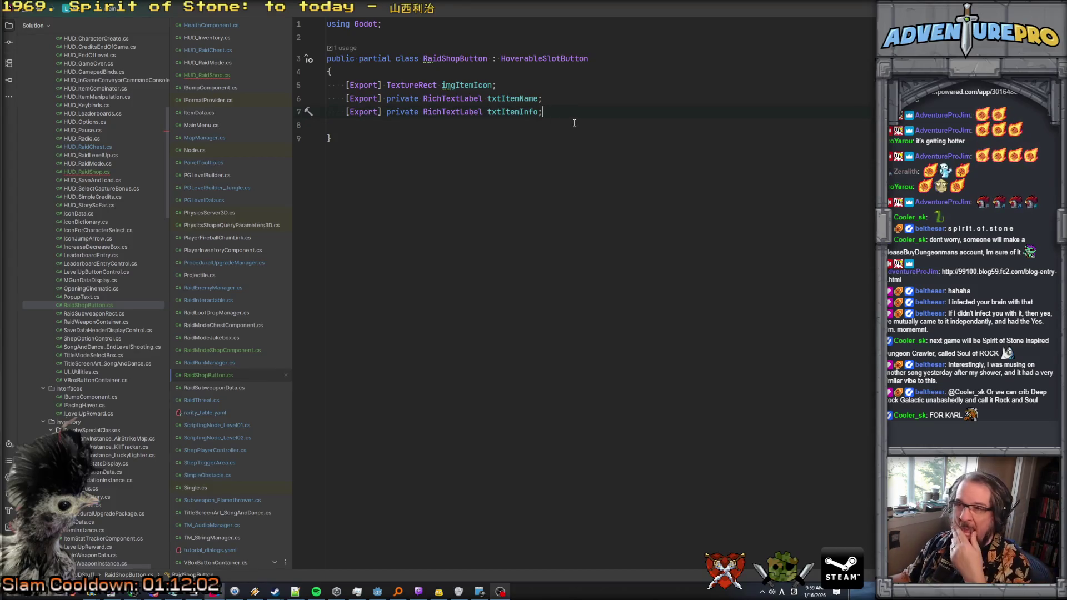
# Step: Duplicate the txtItemInfo field line and rename the copy to txtPrice
pyautogui.press('Return')
pyautogui.press('Return')
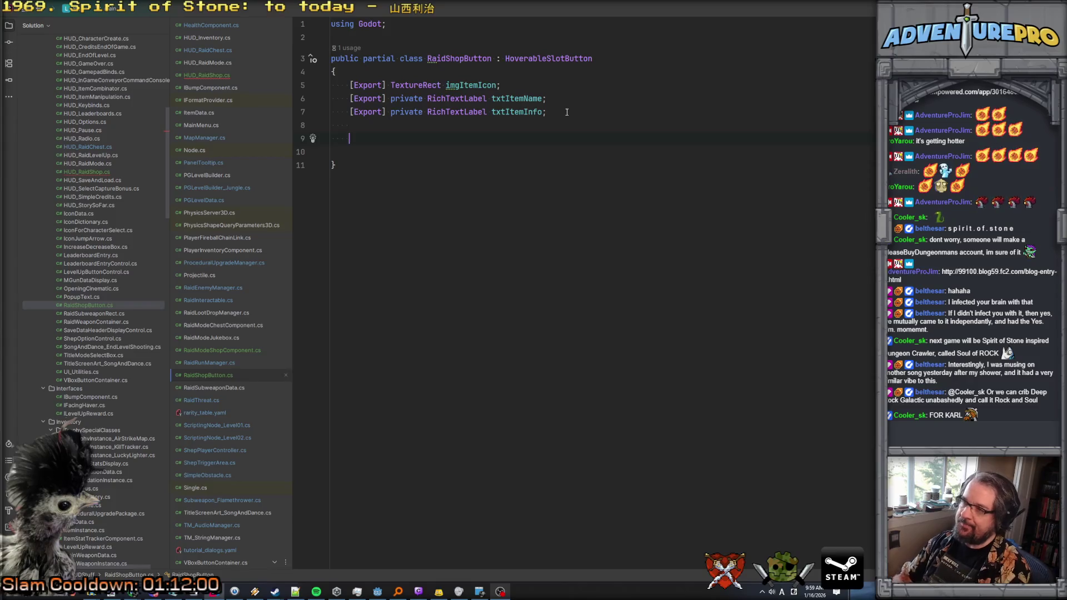
pyautogui.press('Up')
pyautogui.press('Up')
pyautogui.hotkey('ctrl', 'd')
pyautogui.press('Down')
pyautogui.press('Up')
pyautogui.press('End')
pyautogui.press('Left')
pyautogui.press('BackSpace')
pyautogui.press('BackSpace')
pyautogui.press('BackSpace')
pyautogui.write('tPrice')
# Step: Add an [Export] private Panel bgPanel field and remove the extra blank line
pyautogui.press('End')
pyautogui.press('Return')
pyautogui.write('[Exp')
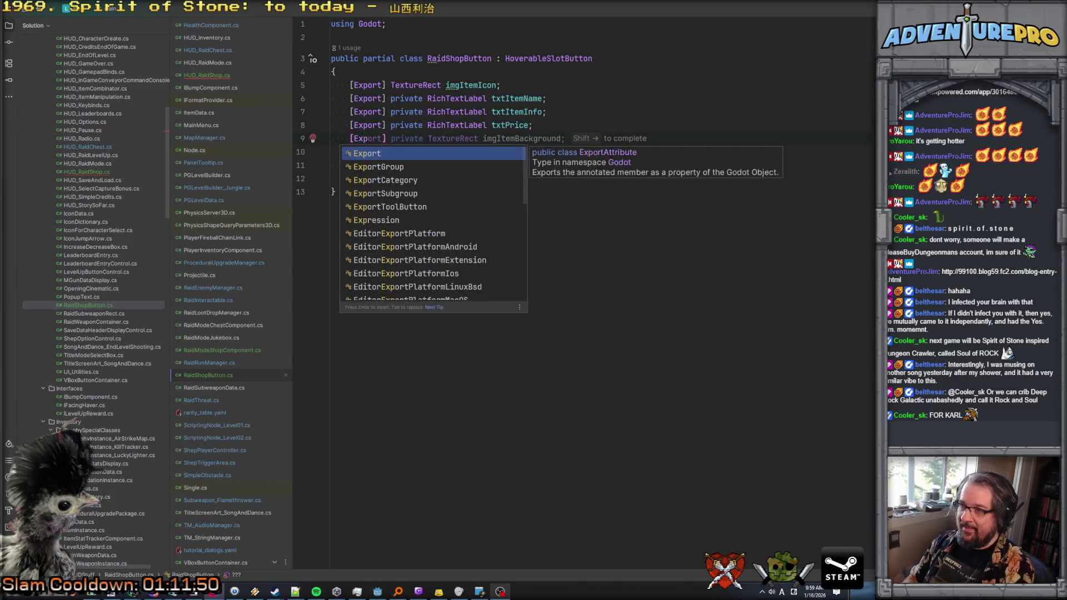
pyautogui.hotkey('shift', 'Right')
pyautogui.doubleClick(456, 139)
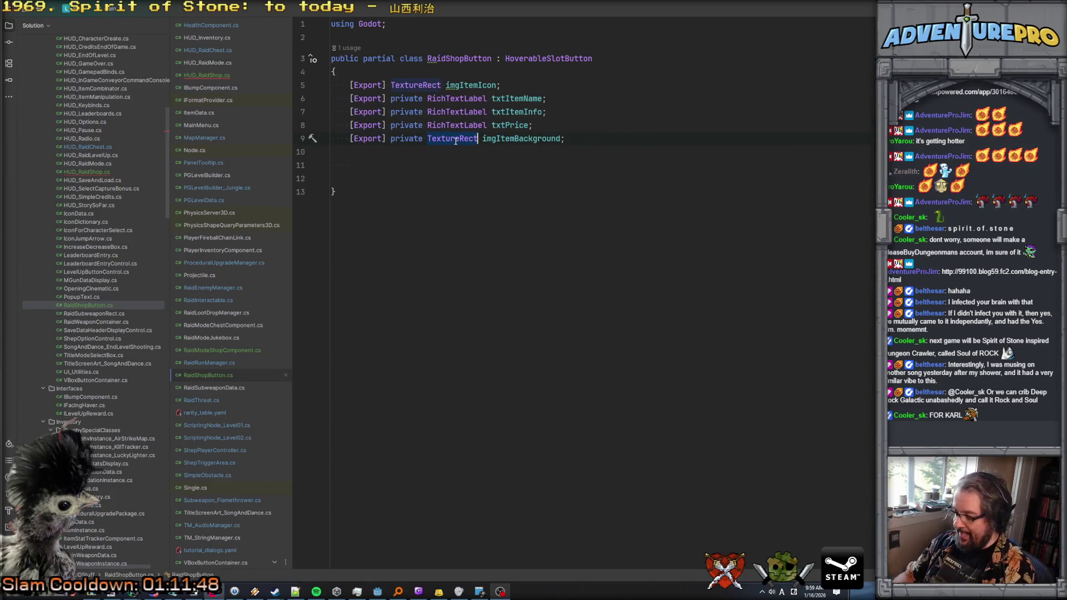
pyautogui.write('Panel')
pyautogui.doubleClick(494, 138)
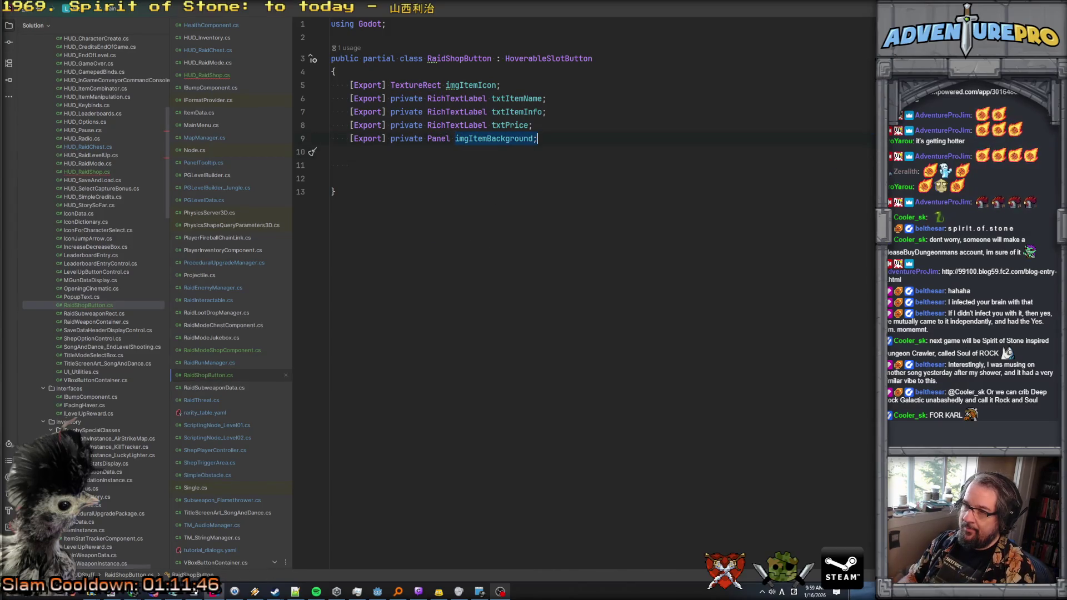
pyautogui.write('bgPanel')
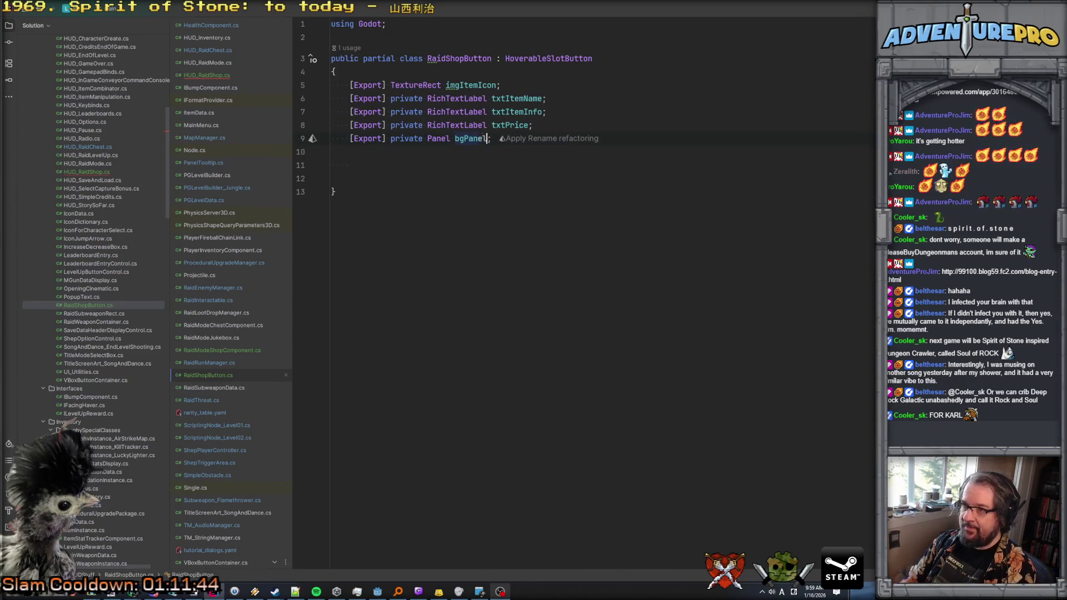
pyautogui.press('Down')
pyautogui.press('Delete')
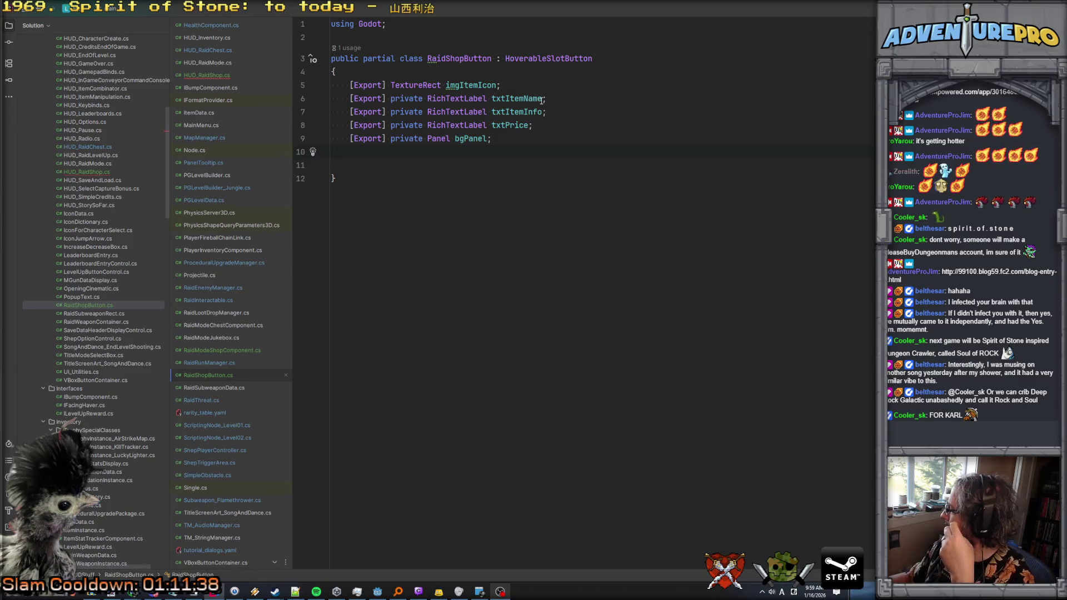
pyautogui.moveTo(542, 100)
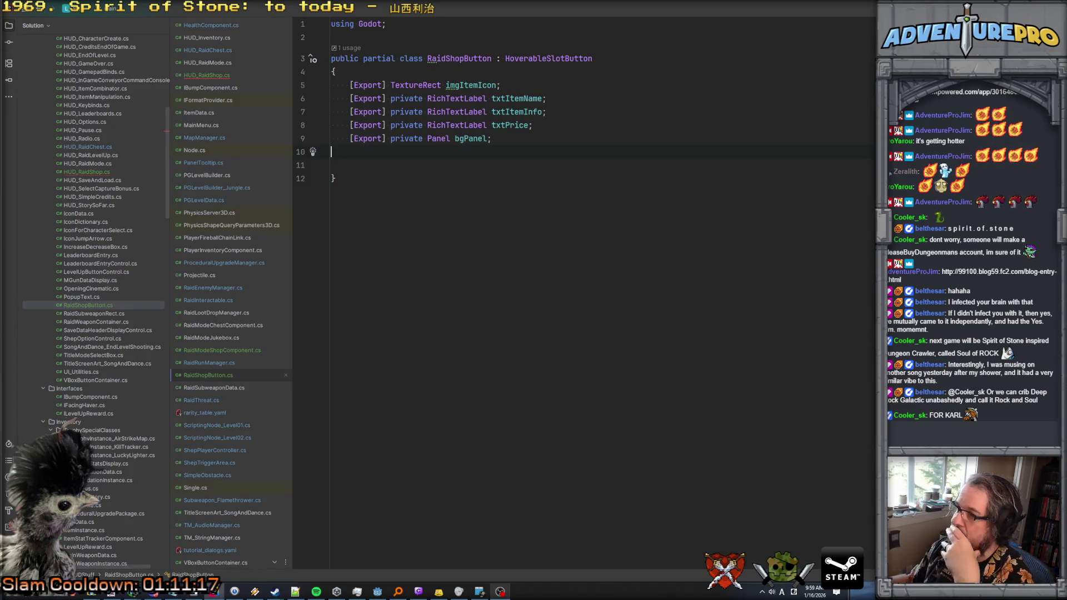
pyautogui.click(543, 144)
pyautogui.click(536, 152)
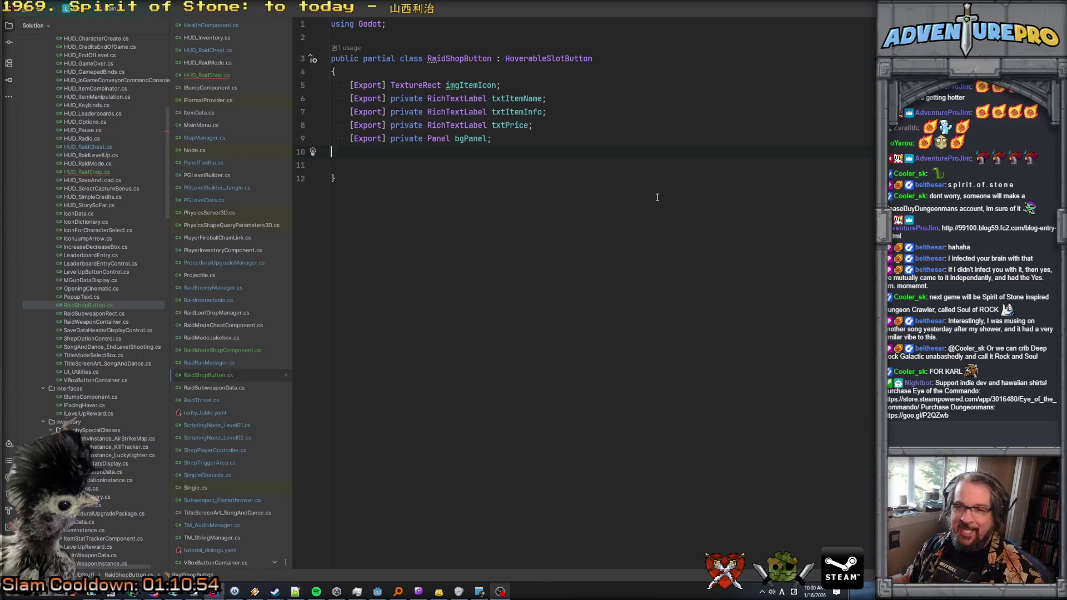
pyautogui.click(540, 165)
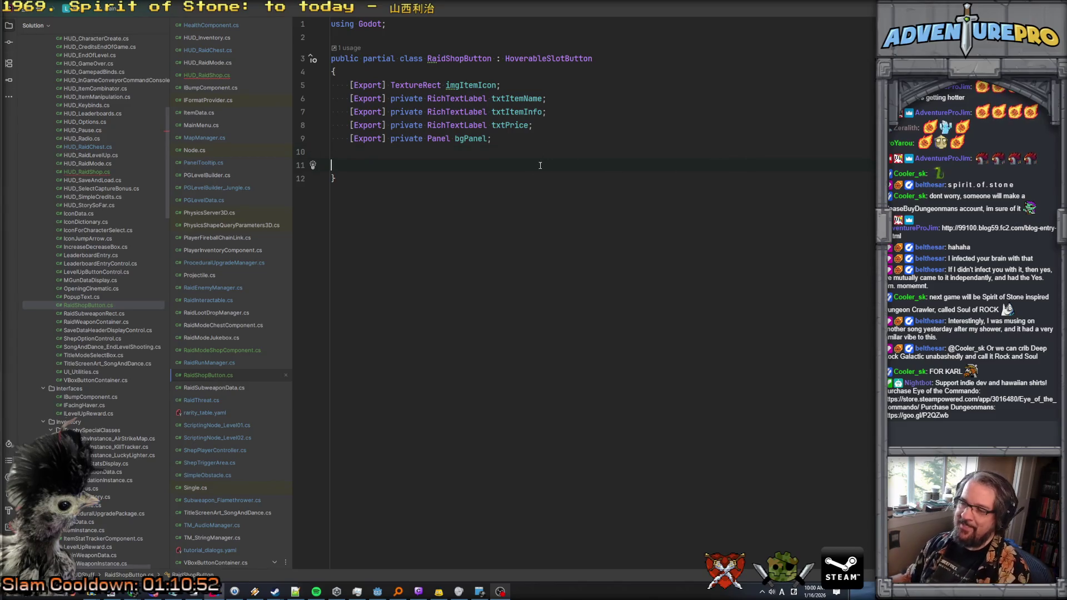
# Step: Declare a public void AssignItem(TrophyData itam, int cost) method with an empty body
pyautogui.press('Tab')
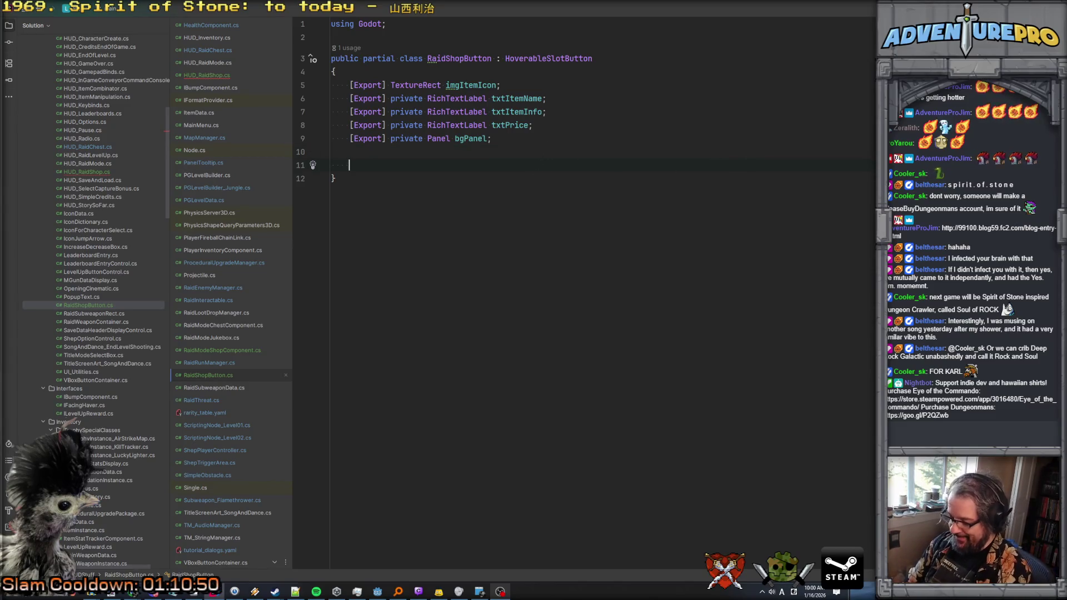
pyautogui.write('public void ')
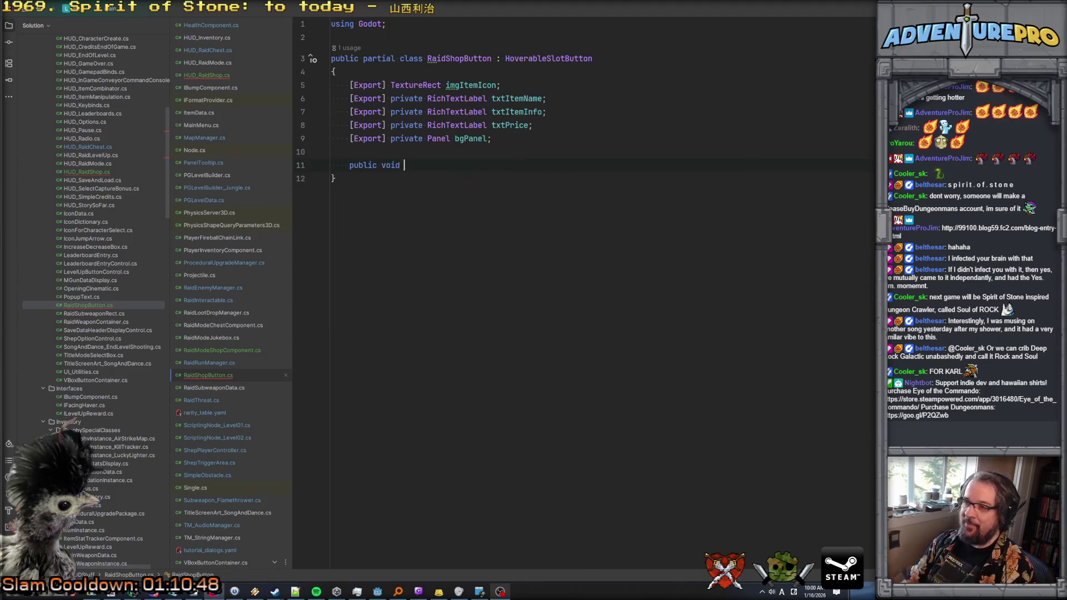
pyautogui.write('AssignItem')
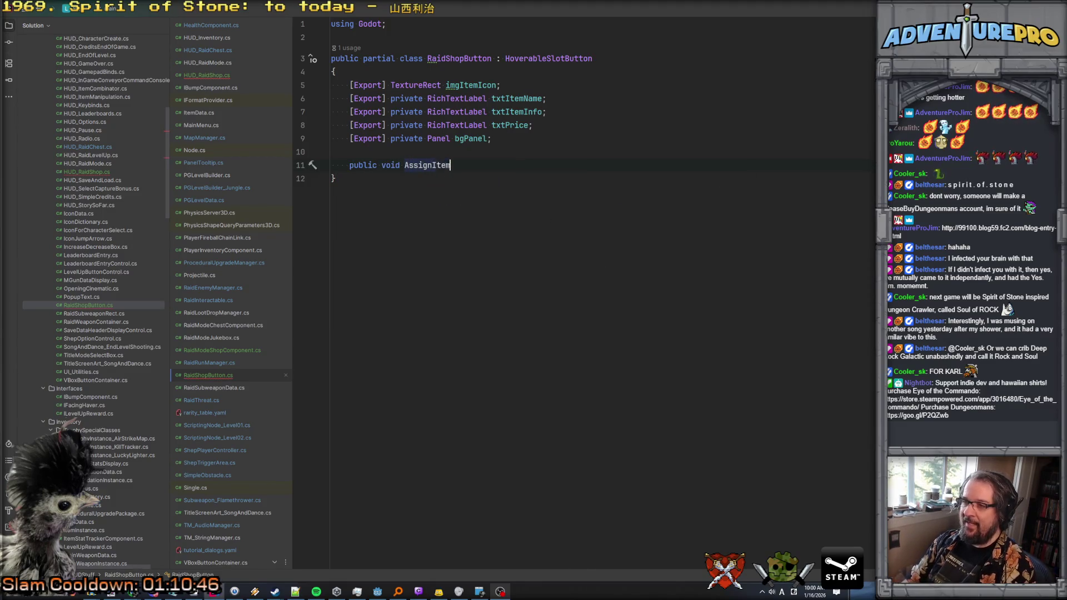
pyautogui.write('(TrophyData ')
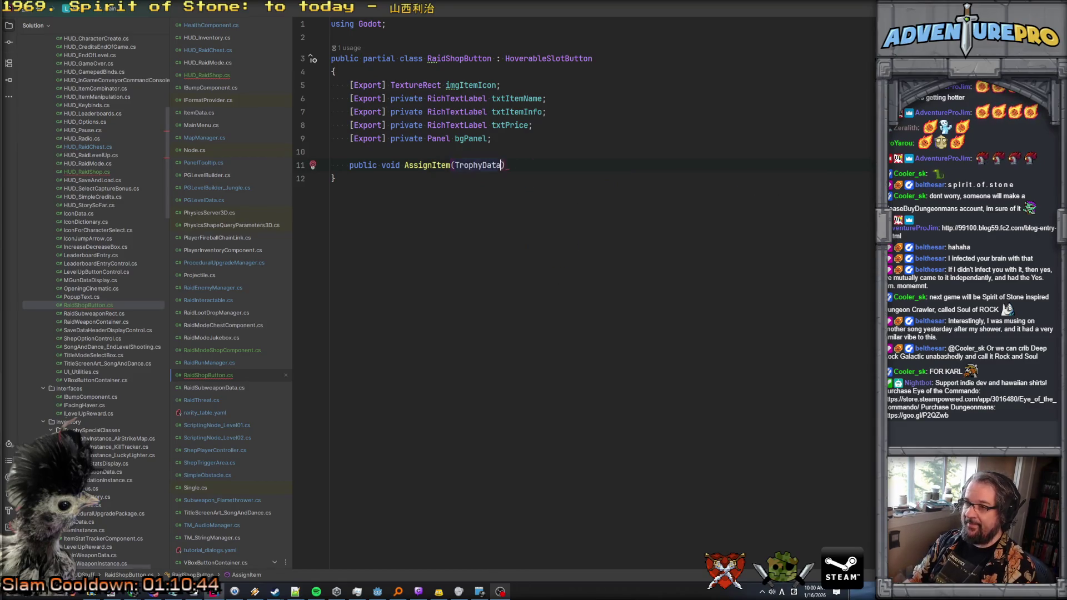
pyautogui.write('itam, int c')
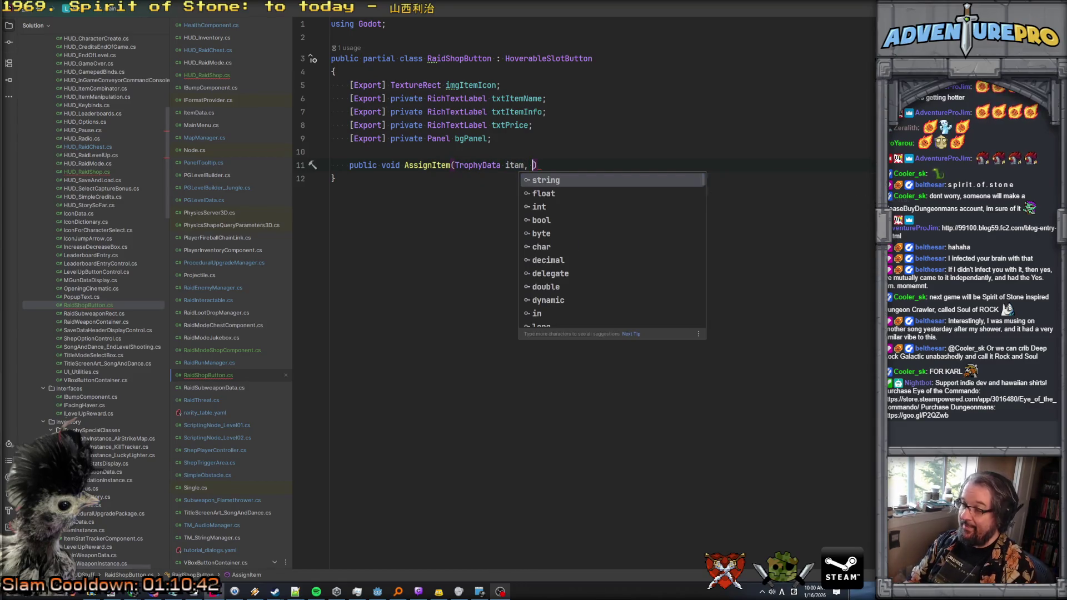
pyautogui.write('ost)')
pyautogui.press('Return')
pyautogui.write('{')
pyautogui.press('Return')
# Step: Add TrophyData storedItemData and int itemCost fields above the AssignItem method
pyautogui.click(331, 151)
pyautogui.press('Return')
pyautogui.press('Return')
pyautogui.press('Up')
pyautogui.write('Tro')
pyautogui.press('Return')
pyautogui.write('stoin')
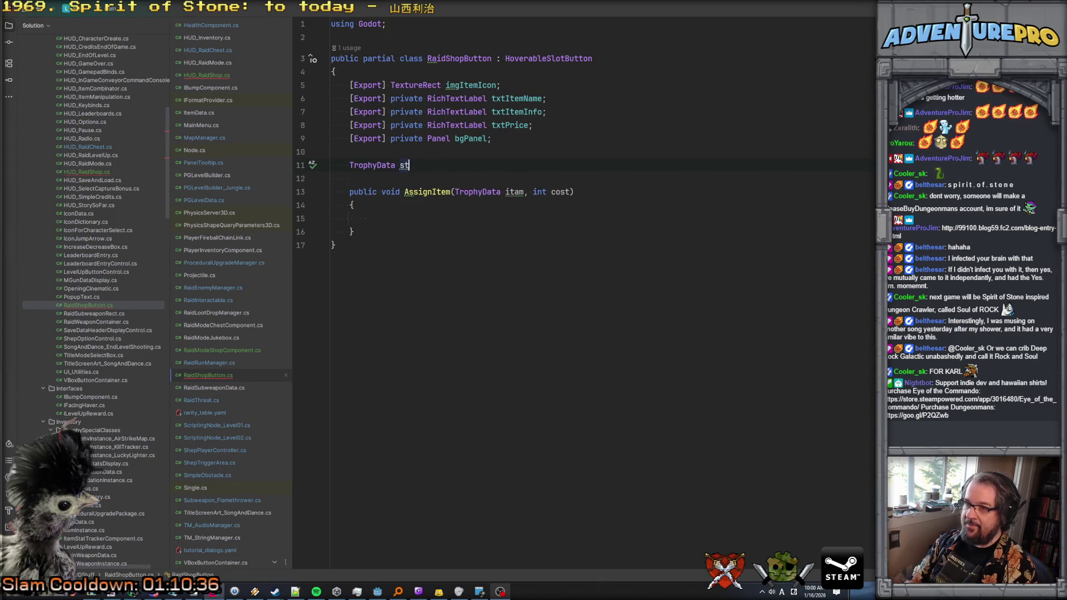
pyautogui.press('BackSpace')
pyautogui.press('BackSpace')
pyautogui.write('redItem')
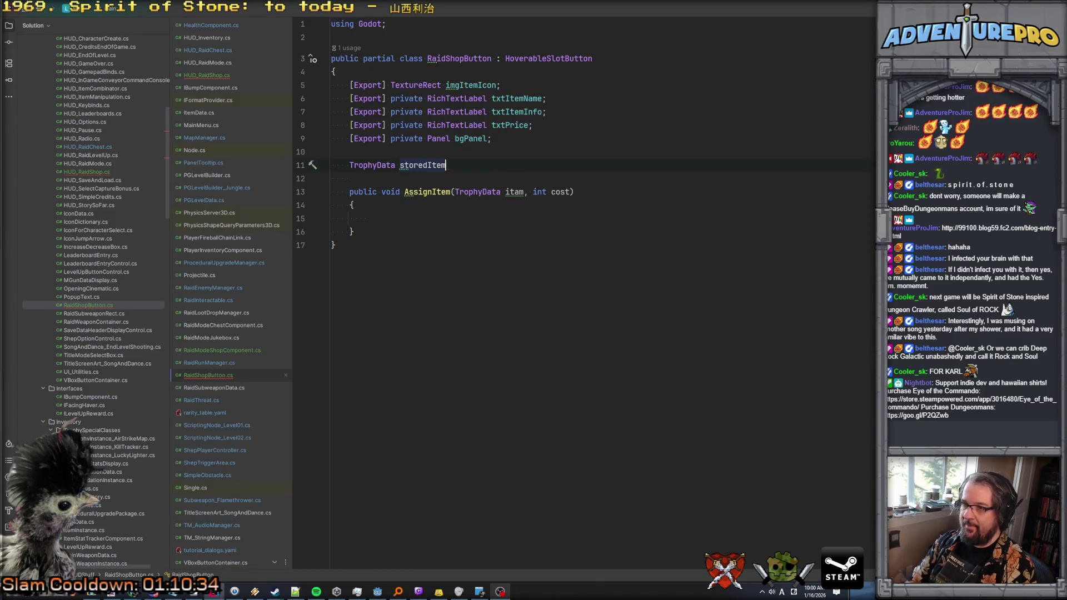
pyautogui.write('Data;')
pyautogui.press('Return')
pyautogui.write('int ')
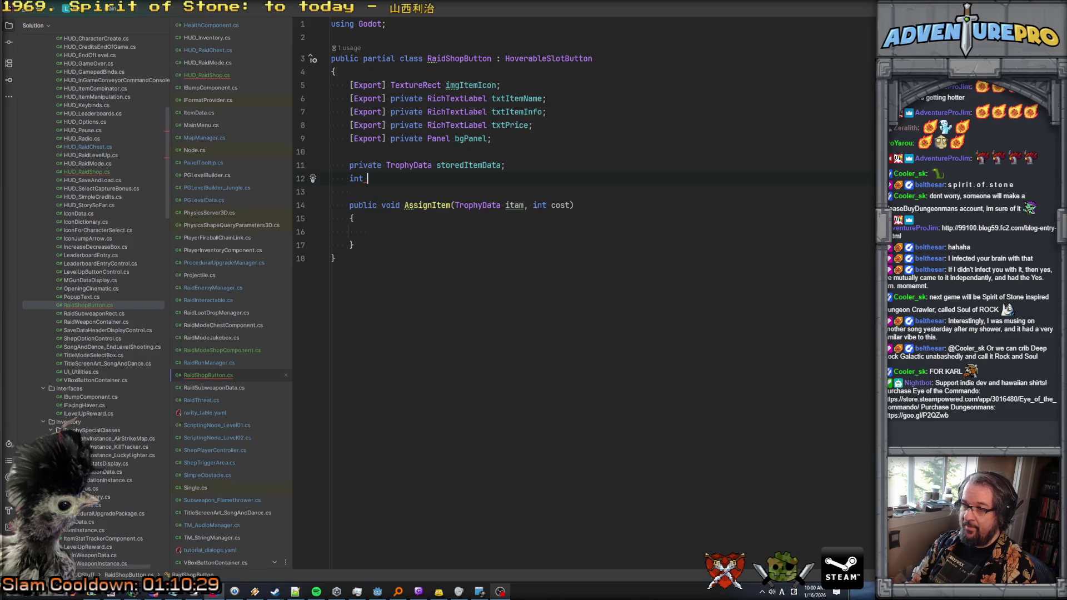
pyautogui.write('itemCost;')
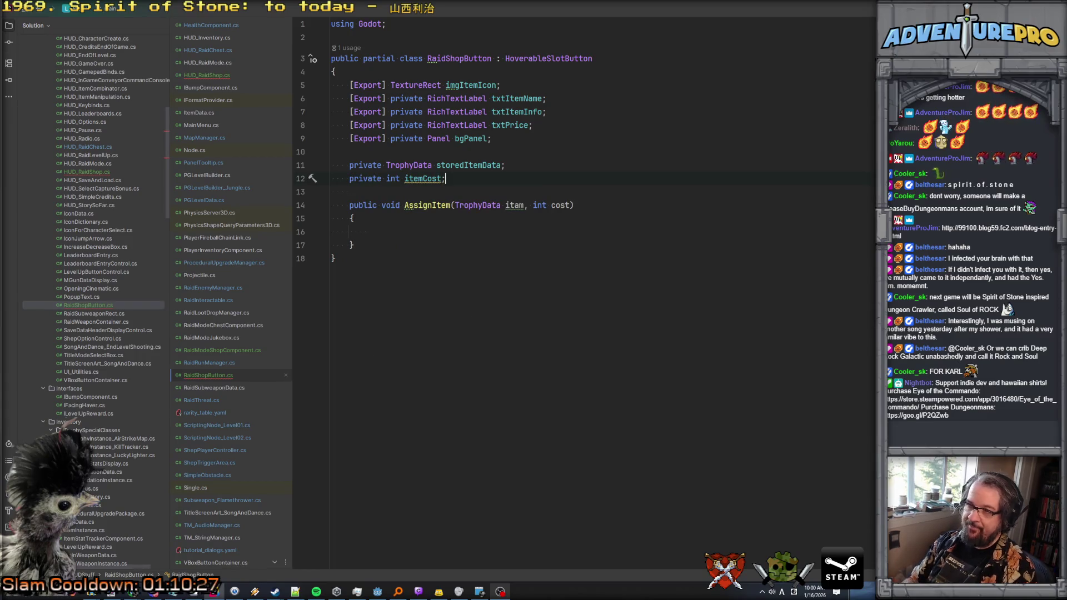
# Step: In AssignItem, assign storedItemData = itam and itemCost = cost, then tidy the blank lines
pyautogui.click(367, 232)
pyautogui.write('st')
pyautogui.press('Return')
pyautogui.write('= ')
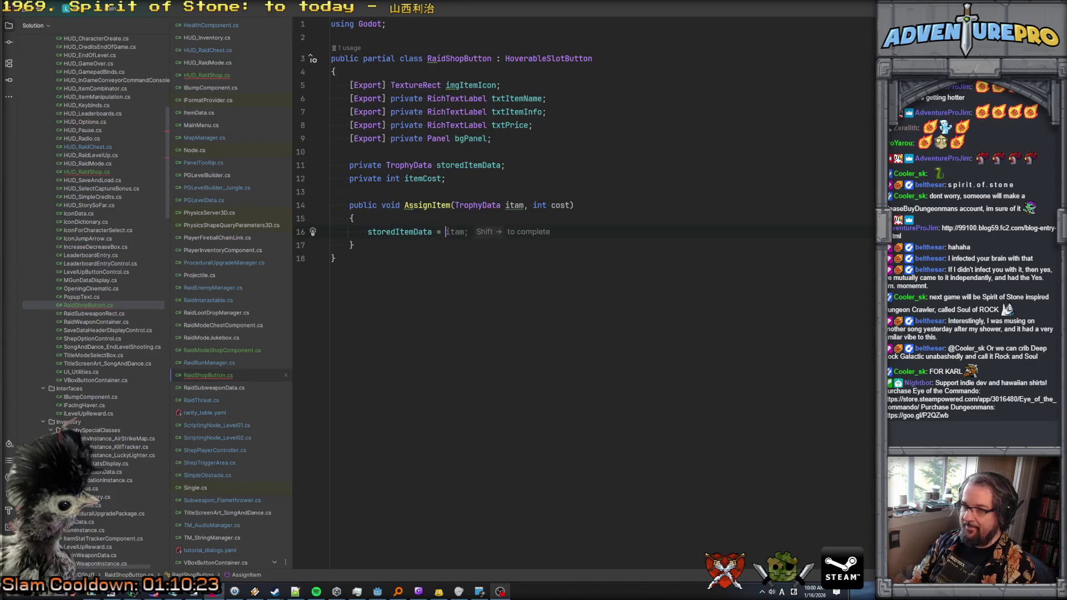
pyautogui.write('itam;')
pyautogui.press('Return')
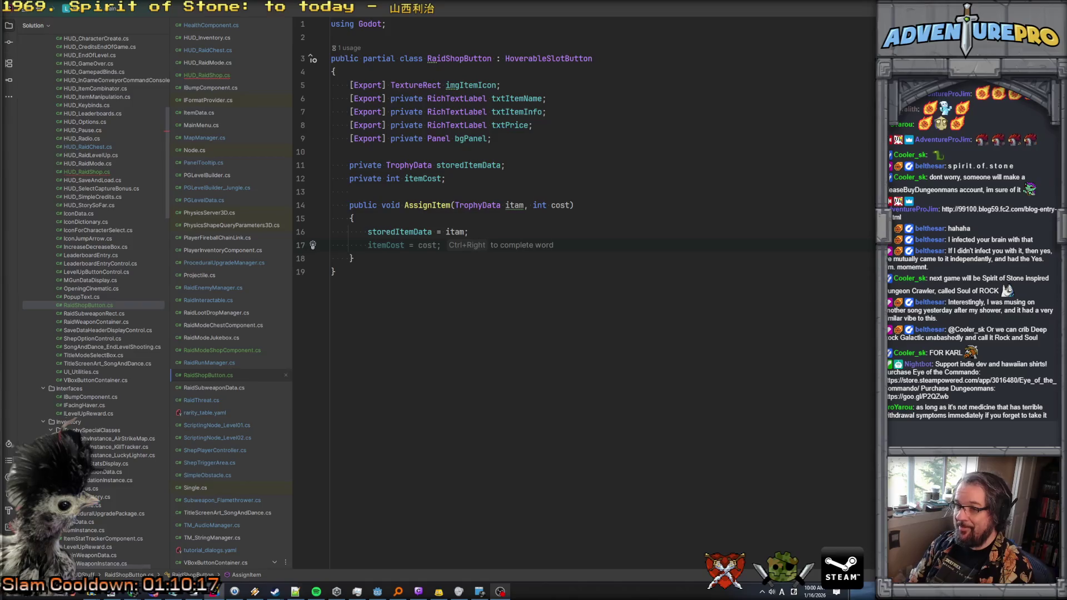
pyautogui.press('Tab')
pyautogui.press('Return')
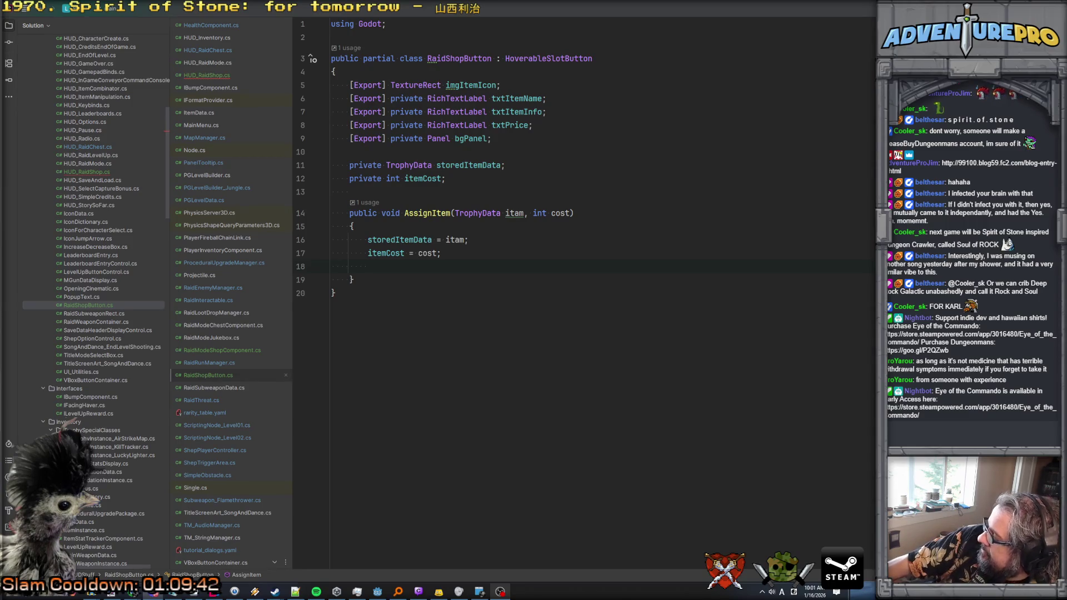
pyautogui.click(503, 262)
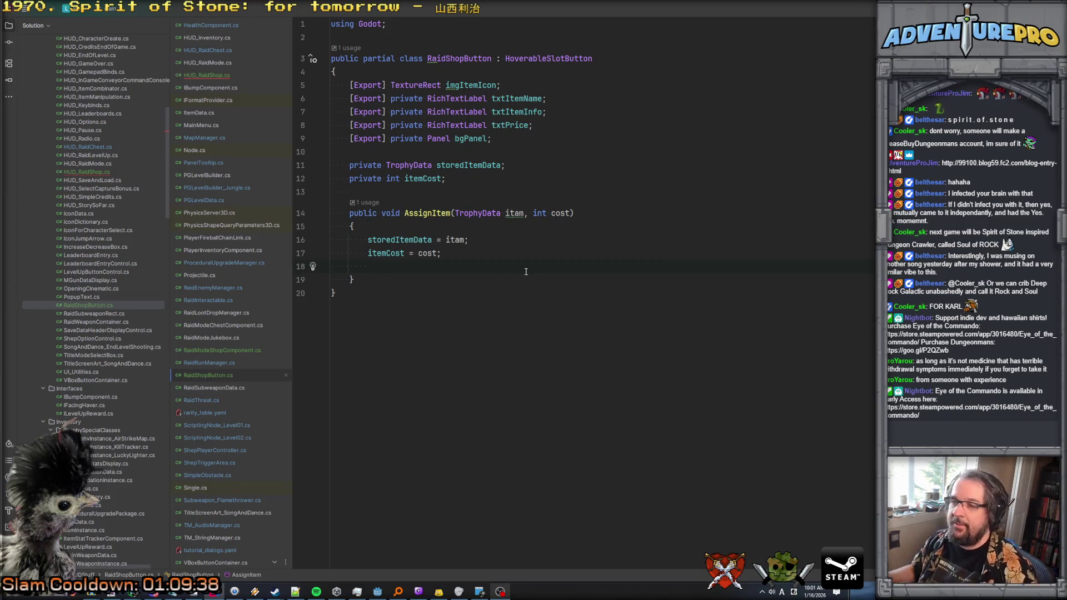
pyautogui.hotkey('ctrl', 'x')
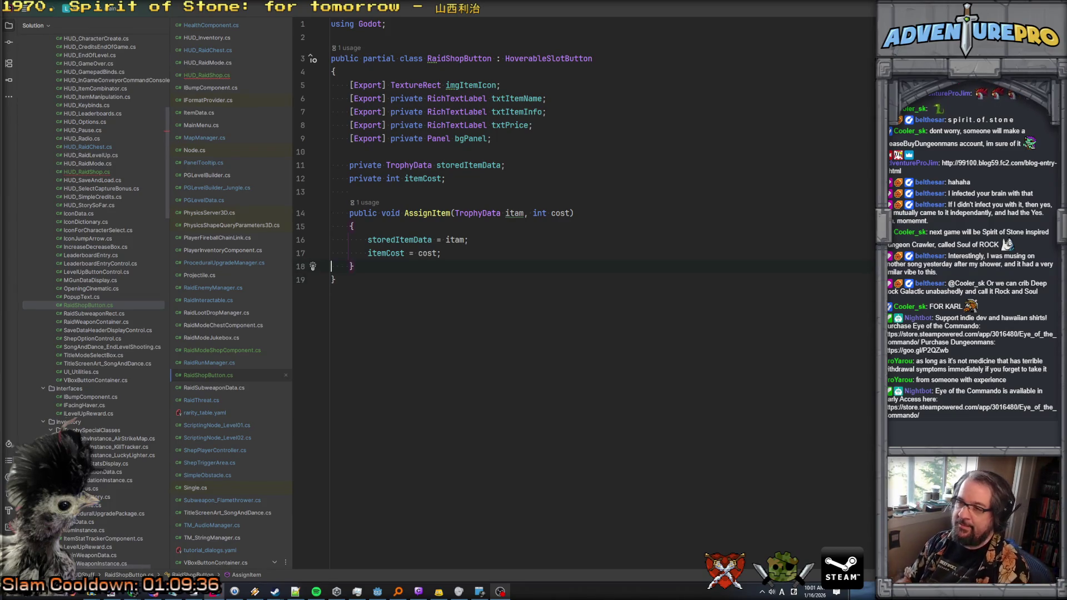
pyautogui.press('Return')
pyautogui.press('Return')
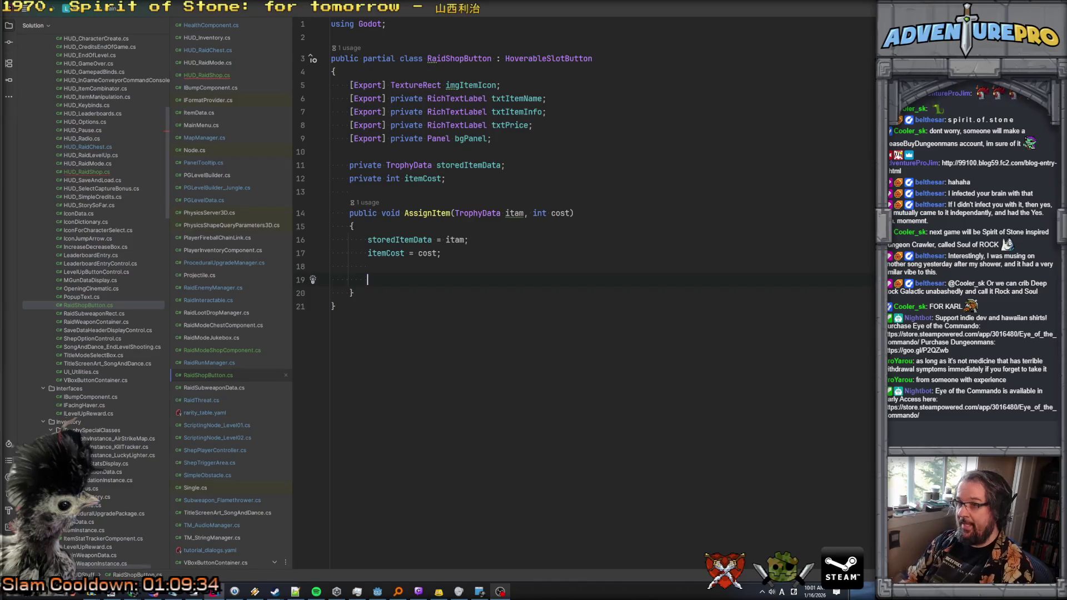
# Step: Set imgItemIcon.Texture to storedItemData's GetSprite() result
pyautogui.write('img')
pyautogui.press('Return')
pyautogui.write('.te')
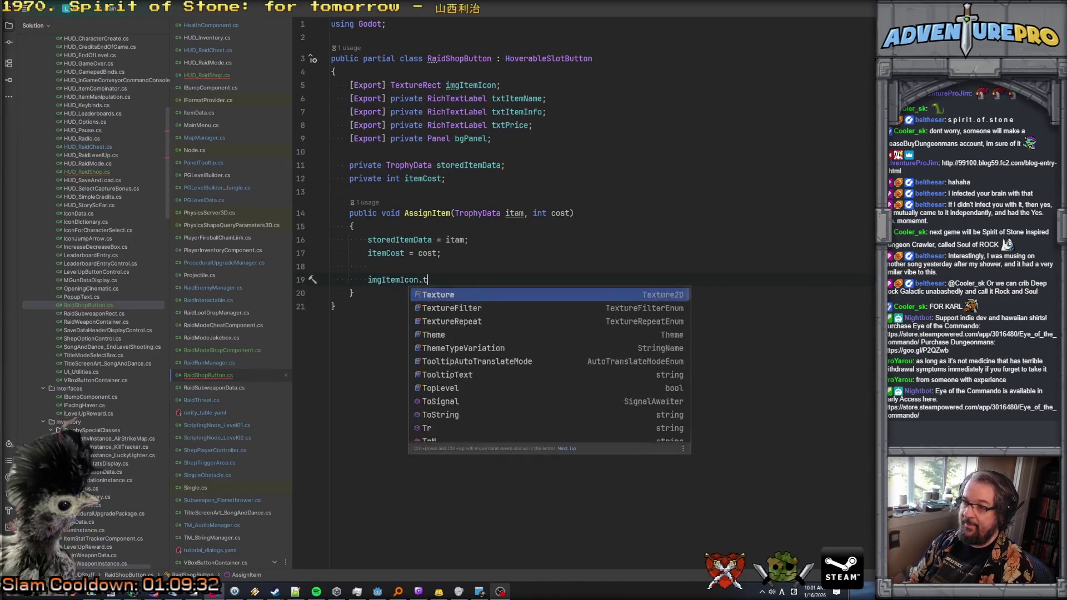
pyautogui.press('Return')
pyautogui.write('= ')
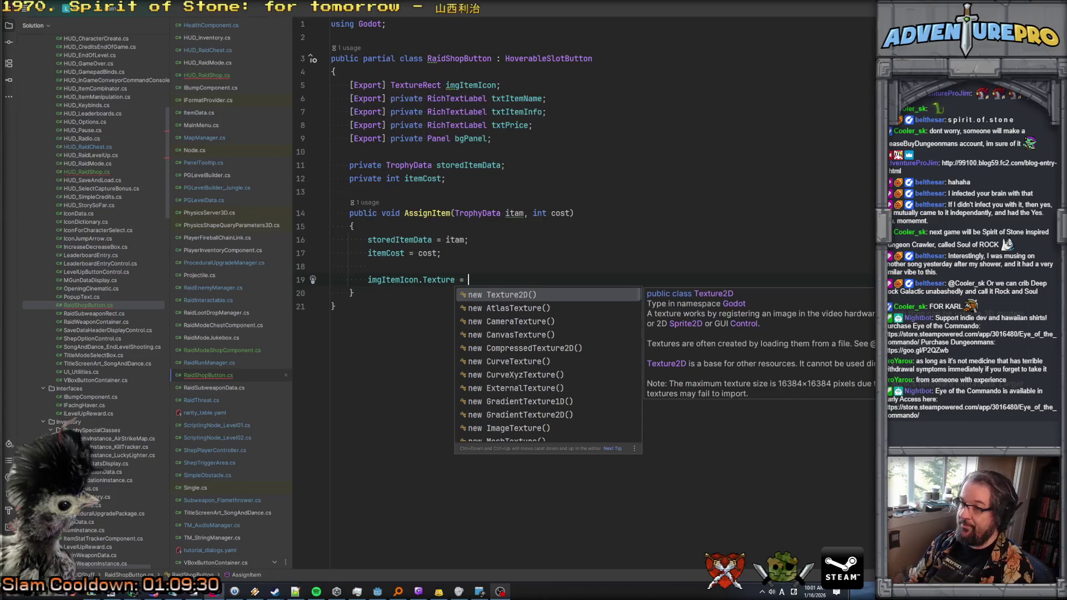
pyautogui.write('st')
pyautogui.press('Return')
pyautogui.write('.Te')
pyautogui.press('BackSpace')
pyautogui.press('BackSpace')
pyautogui.write('get')
pyautogui.press('Return')
pyautogui.write(';')
pyautogui.press('Return')
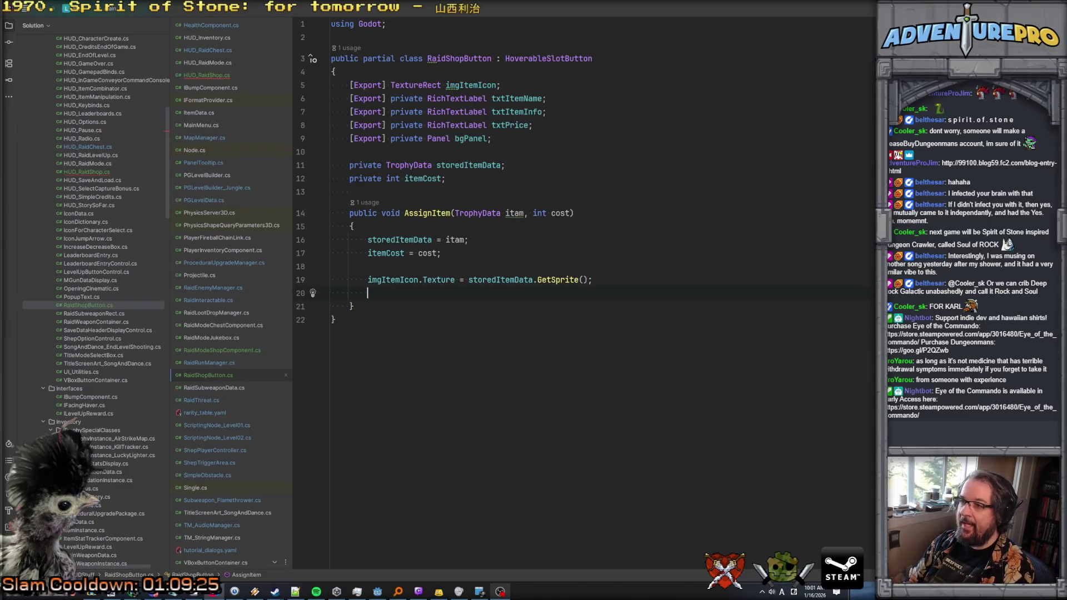
# Step: Set txtItemName.Text to storedItemData.GetDisplayName()
pyautogui.write('txt')
pyautogui.press('Return')
pyautogui.write('.te')
pyautogui.press('Return')
pyautogui.write('= st')
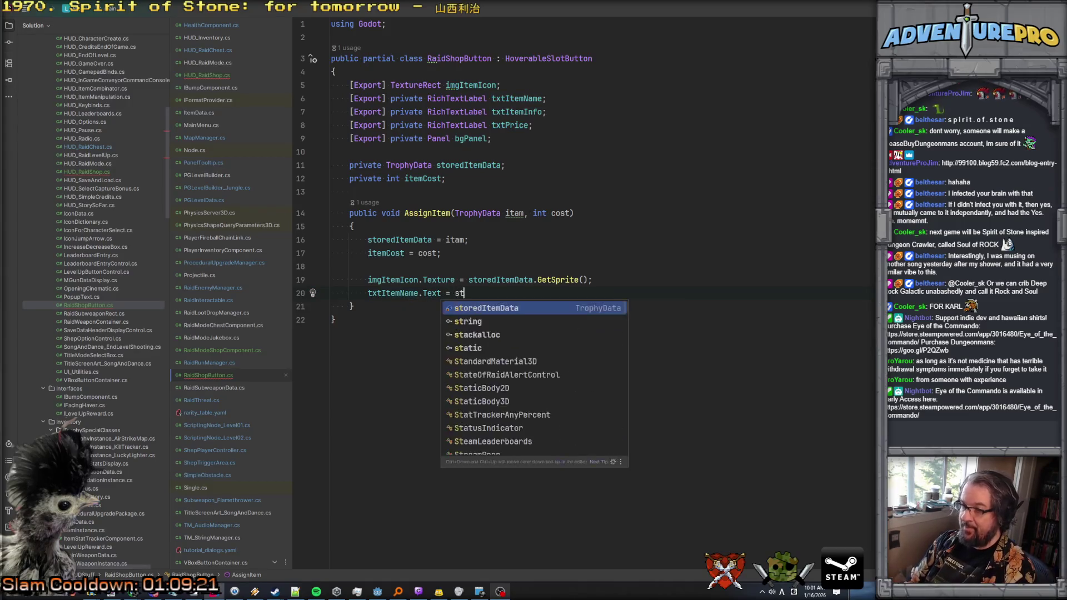
pyautogui.press('Return')
pyautogui.write('.nam')
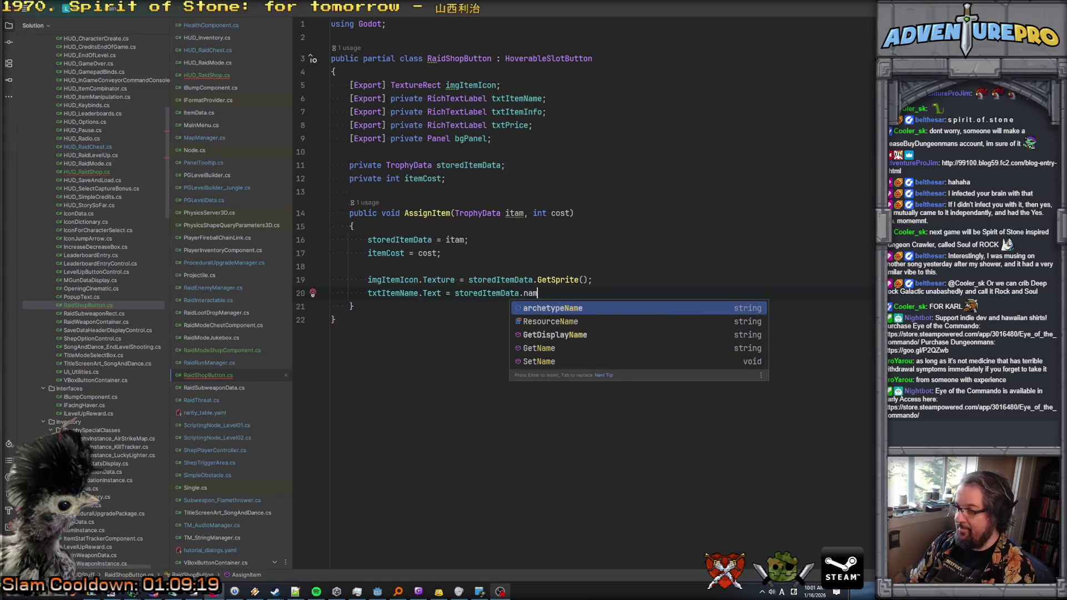
pyautogui.press('Down')
pyautogui.press('Down')
pyautogui.press('Return')
pyautogui.write(';')
pyautogui.press('Return')
# Step: Accept the suggested description and price lines, with a blank line above the price line
pyautogui.press('Tab')
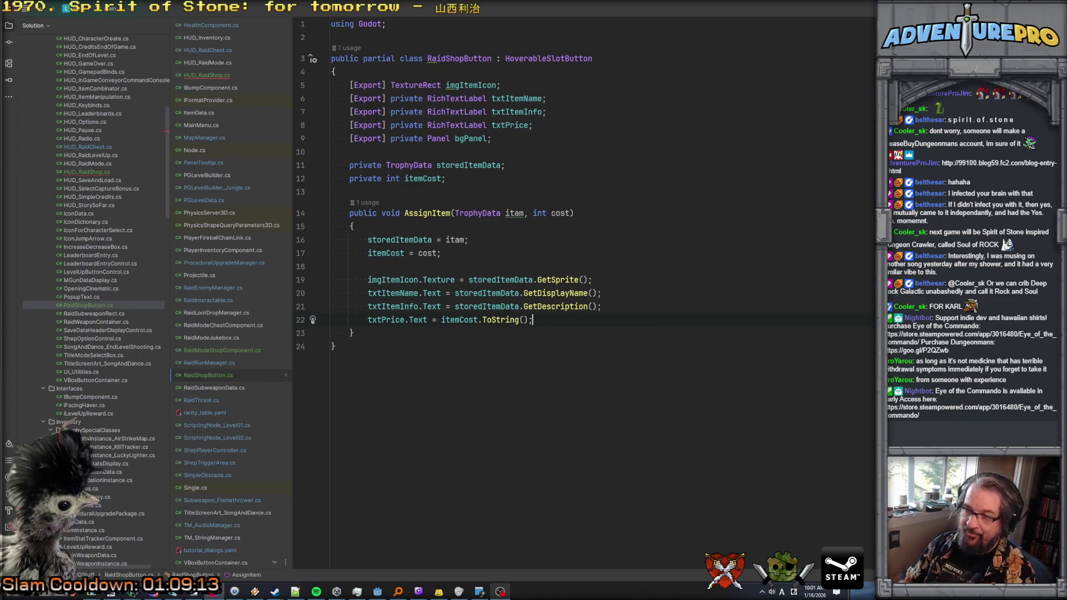
pyautogui.press('Up')
pyautogui.press('Home')
pyautogui.press('Return')
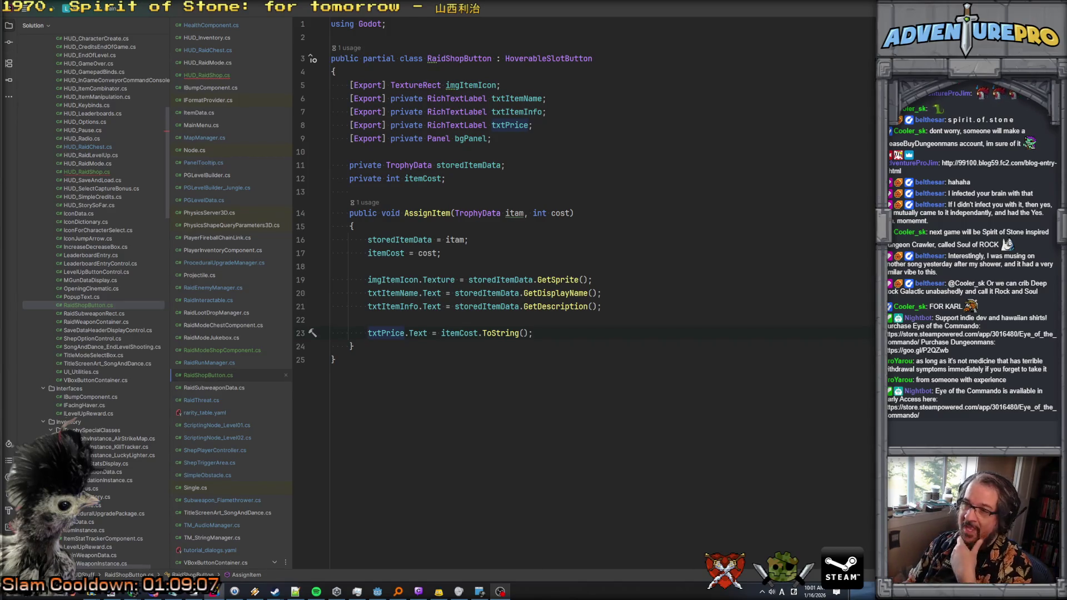
# Step: Declare an empty void UpdatePrice() method below AssignItem
pyautogui.click(353, 346)
pyautogui.press('Return')
pyautogui.press('Return')
pyautogui.write('void UpdatePrice()')
pyautogui.press('Return')
pyautogui.write('{')
pyautogui.press('Return')
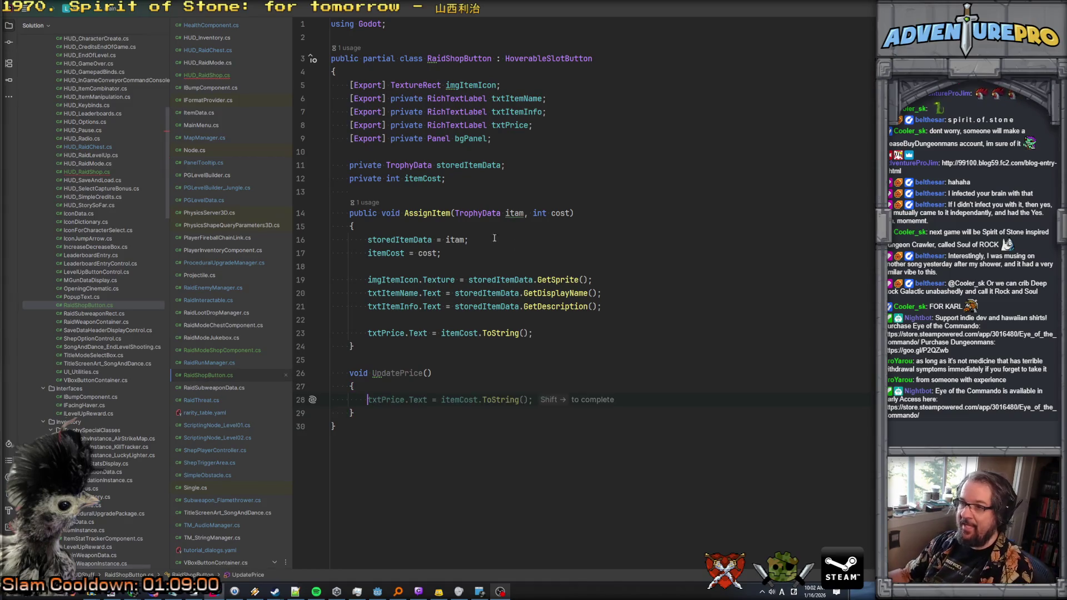
# Step: Rename the UpdatePrice method to UpdateCostDisplay
pyautogui.click(469, 381)
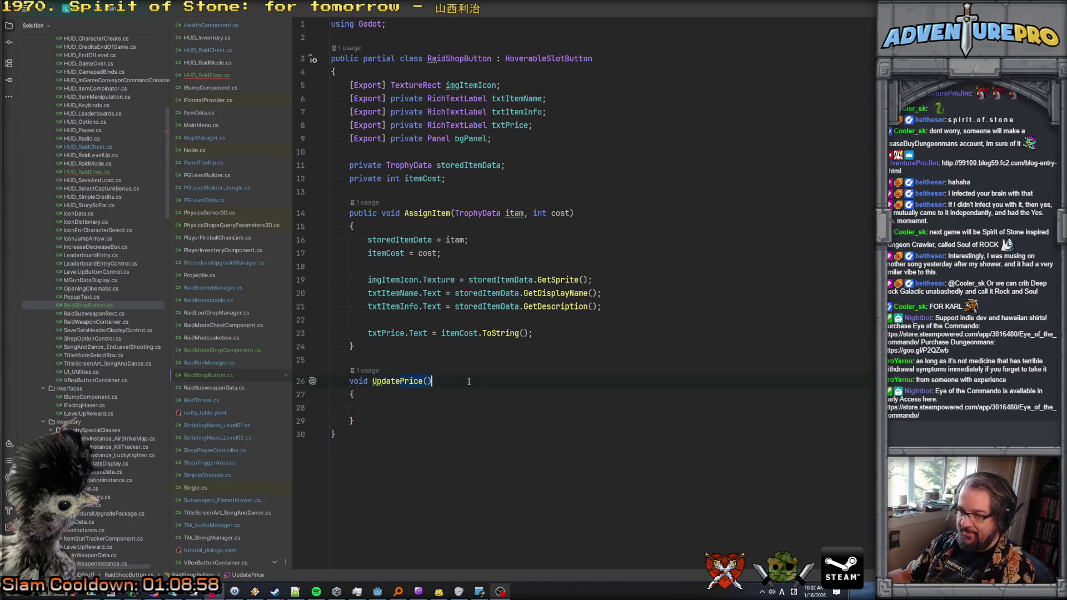
pyautogui.press('BackSpace')
pyautogui.press('BackSpace')
pyautogui.press('BackSpace')
pyautogui.write('CostDisplay(')
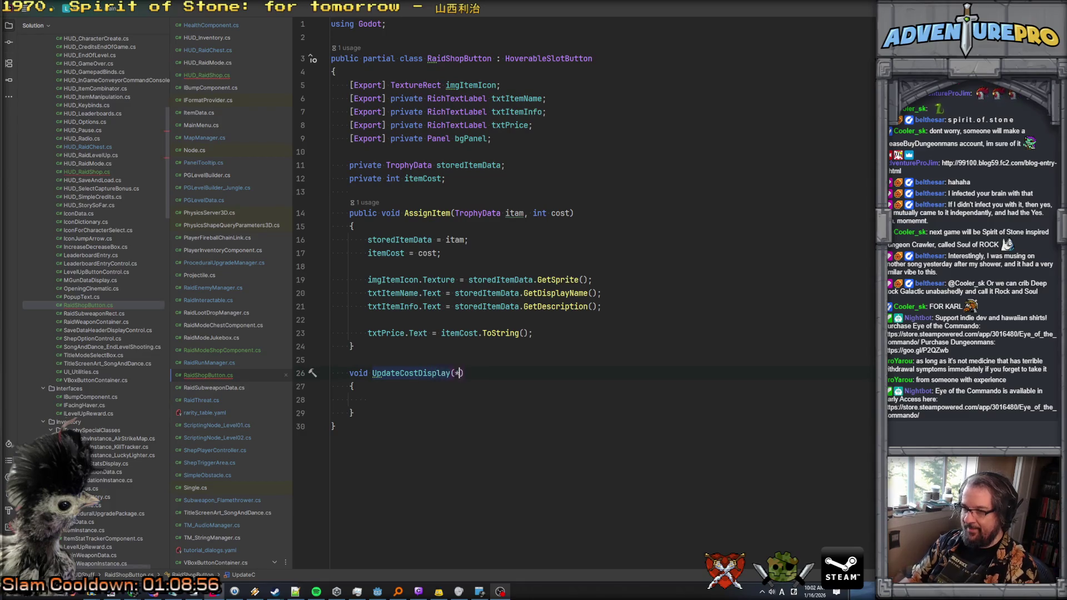
pyautogui.write(')')
pyautogui.click(439, 178)
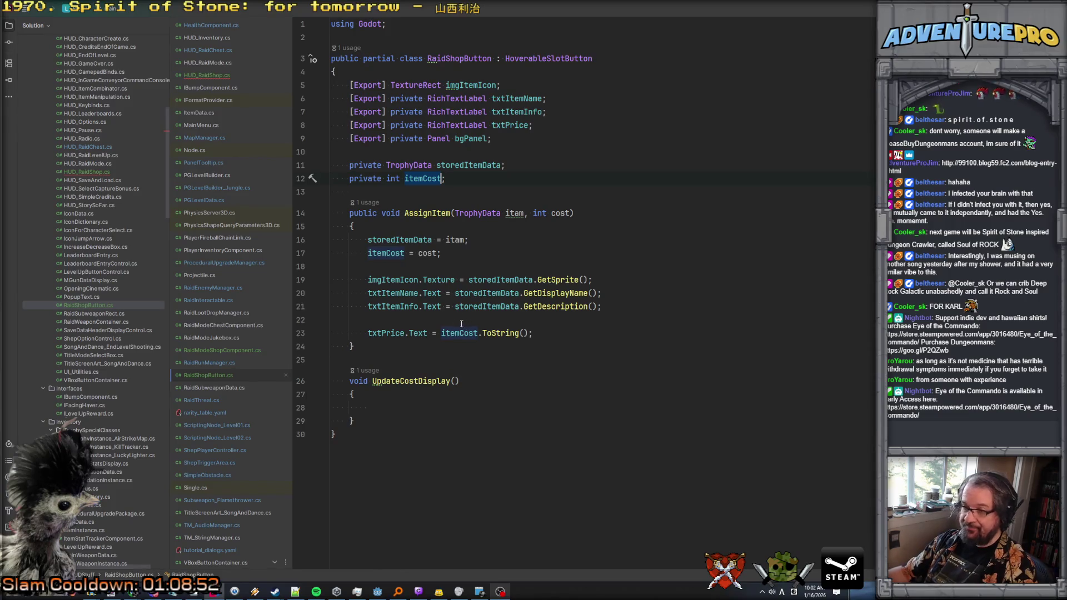
# Step: Replace the txtPrice assignment line in AssignItem with an UpdateCostDisplay() call
pyautogui.click(406, 322)
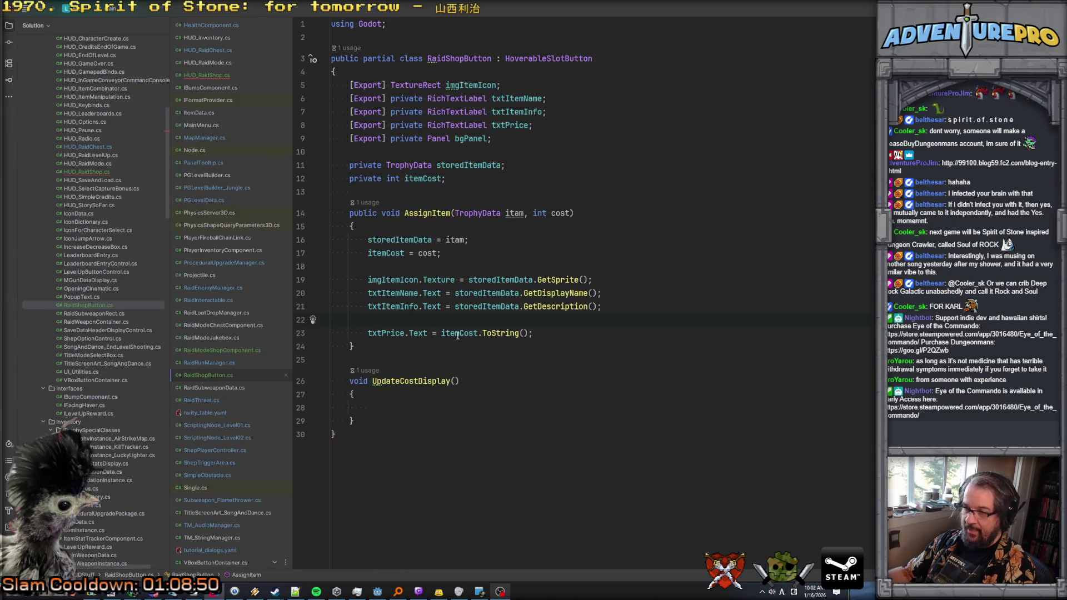
pyautogui.click(404, 402)
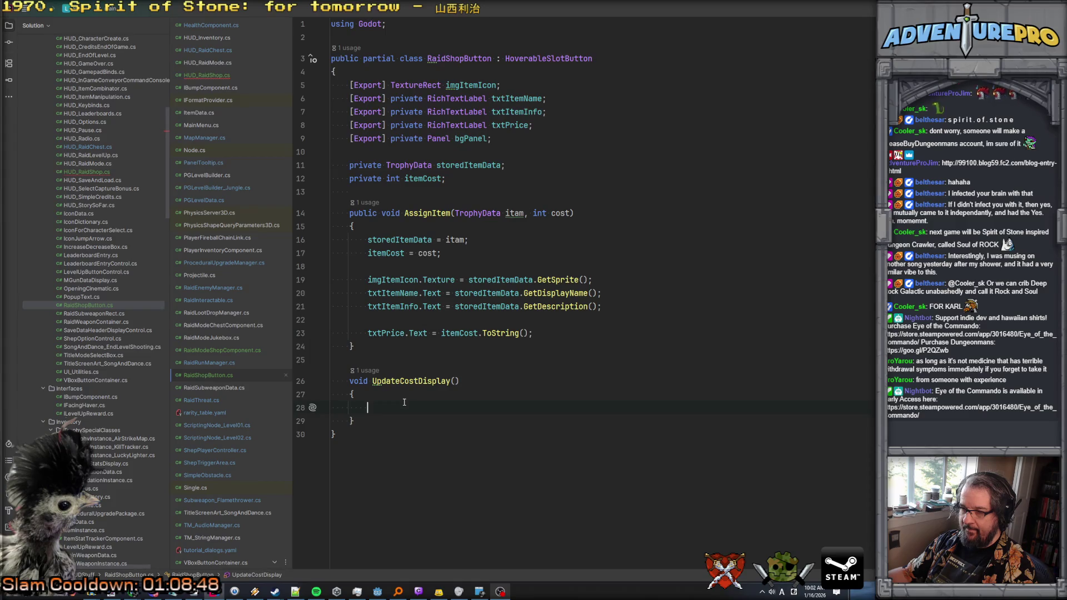
pyautogui.moveTo(367, 332); pyautogui.dragTo(570, 333)
pyautogui.write('Upda')
pyautogui.press('Return')
# Step: In UpdateCostDisplay, add var pic = PlayerInventoryComponent.Get();
pyautogui.click(367, 407)
pyautogui.write('var pic = Play')
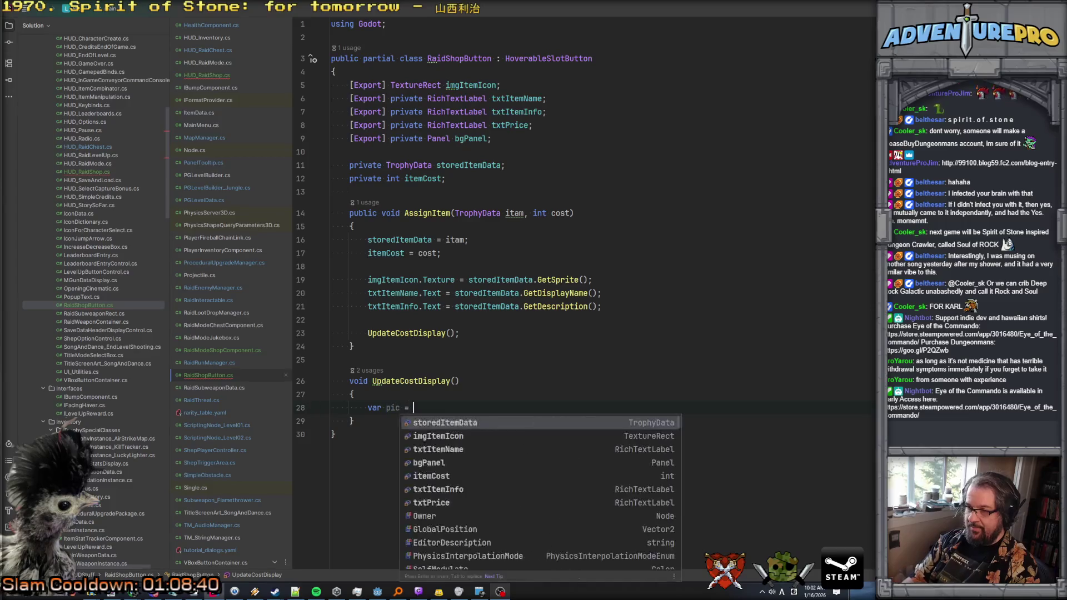
pyautogui.press('Return')
pyautogui.write('.Get')
pyautogui.press('Return')
pyautogui.press('Return')
# Step: Start a pic.Canaffo call, then search the whole project for 'canaffor'
pyautogui.write('pic.CanA')
pyautogui.press('BackSpace')
pyautogui.press('BackSpace')
pyautogui.press('BackSpace')
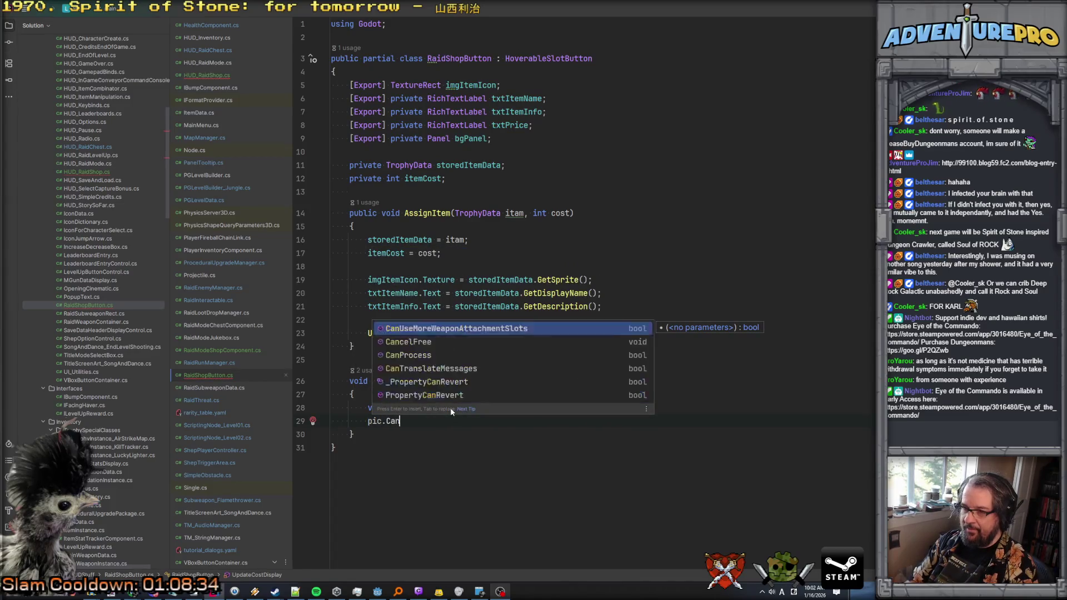
pyautogui.write('affo')
pyautogui.hotkey('ctrl', 'shift', 'f')
pyautogui.write('canaffor')
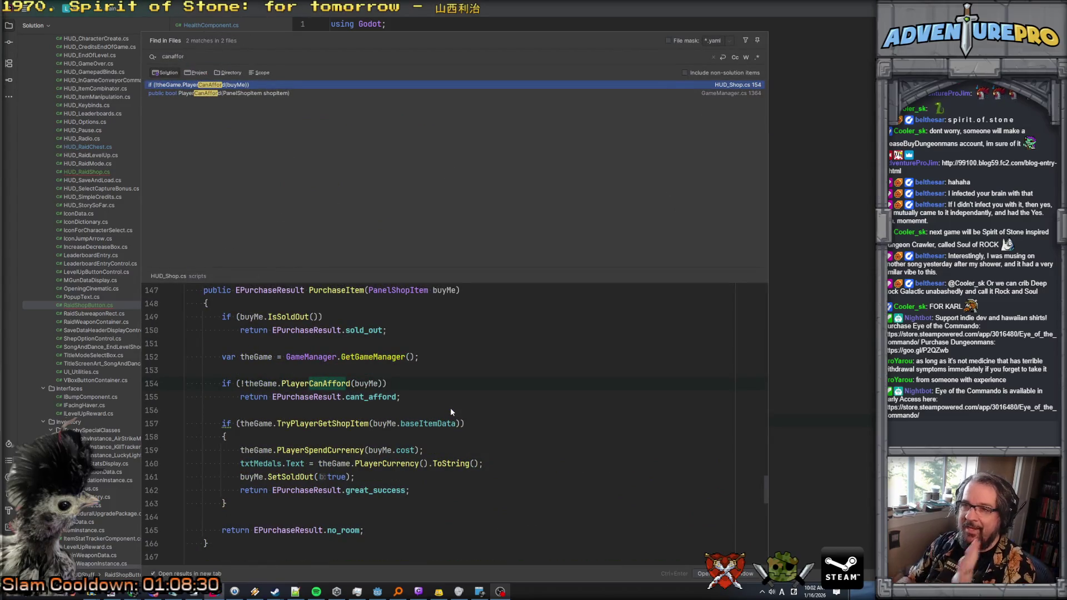
# Step: Inspect the PlayerCanAfford declaration in GameManager.cs, then return to RaidShopButton
pyautogui.click(313, 382)
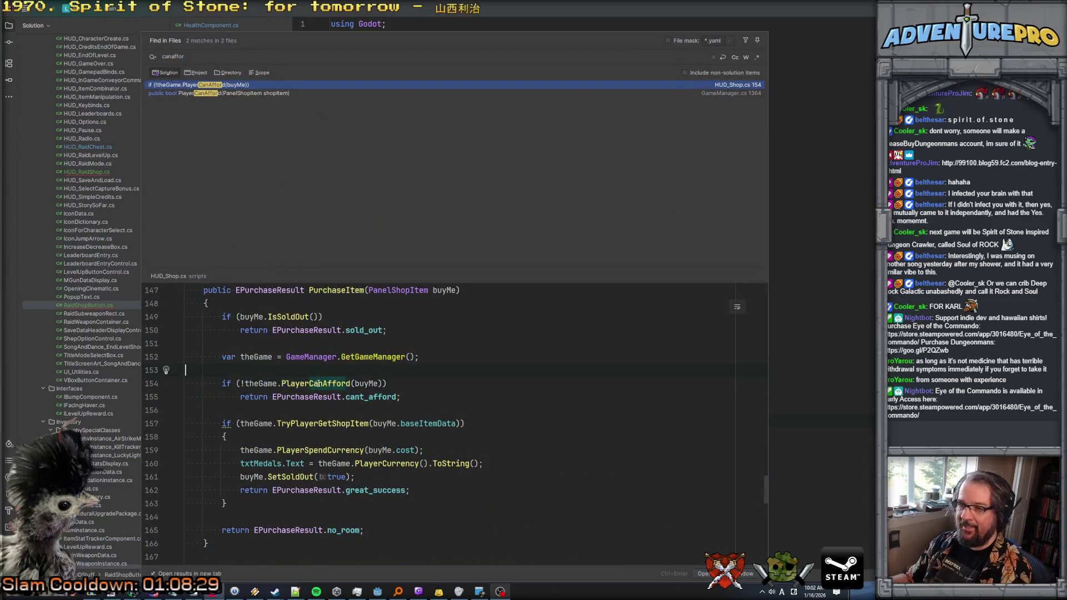
pyautogui.keyDown('ctrl'); pyautogui.click(312, 382); pyautogui.keyUp('ctrl')
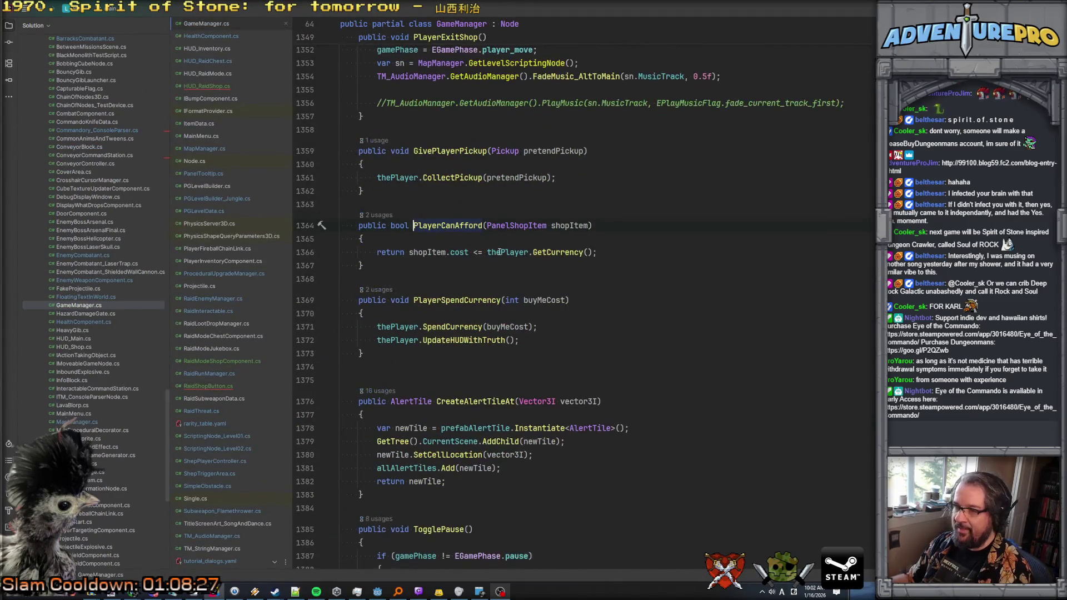
pyautogui.hotkey('ctrl', '-')
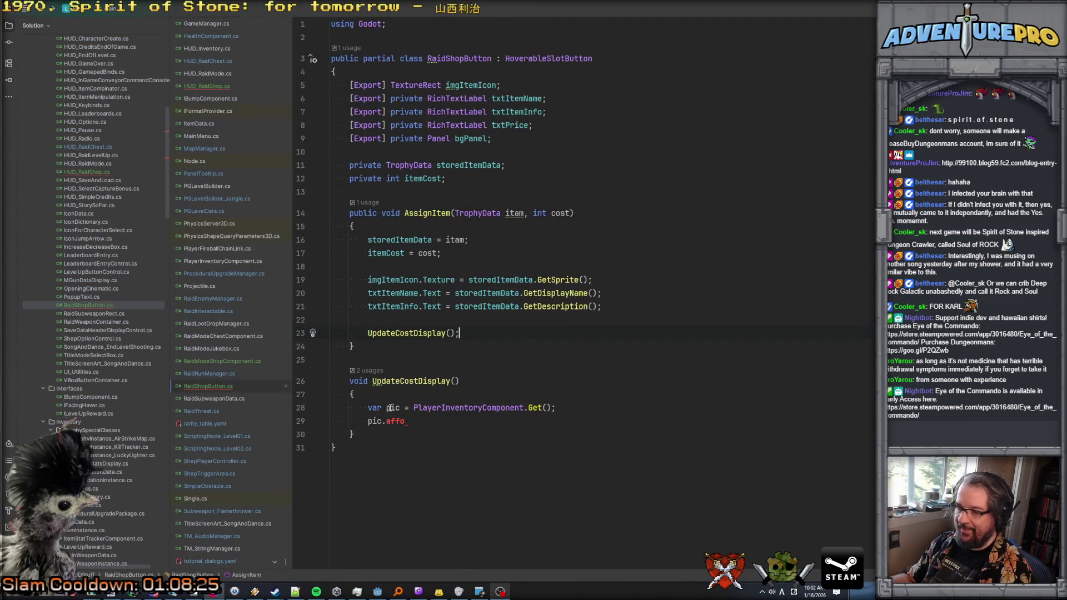
# Step: Replace the pic line with var thePlayer = GameManager.GetGameManager().GetPlayer(); and start var currency = thePlayer.GetCu
pyautogui.click(551, 408)
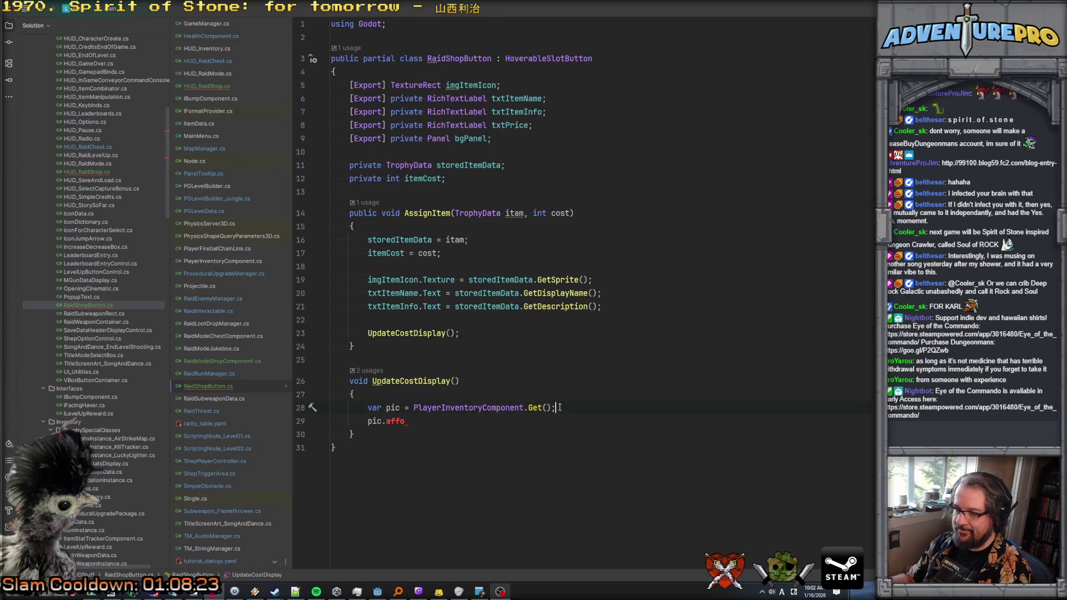
pyautogui.write('.Curr')
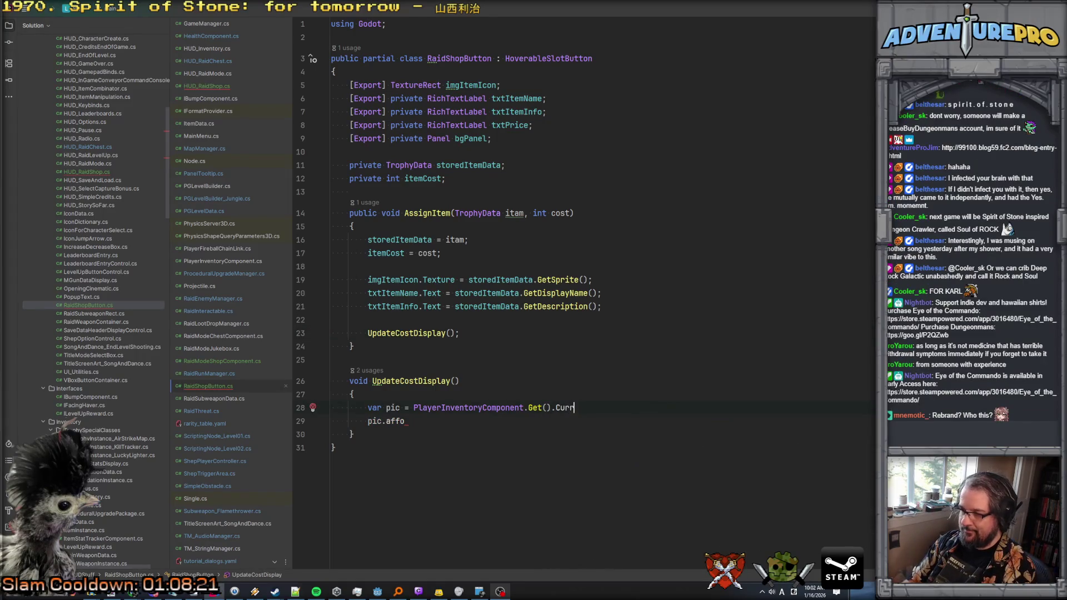
pyautogui.press('BackSpace')
pyautogui.press('BackSpace')
pyautogui.press('BackSpace')
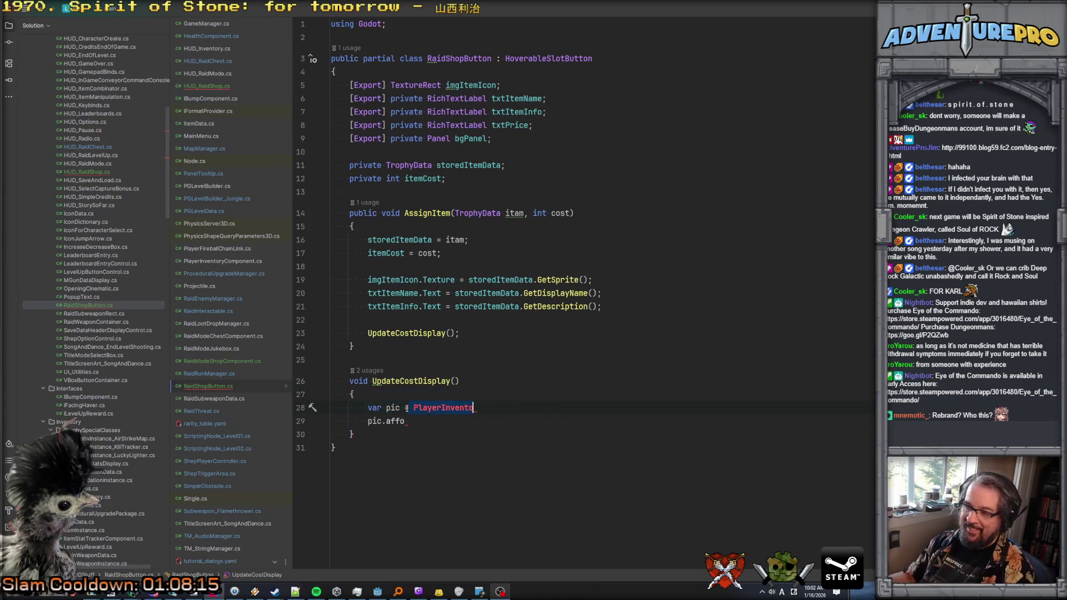
pyautogui.hotkey('ctrl', 'BackSpace')
pyautogui.hotkey('ctrl', 'BackSpace')
pyautogui.hotkey('ctrl', 'BackSpace')
pyautogui.write('thePlayer')
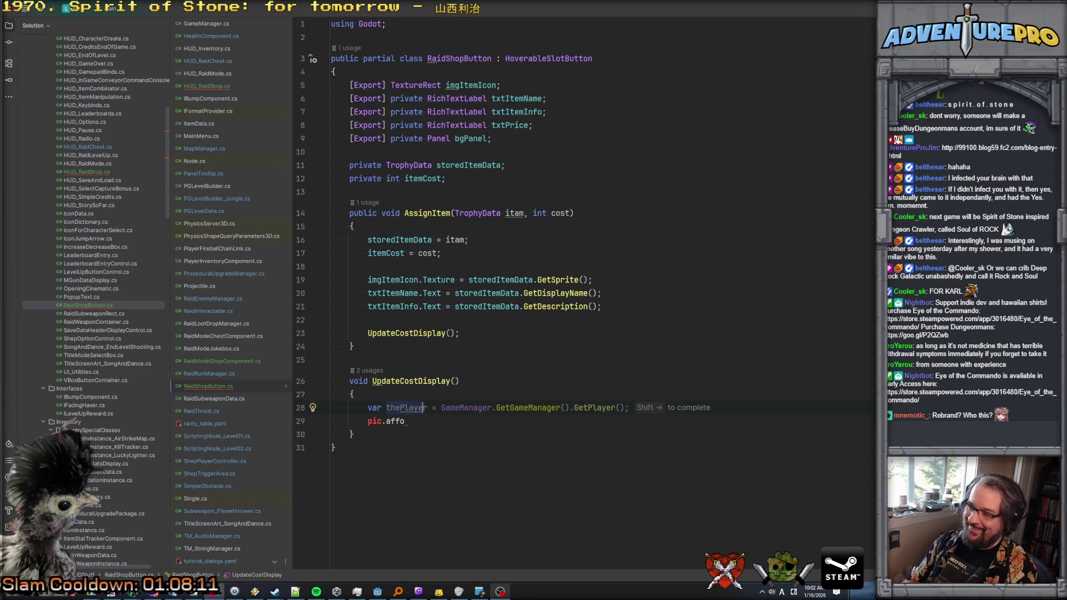
pyautogui.hotkey('shift', 'Right')
pyautogui.press('Return')
pyautogui.write('var currency')
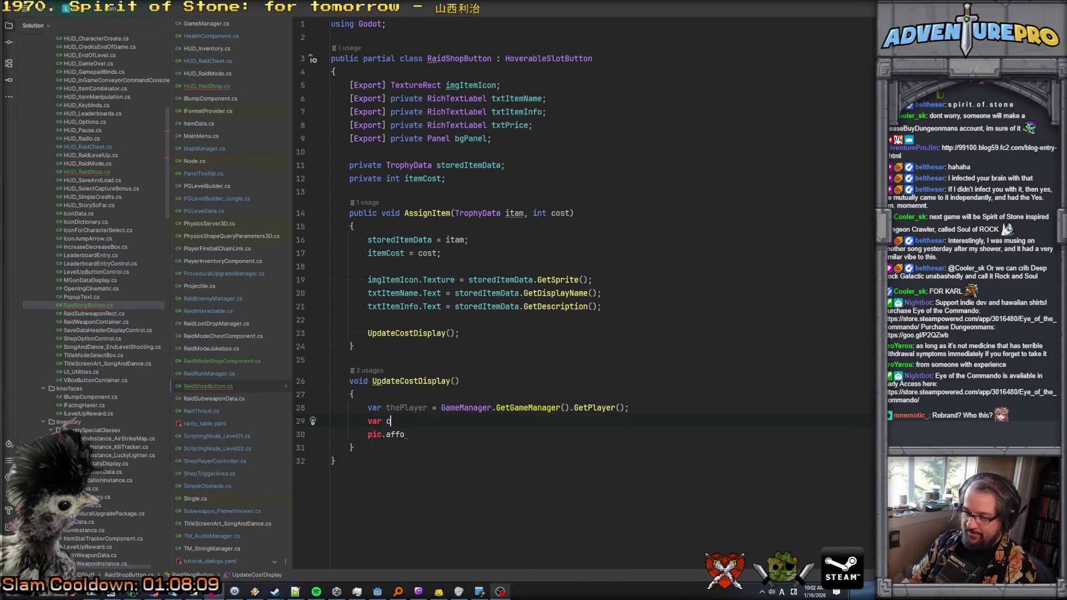
pyautogui.write(' = thePlayer.GetCu')
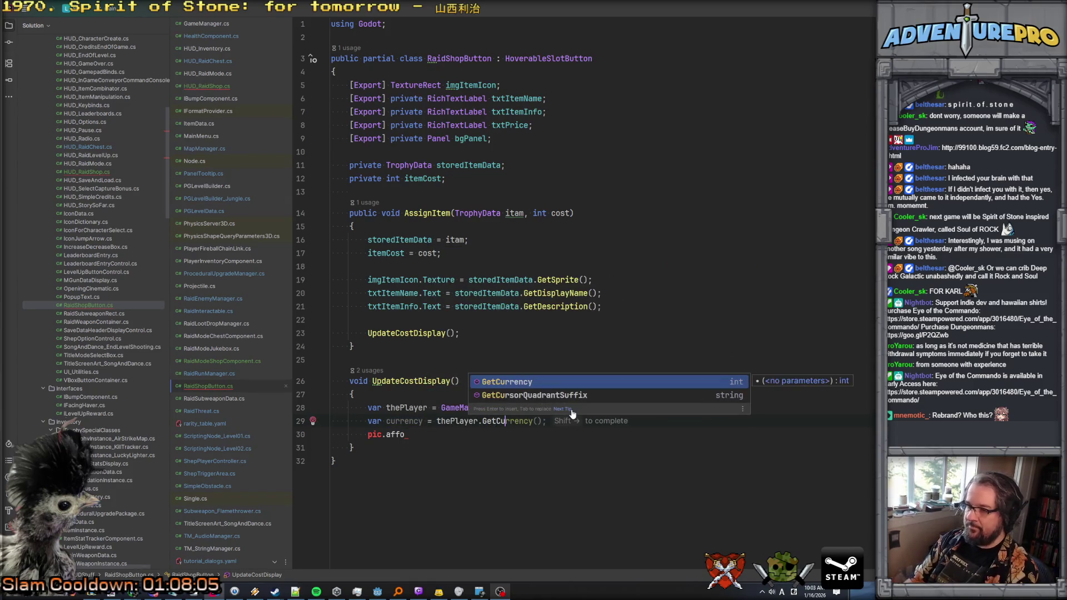
# Step: Accept the GetCurrency call and start an if condition checking currency >= itemCost
pyautogui.hotkey('shift', 'Right')
pyautogui.press('Return')
pyautogui.write('if( c')
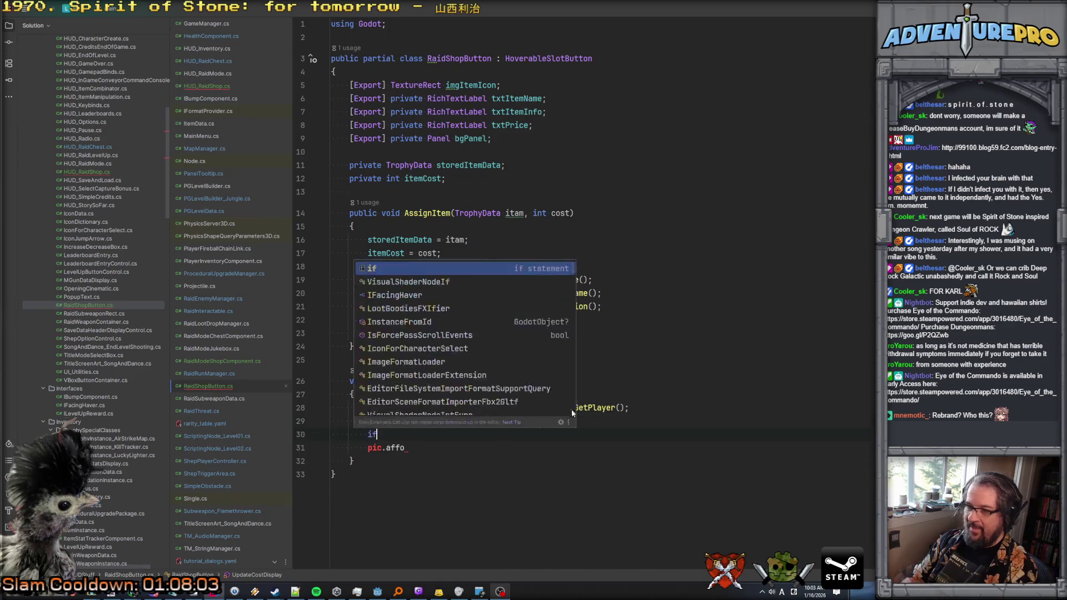
pyautogui.press('Return')
pyautogui.write('>=')
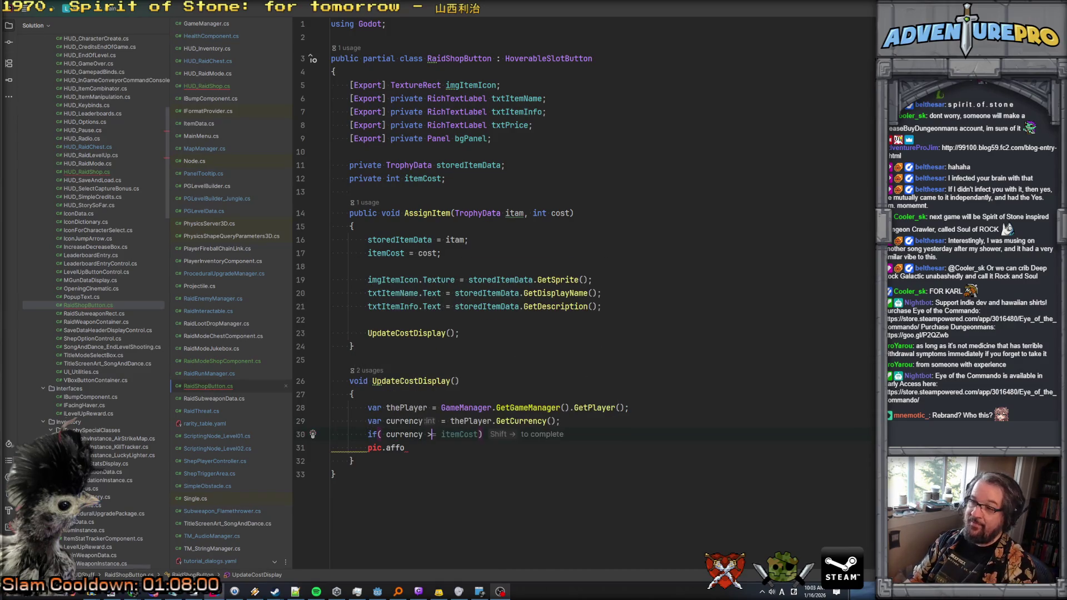
pyautogui.write(' i')
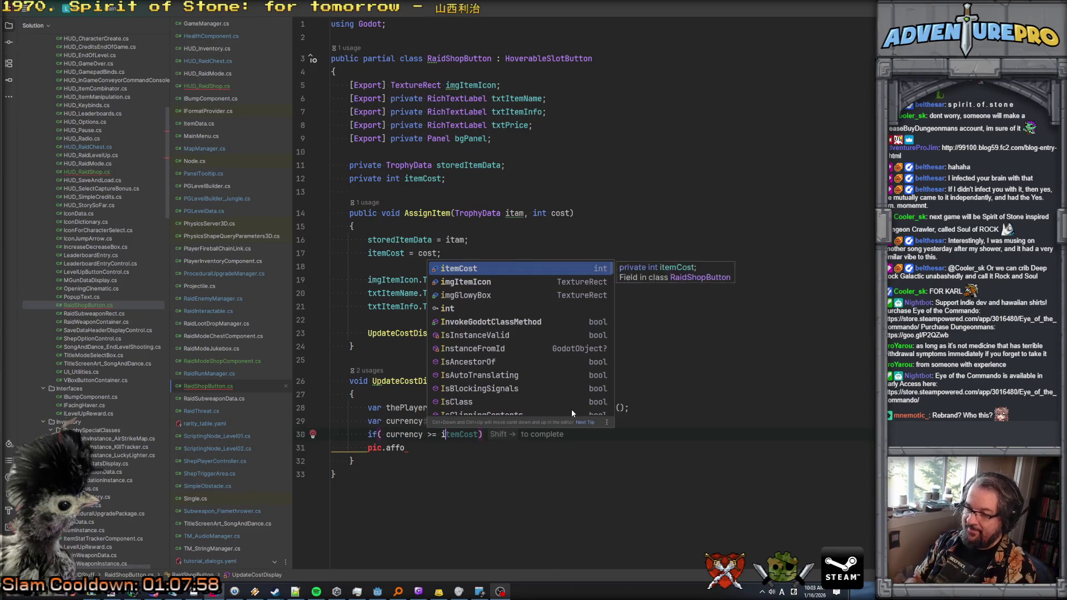
pyautogui.press('Return')
# Step: Open the if block and set txtPrice.Text = itemCost.ToString(); inside it
pyautogui.press('Down')
pyautogui.press('Home')
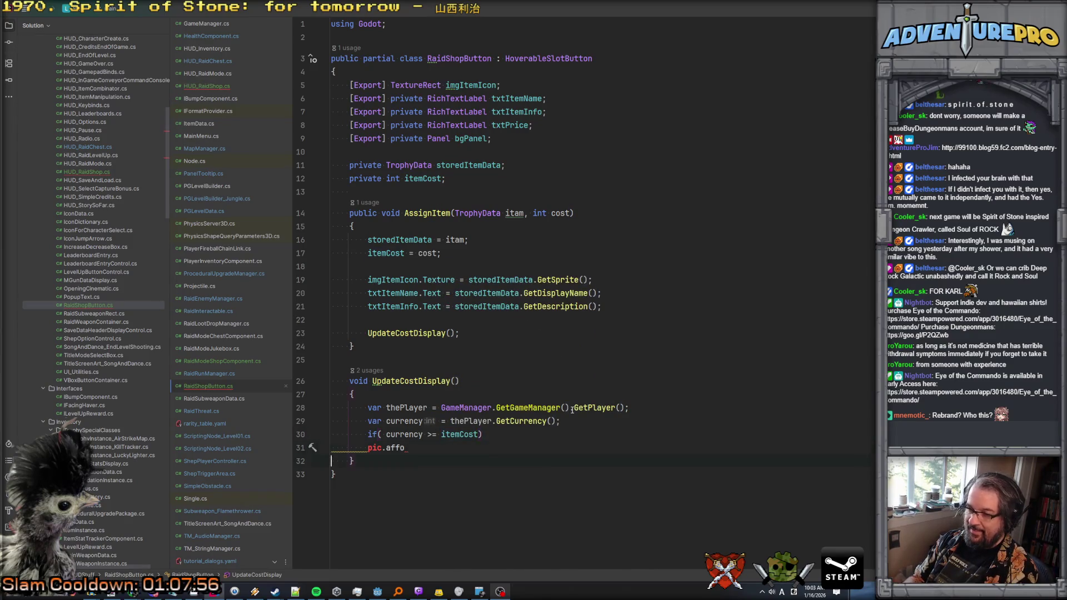
pyautogui.write('{')
pyautogui.press('Return')
pyautogui.press('BackSpace')
pyautogui.press('BackSpace')
pyautogui.press('BackSpace')
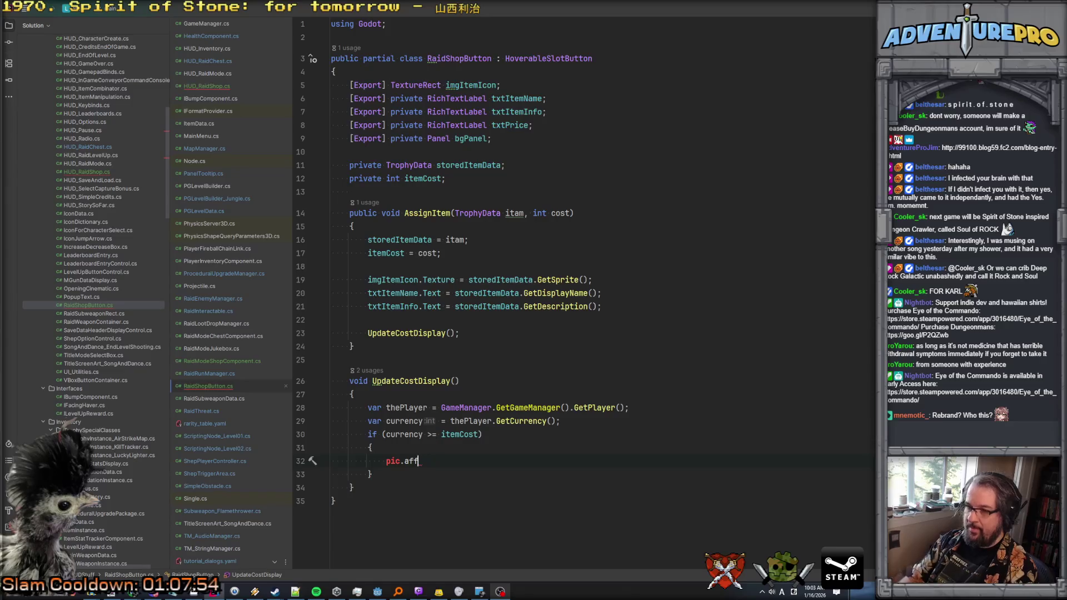
pyautogui.write('txt')
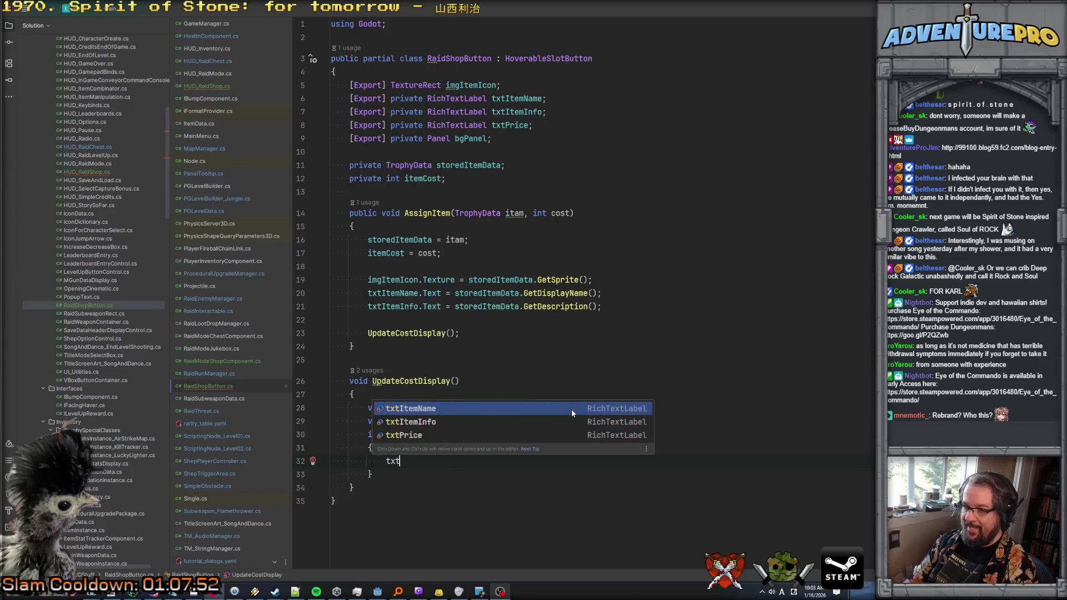
pyautogui.press('Down')
pyautogui.press('Down')
pyautogui.press('Return')
pyautogui.write('.Text = itemCost.ToString();')
# Step: Add an else block setting txtPrice.Text to a placeholder "Not enough currency" message
pyautogui.press('Down')
pyautogui.press('End')
pyautogui.press('Return')
pyautogui.write('el')
pyautogui.press('Return')
pyautogui.write('{')
pyautogui.press('Return')
pyautogui.write('txtPrice.Text = "Not enough currency";')
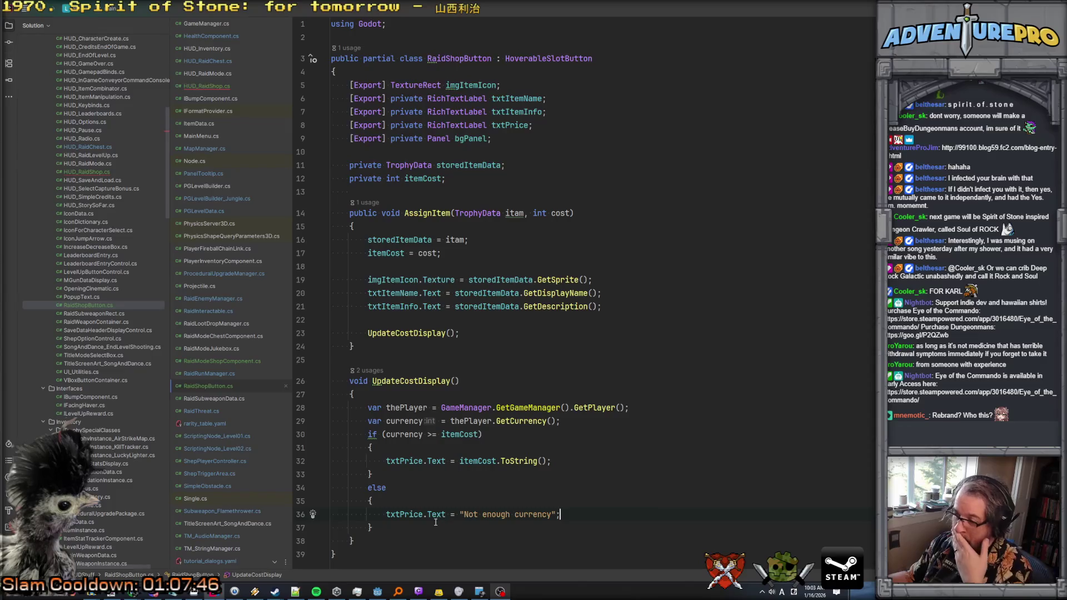
# Step: Replace the placeholder message with the suggested [color=red] tagged price expression
pyautogui.moveTo(463, 514); pyautogui.dragTo(553, 513)
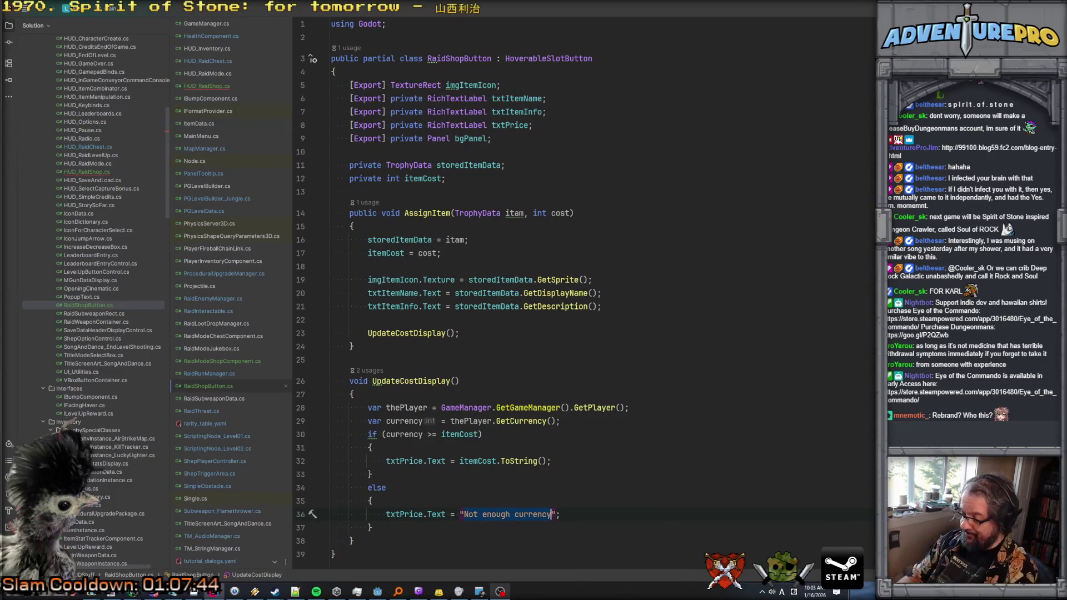
pyautogui.write('[cp;')
pyautogui.press('BackSpace')
pyautogui.press('BackSpace')
pyautogui.write('olor')
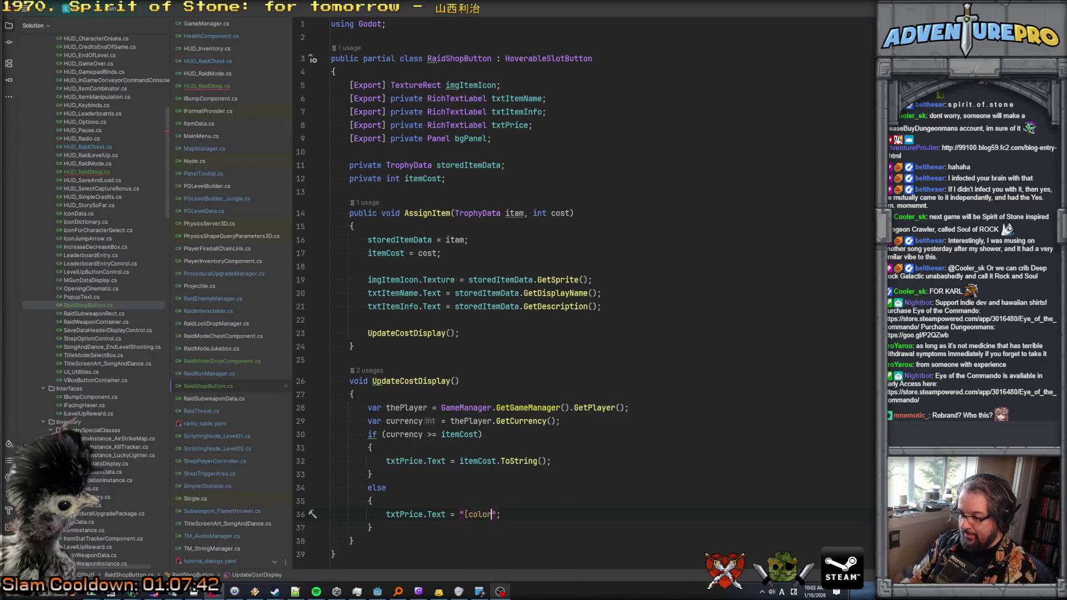
pyautogui.write('=red]')
pyautogui.press('Tab')
pyautogui.click(331, 528)
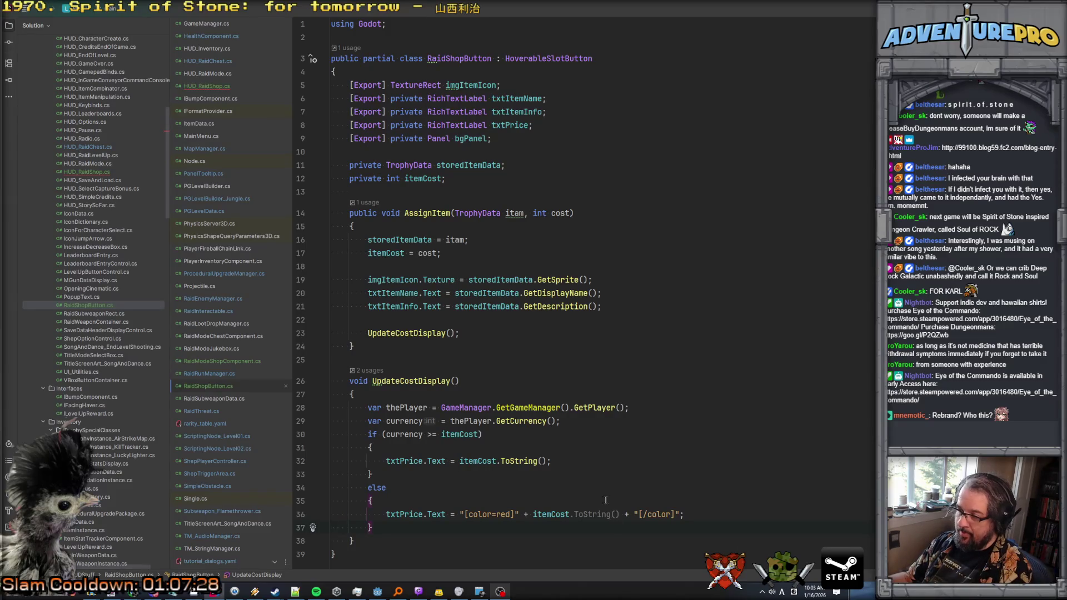
# Step: Rewrite the else price as the interpolated string $"[color=red]{itemCost}[/color]"
pyautogui.scroll(-2, 606, 500)
pyautogui.click(534, 455)
pyautogui.moveTo(516, 455); pyautogui.dragTo(638, 455)
pyautogui.write('{')
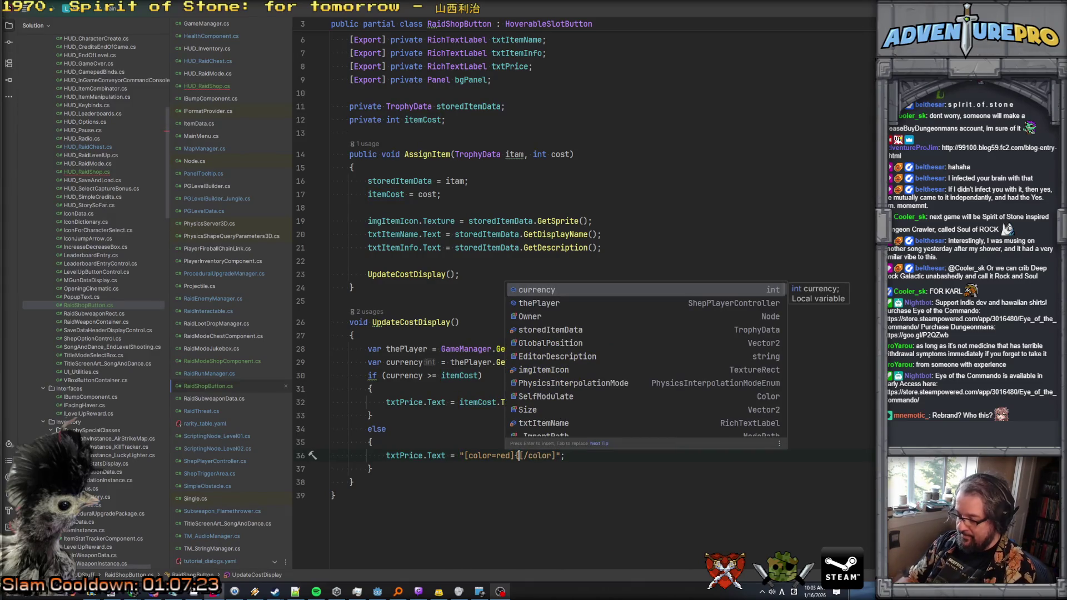
pyautogui.press('Escape')
pyautogui.write('itemCost')
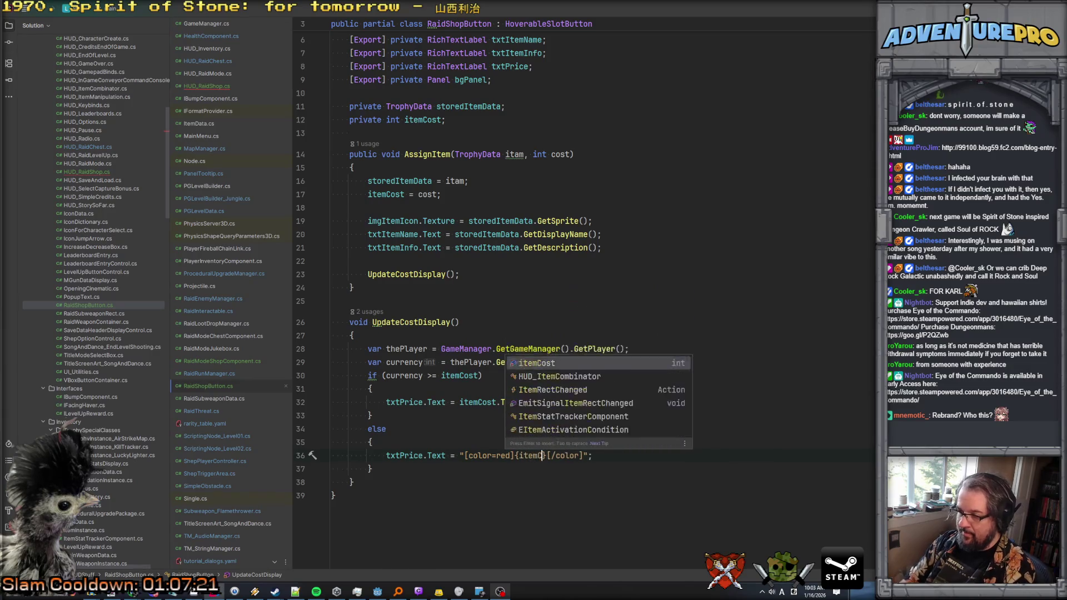
pyautogui.click(371, 442)
pyautogui.click(556, 455)
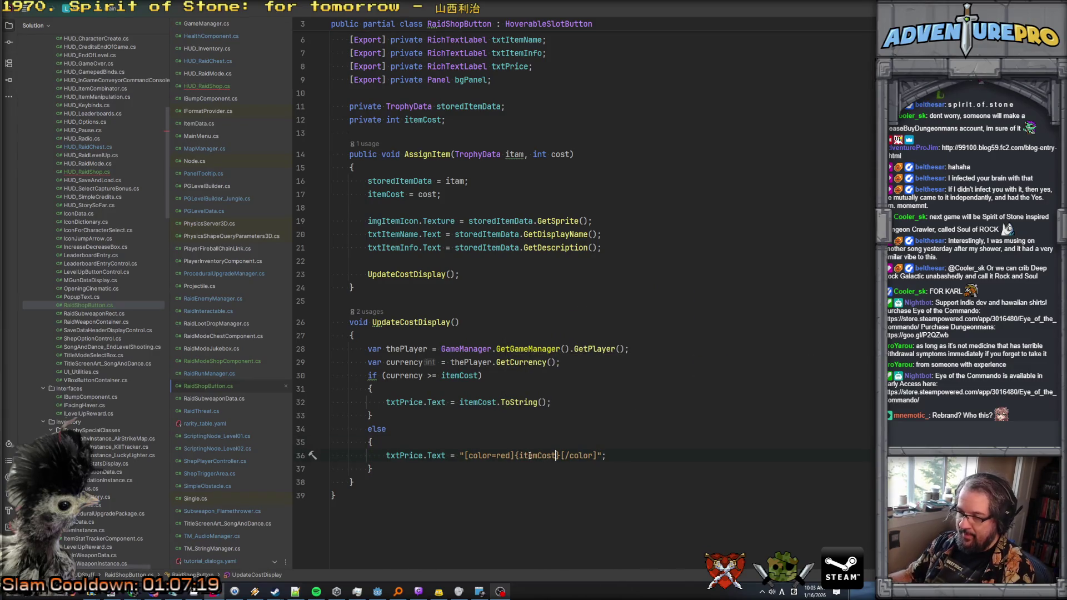
pyautogui.write('$')
pyautogui.press('Up')
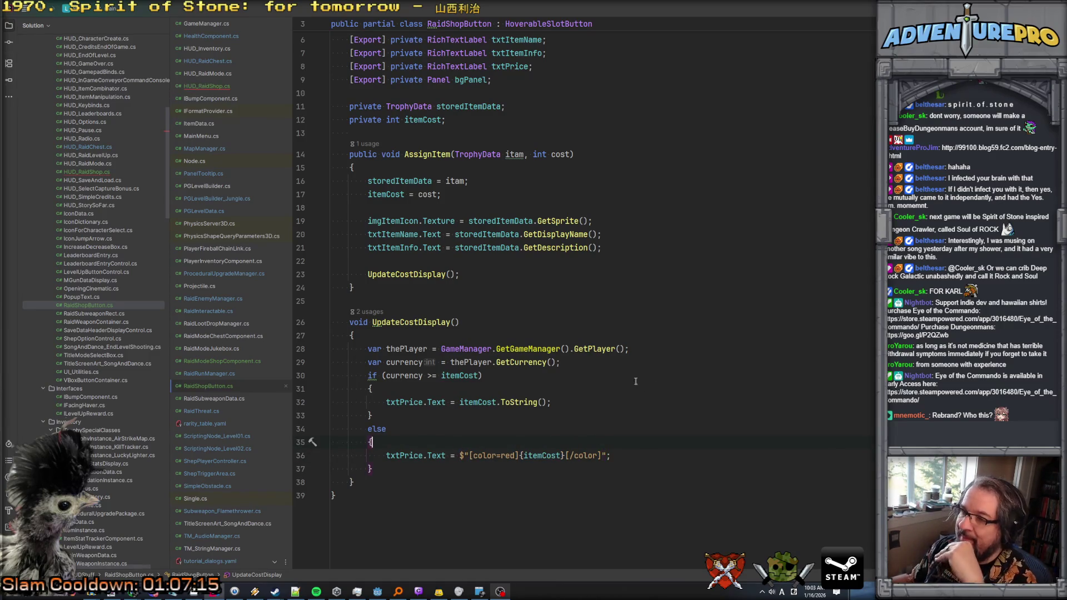
pyautogui.scroll(2, 544, 277)
pyautogui.scroll(-2, 613, 316)
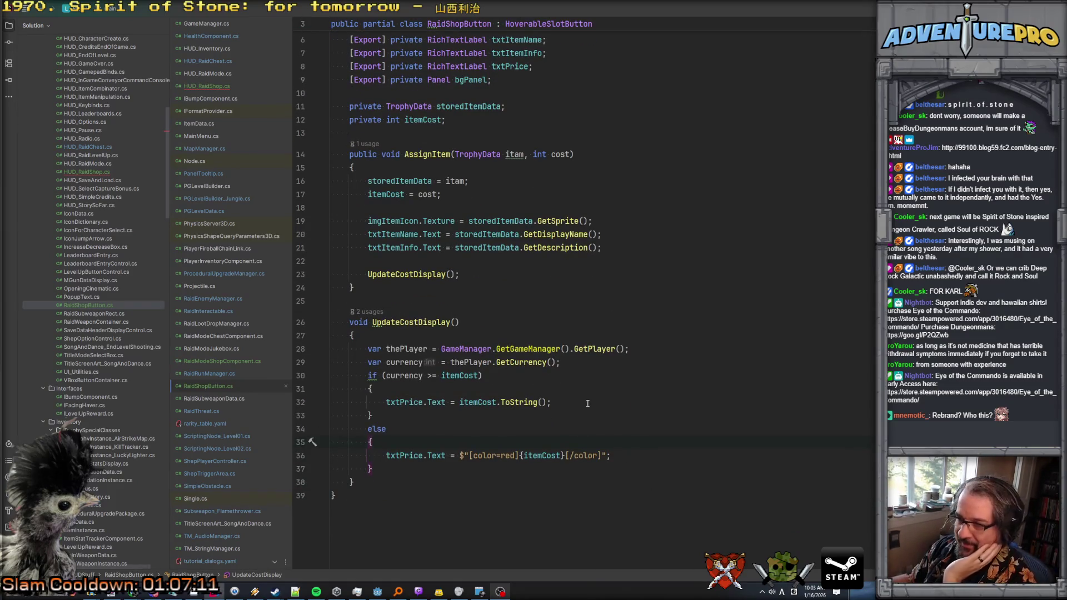
pyautogui.click(479, 274)
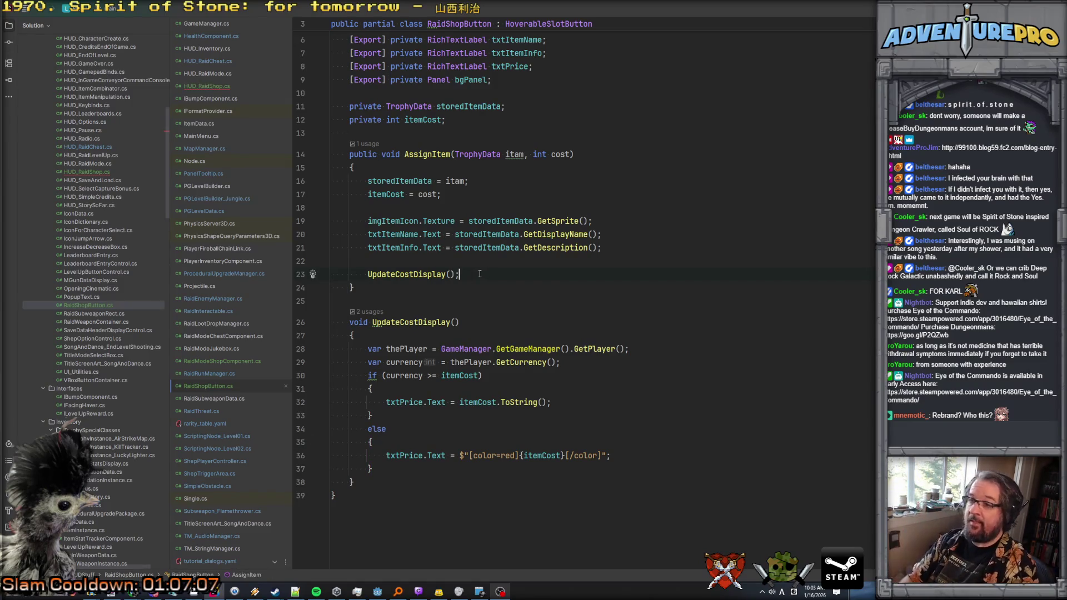
# Step: Add an itam.Rarity; line after the UpdateCostDisplay() call in AssignItem
pyautogui.press('Return')
pyautogui.write('itam.R')
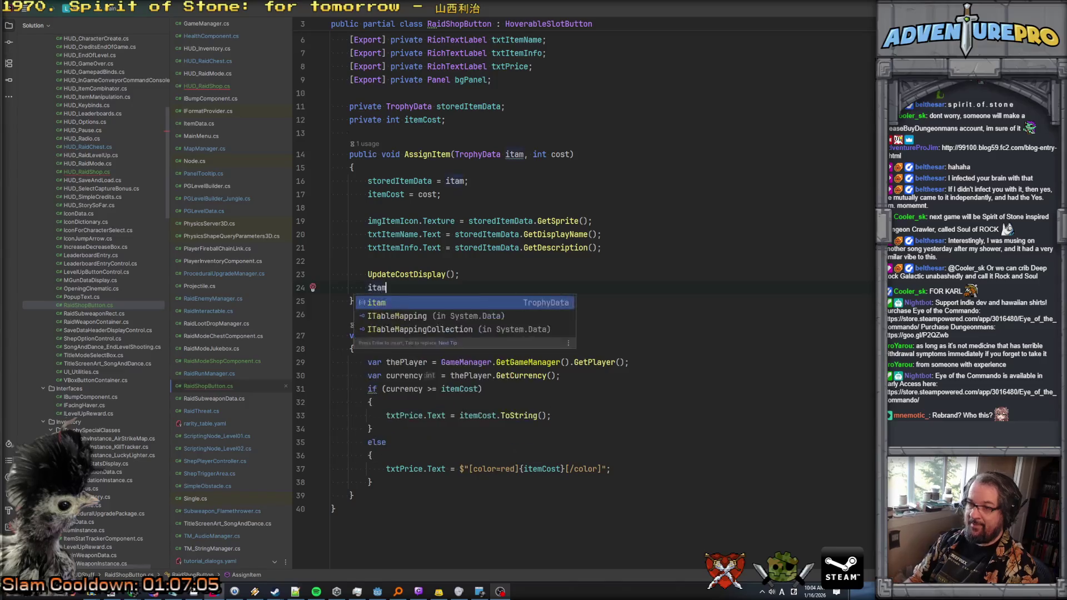
pyautogui.press('Return')
pyautogui.write(';')
pyautogui.press('Return')
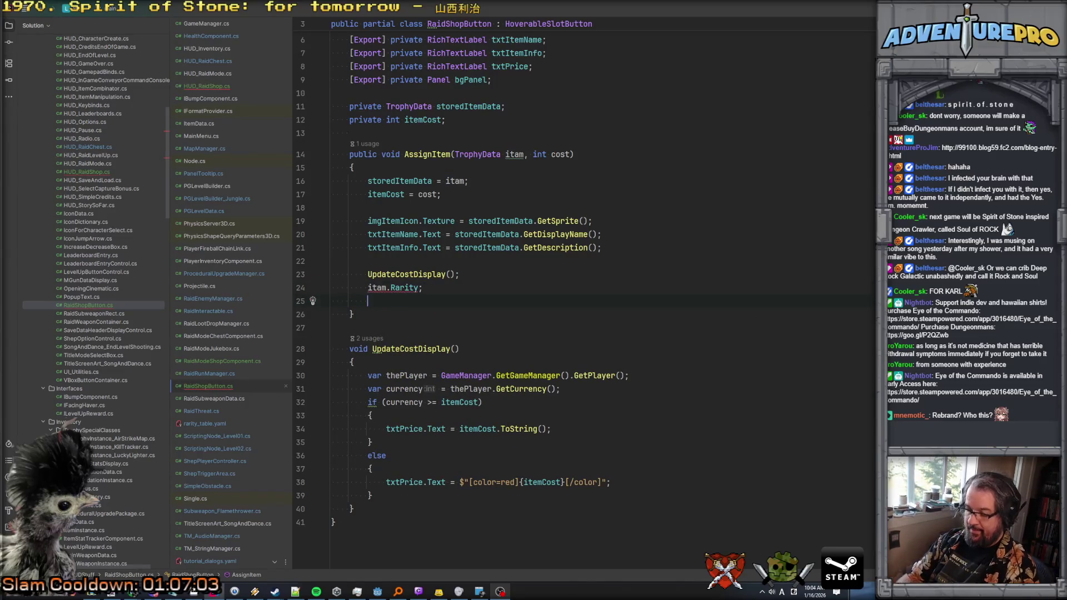
# Step: Search the project for 'legendary' and preview GetColorFromRarity in ProceduralUpgradeManager.cs
pyautogui.hotkey('ctrl', 'shift', 'f')
pyautogui.write('color rarity')
pyautogui.press('BackSpace')
pyautogui.press('BackSpace')
pyautogui.press('BackSpace')
pyautogui.write('by')
pyautogui.press('BackSpace')
pyautogui.press('BackSpace')
pyautogui.write('ra')
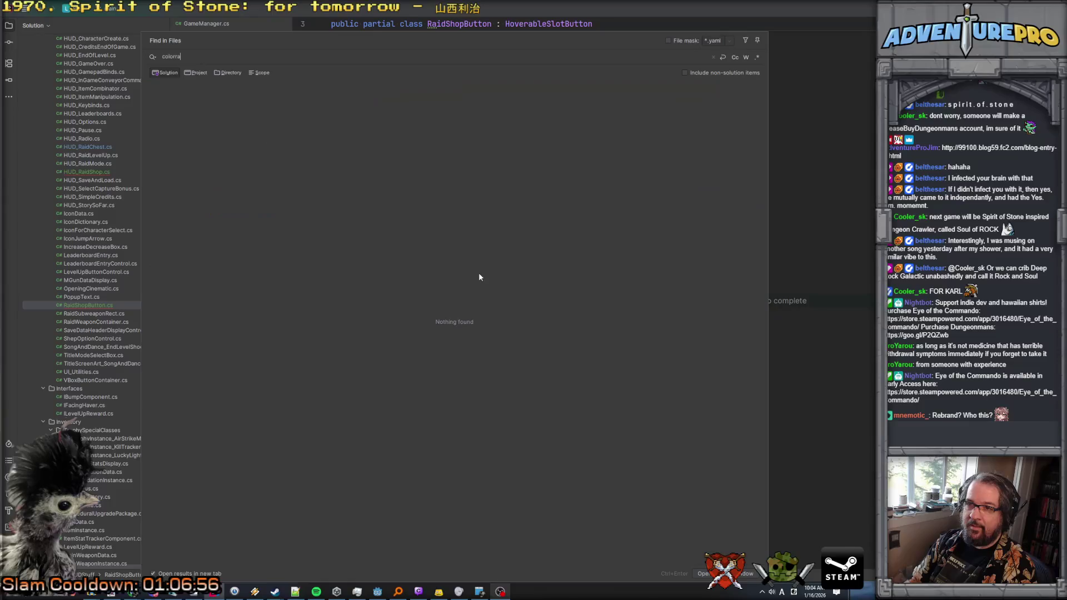
pyautogui.press('BackSpace')
pyautogui.press('BackSpace')
pyautogui.press('BackSpace')
pyautogui.press('BackSpace')
pyautogui.press('BackSpace')
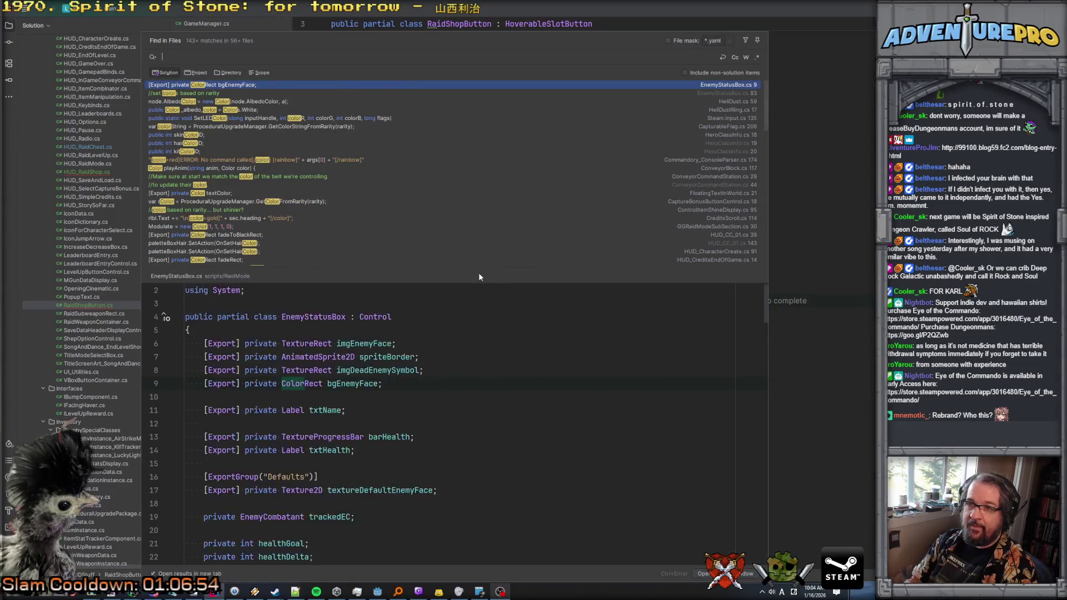
pyautogui.write('legendary')
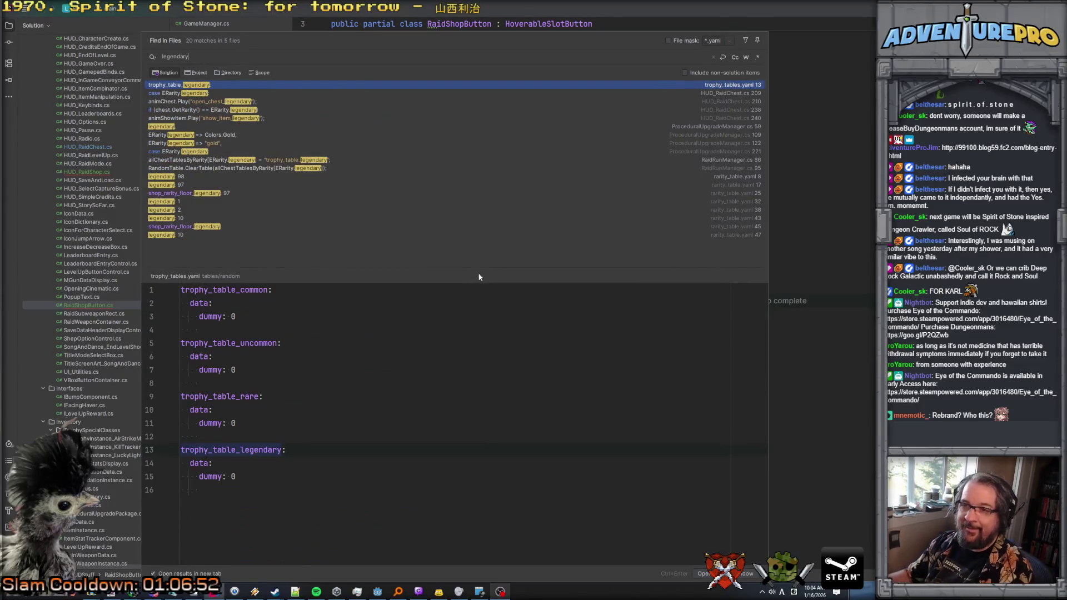
pyautogui.press('Down')
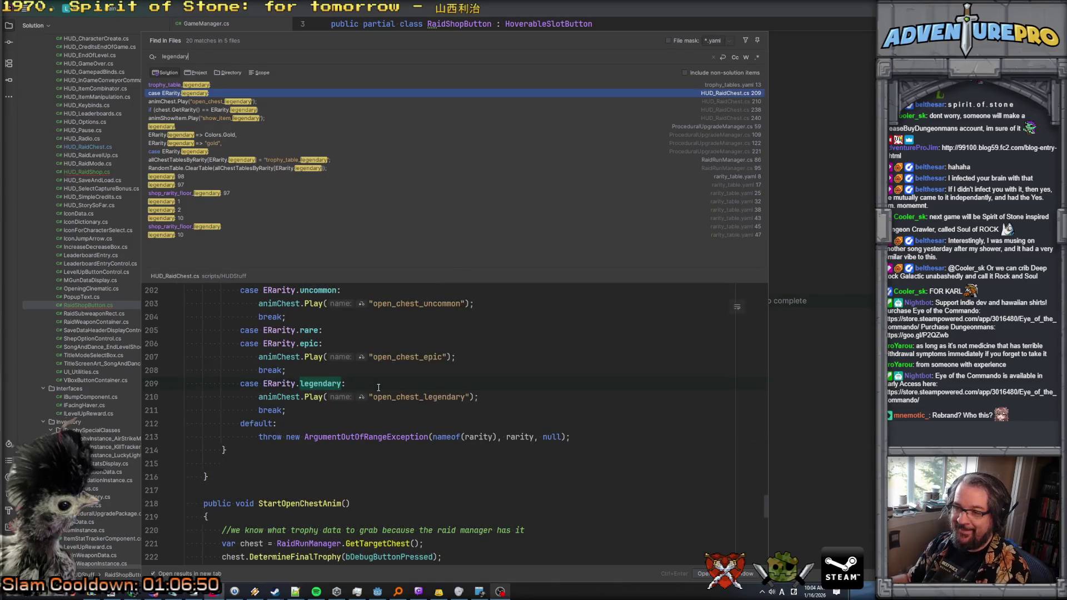
pyautogui.click(191, 143)
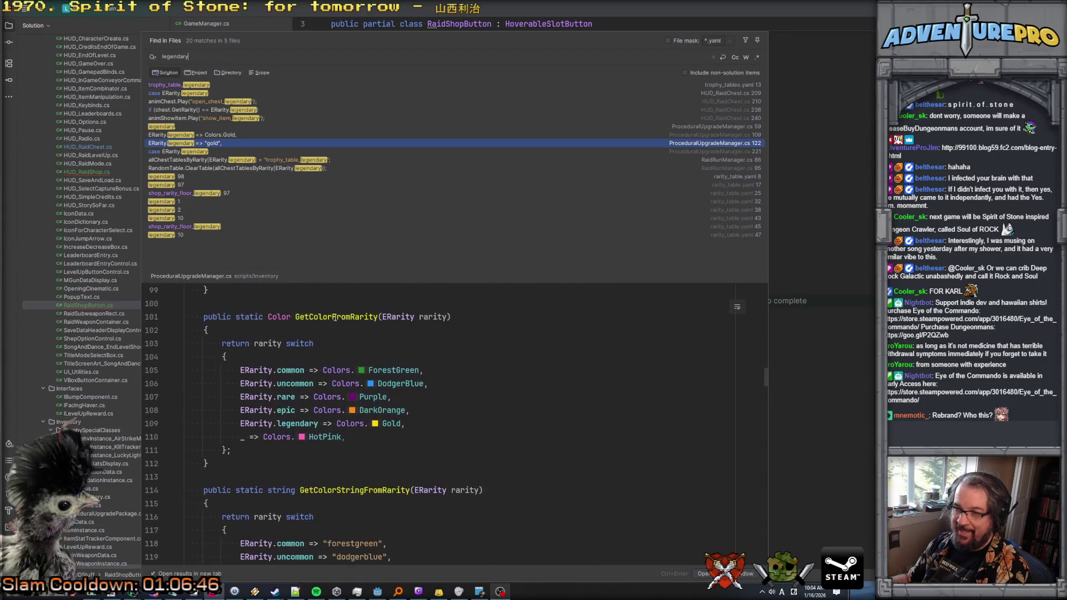
pyautogui.press('Escape')
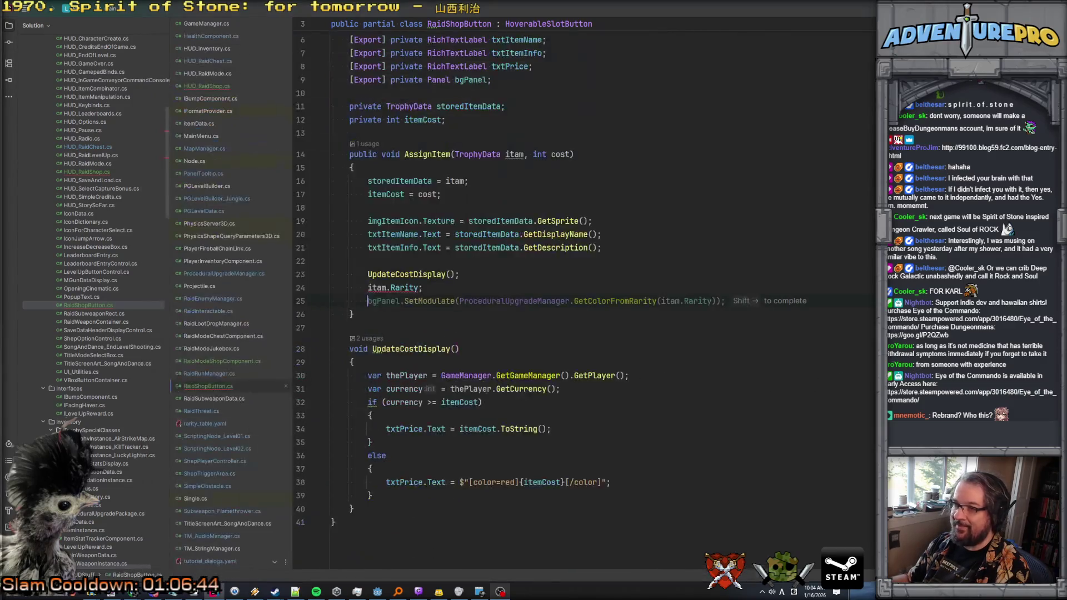
# Step: Accept the suggested rarity-coloured bgPanel line and delete the leftover itam.Rarity line
pyautogui.hotkey('shift', 'Right')
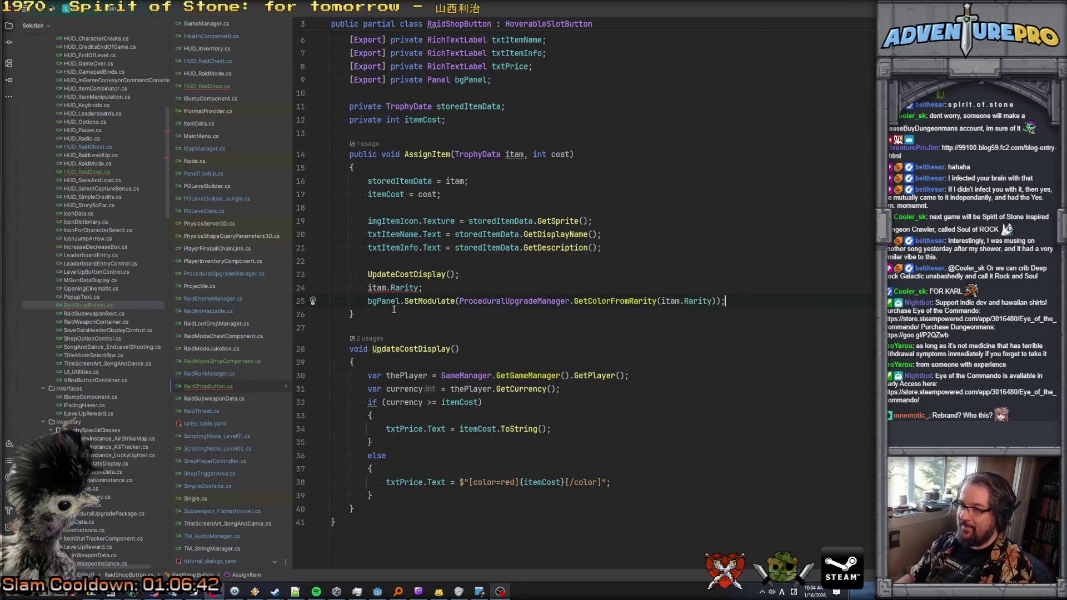
pyautogui.press('Down')
pyautogui.hotkey('ctrl', 'y')
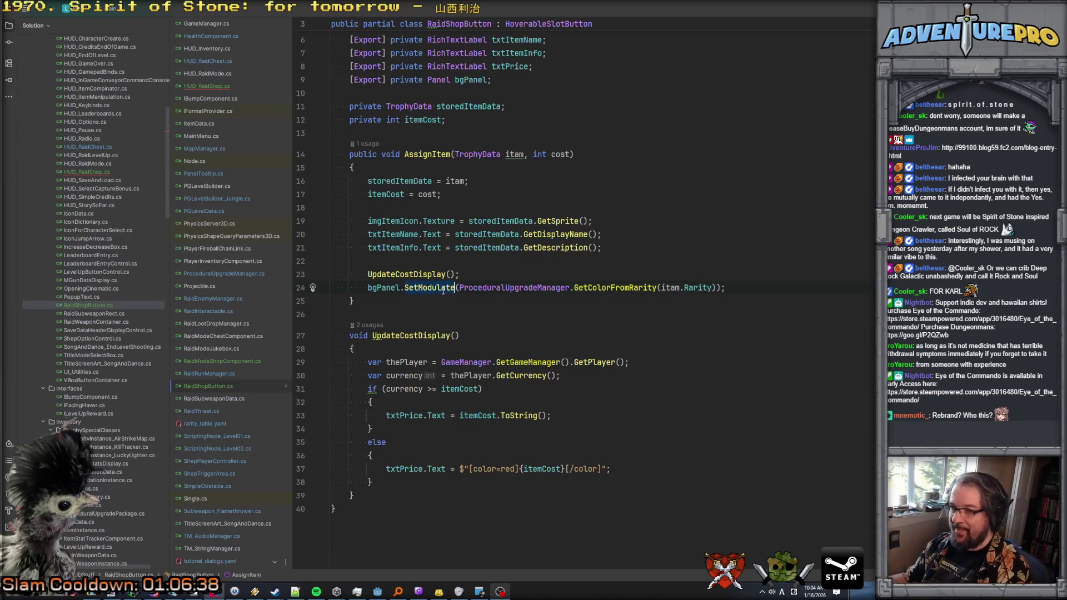
# Step: Remove SetModulate from bgPanel, trying SetBo, Bor and Color to find a border-colour member
pyautogui.hotkey('ctrl', 'BackSpace')
pyautogui.press('Escape')
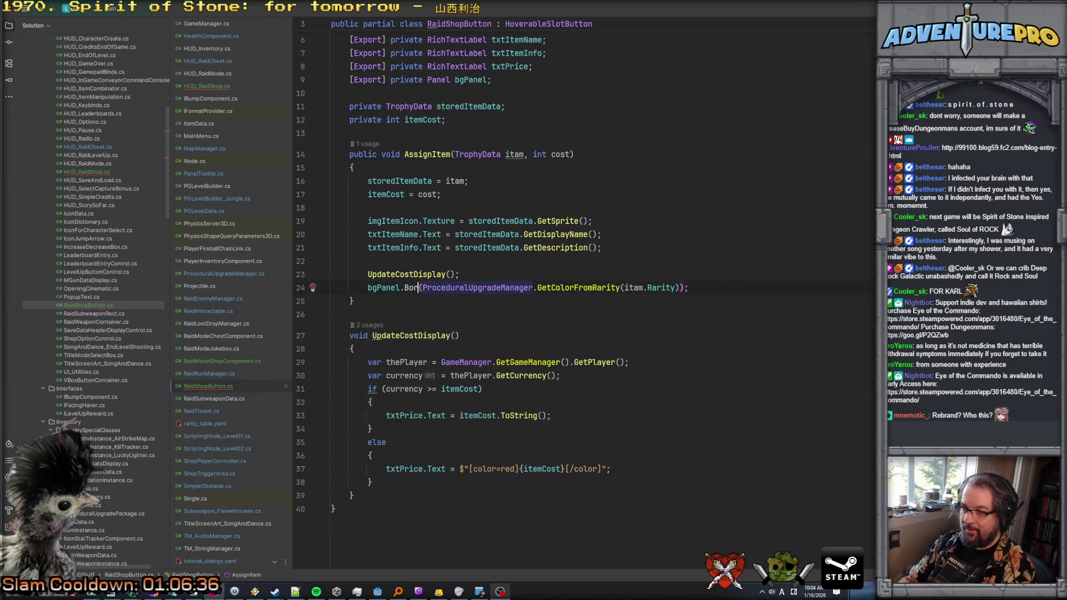
pyautogui.write('SetBo')
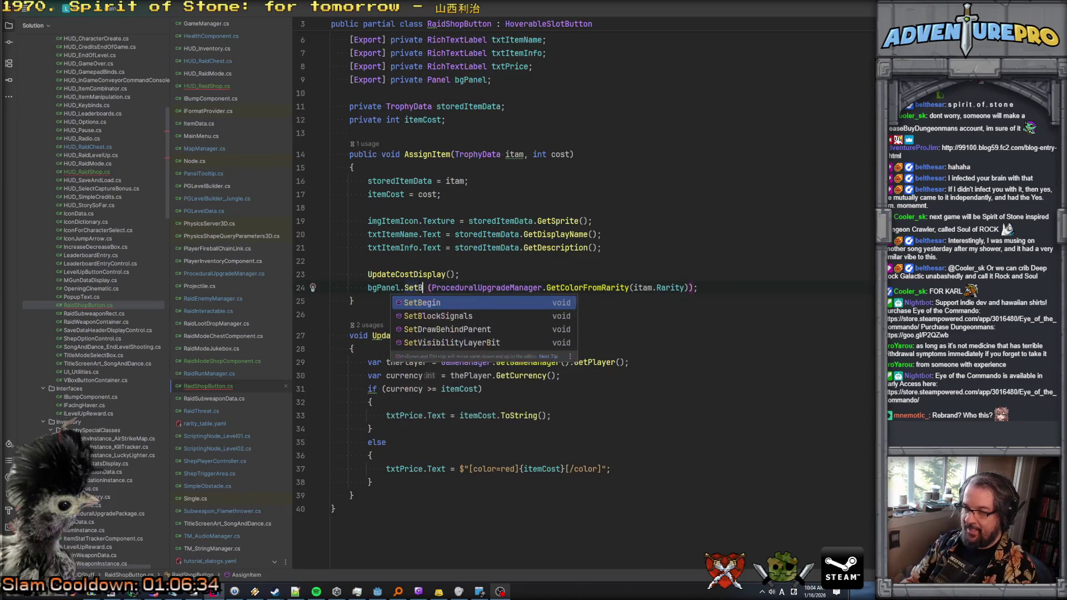
pyautogui.press('BackSpace')
pyautogui.press('BackSpace')
pyautogui.press('BackSpace')
pyautogui.write('Bor')
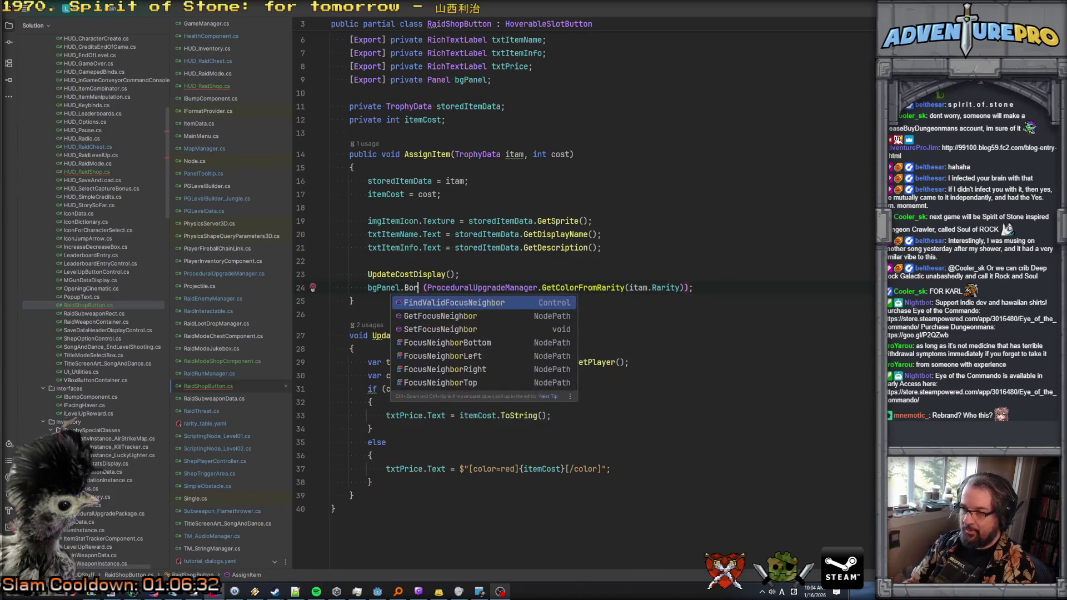
pyautogui.press('BackSpace')
pyautogui.press('BackSpace')
pyautogui.press('BackSpace')
pyautogui.write('Color')
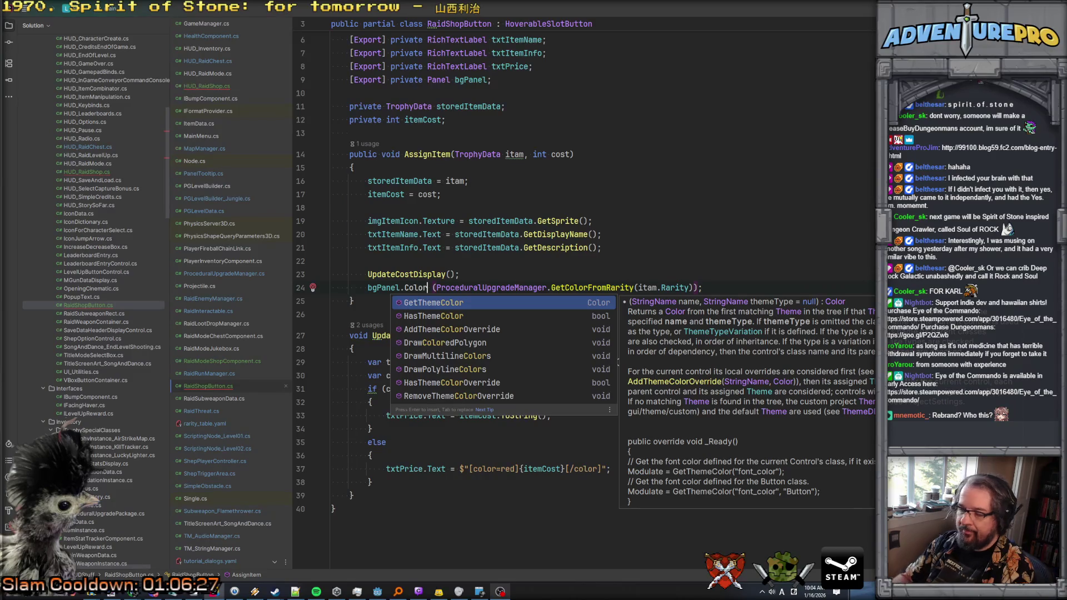
pyautogui.click(383, 592)
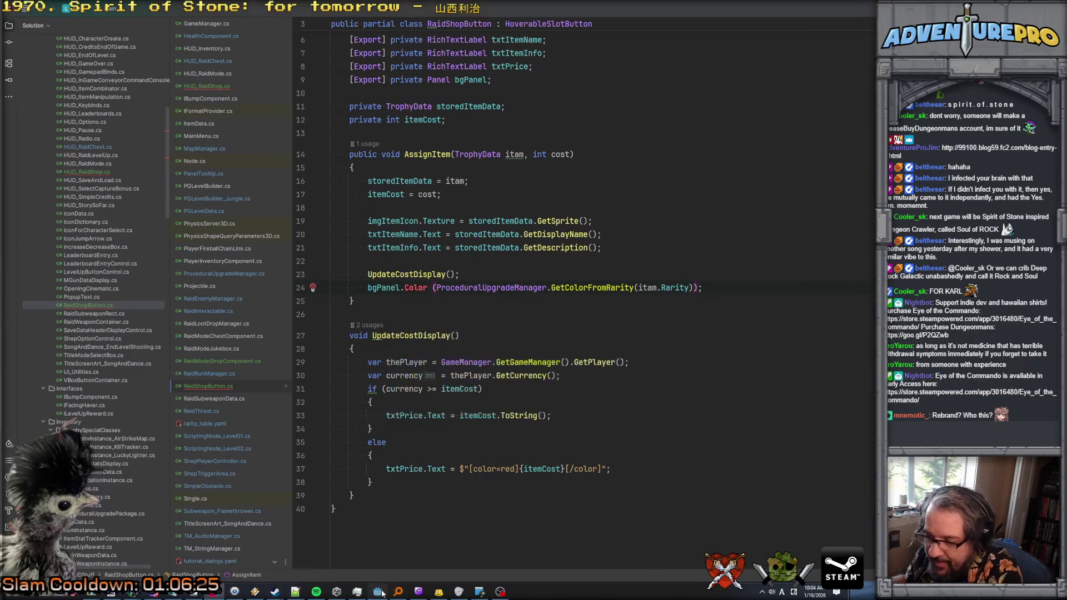
pyautogui.click(50, 81)
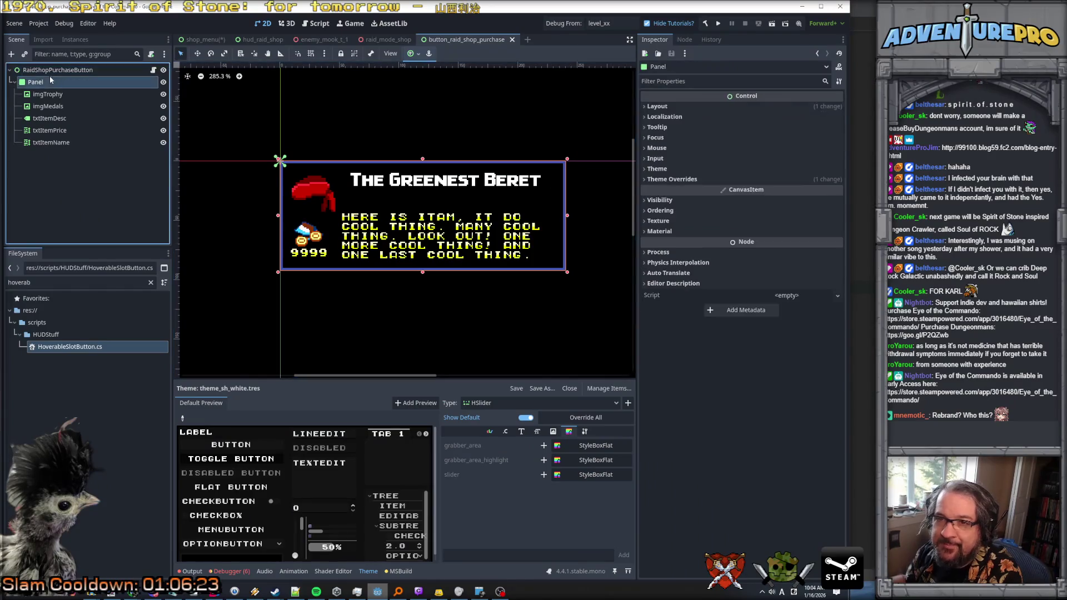
# Step: Filter the Panel's Inspector by 'border' and open its StyleBoxFlat override's Border settings
pyautogui.click(680, 82)
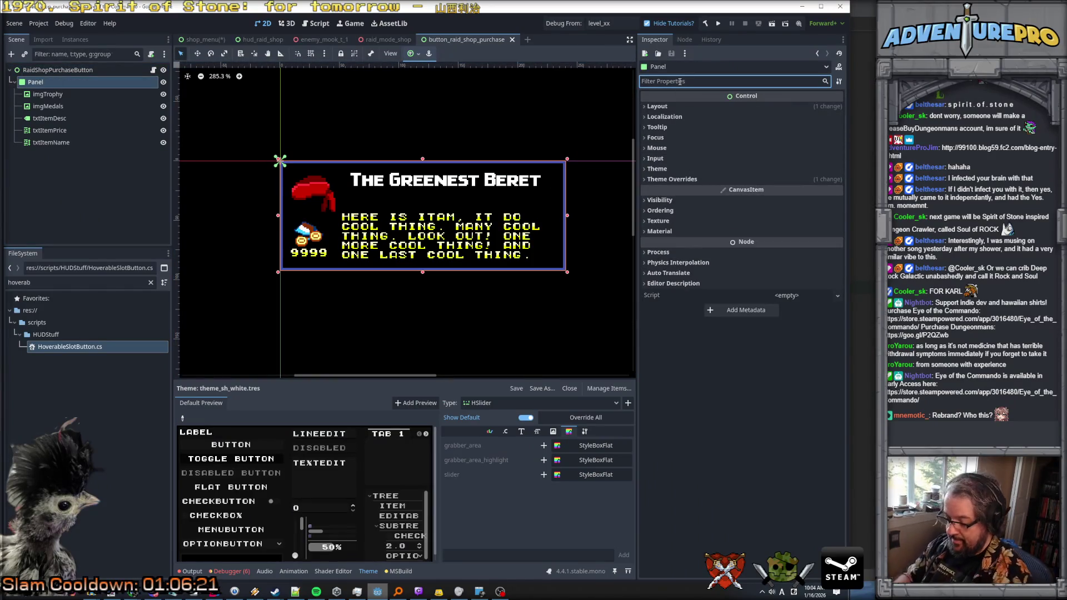
pyautogui.write('border')
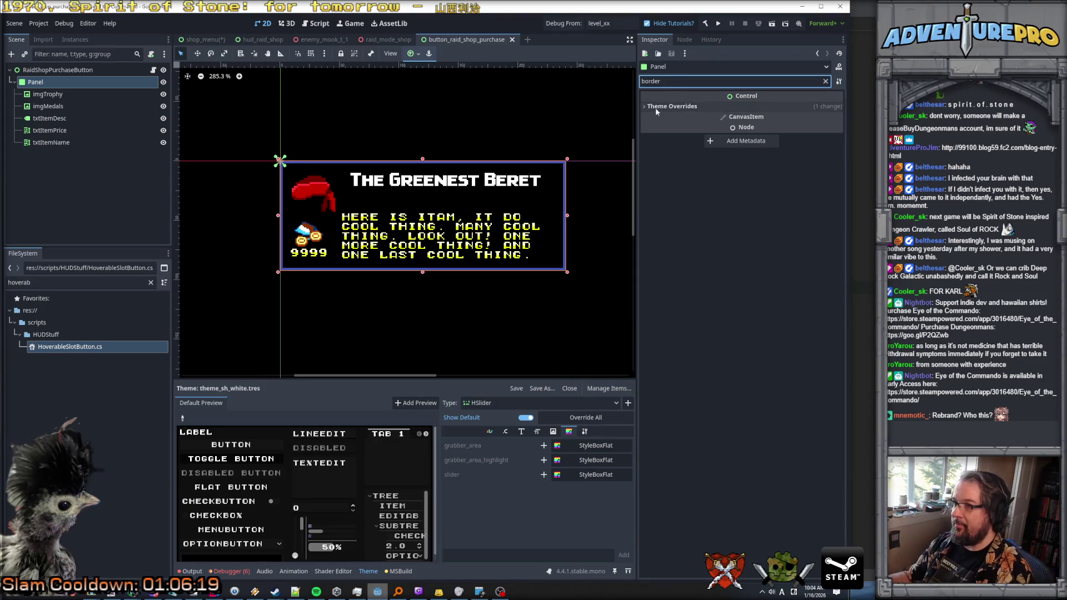
pyautogui.click(656, 107)
pyautogui.click(660, 117)
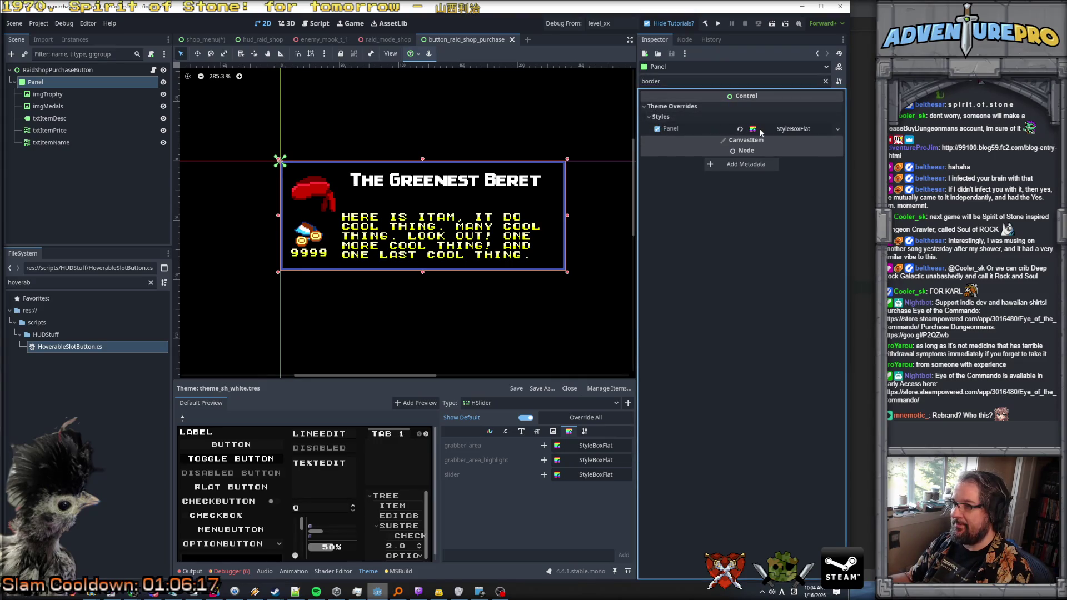
pyautogui.click(825, 81)
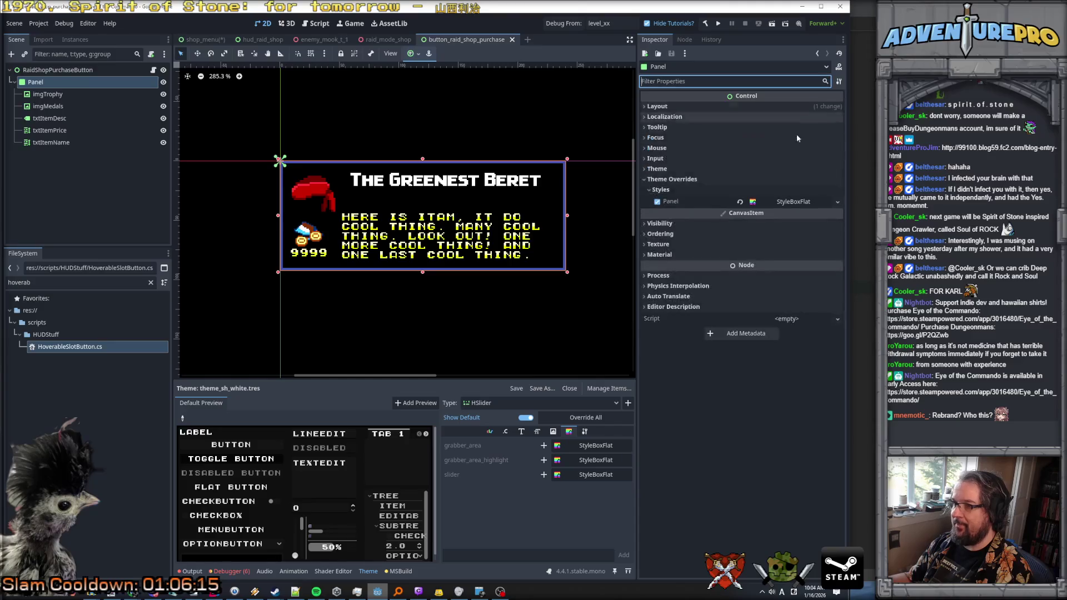
pyautogui.click(785, 201)
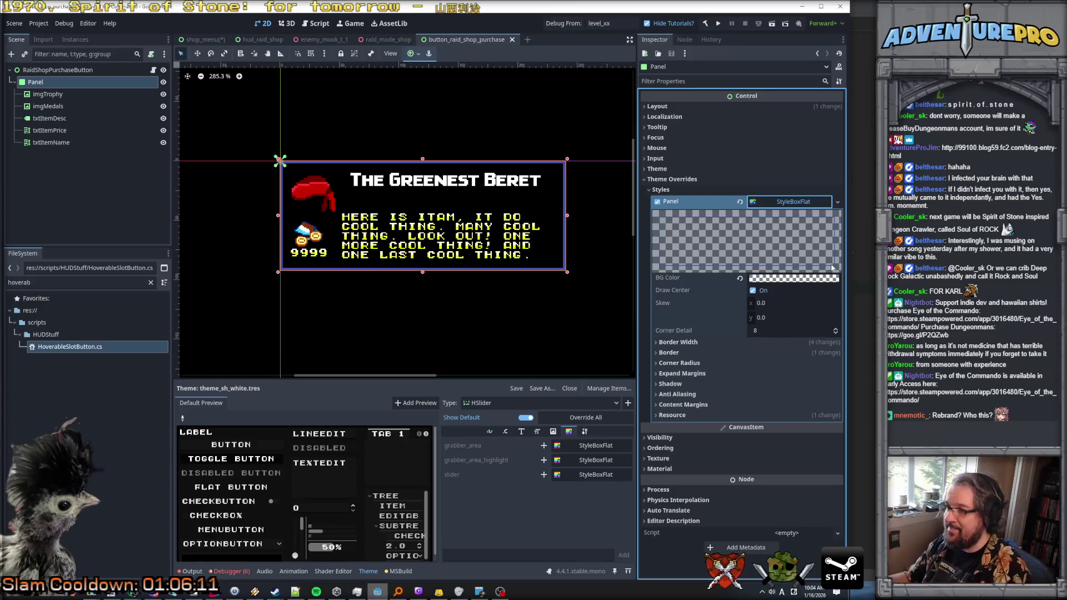
pyautogui.click(811, 354)
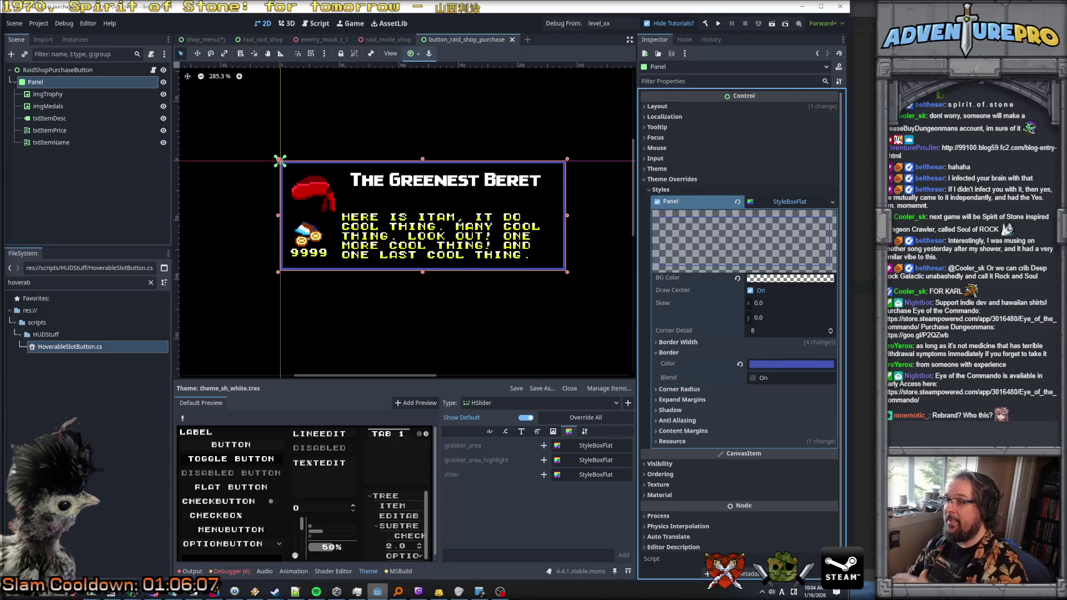
# Step: Back in Rider, replace Color on the bgPanel line with ThemeOver
pyautogui.hotkey('alt', 'Tab')
pyautogui.doubleClick(410, 288)
pyautogui.write('Theme')
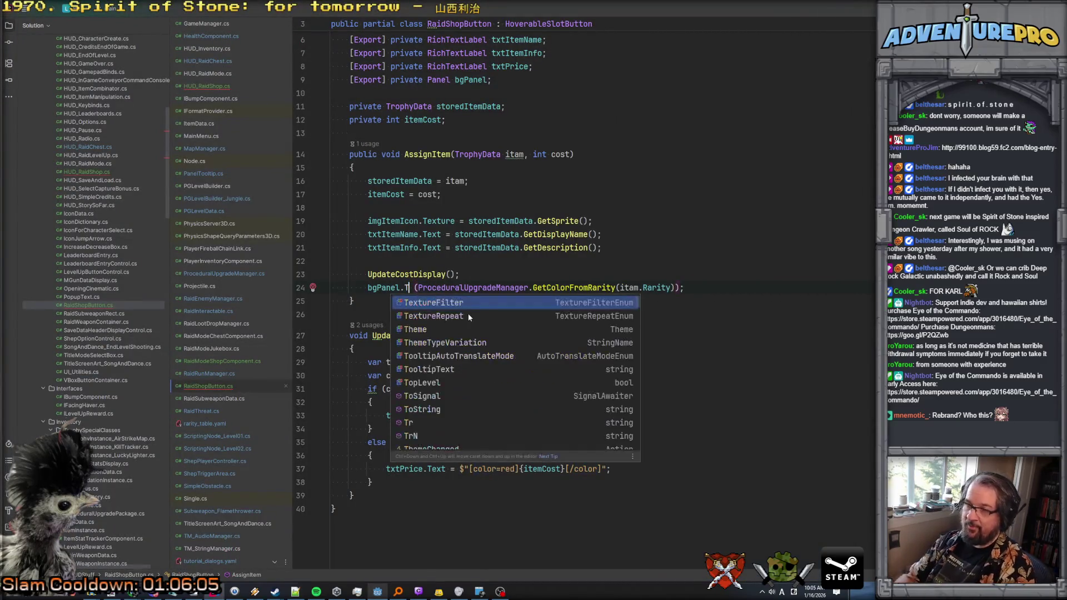
pyautogui.write('Over')
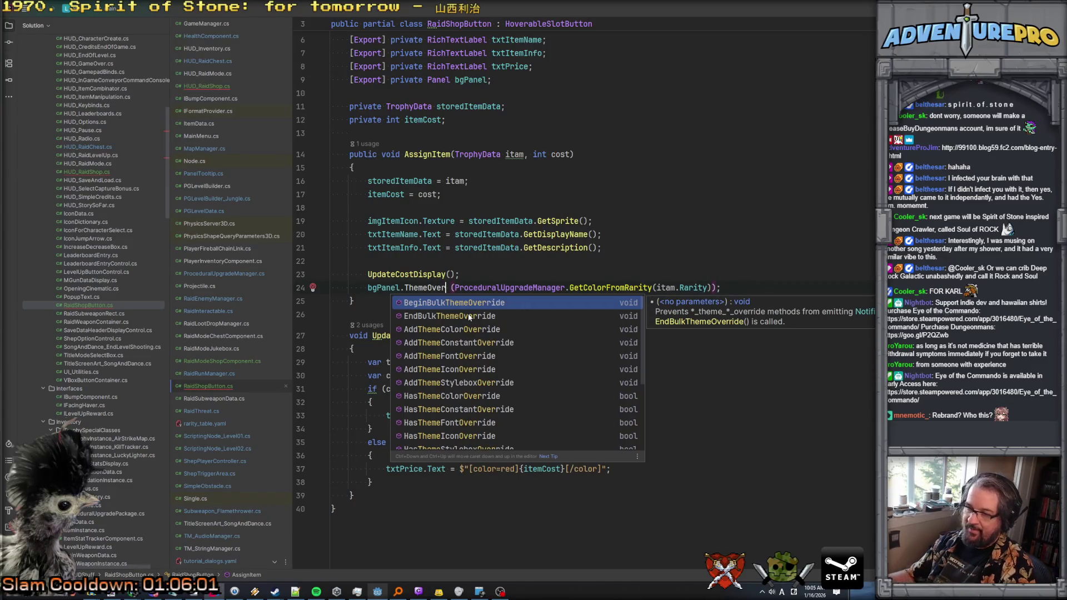
# Step: Insert AddThemeColorOverride with "border_color" and a comma before the GetColorFromRarity argument
pyautogui.scroll(-5, 469, 317)
pyautogui.scroll(5, 464, 317)
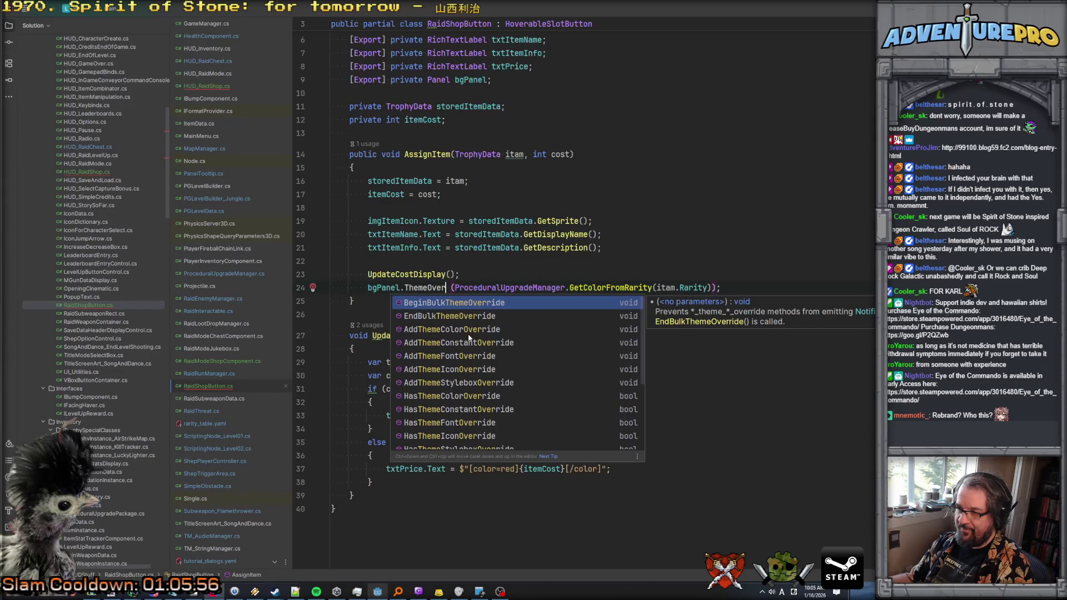
pyautogui.click(468, 331)
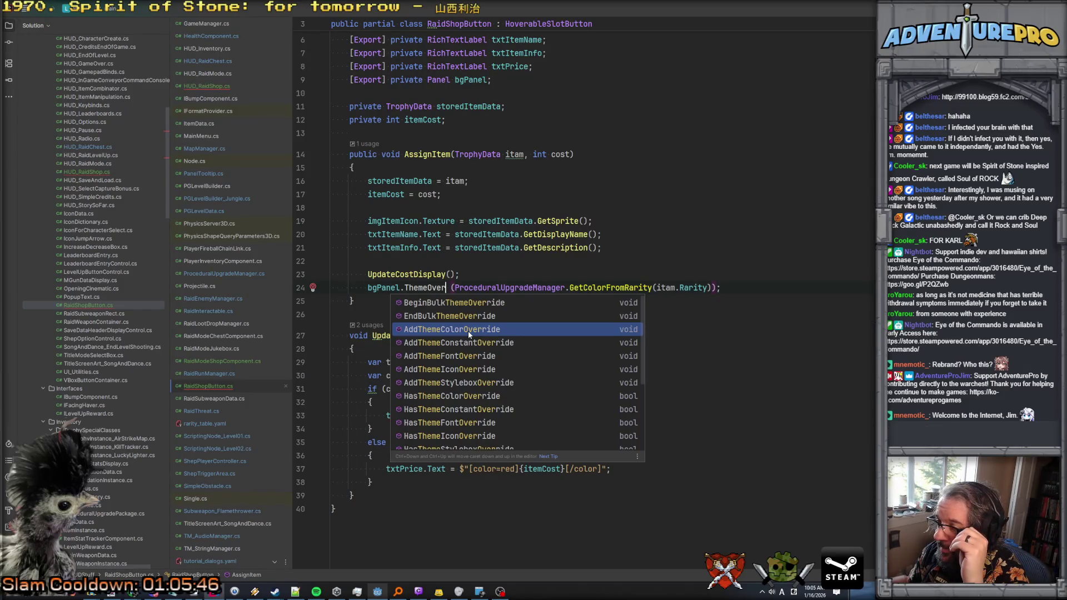
pyautogui.click(468, 331)
pyautogui.write('("borderc')
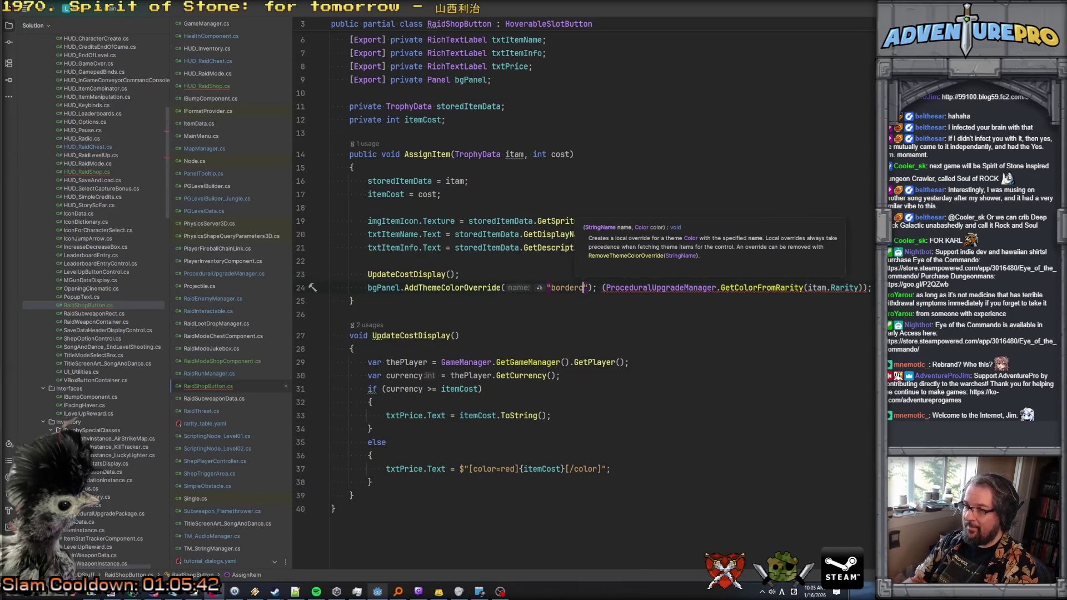
pyautogui.write('_color')
pyautogui.press('Delete')
pyautogui.press('Delete')
pyautogui.press('Delete')
pyautogui.write(',')
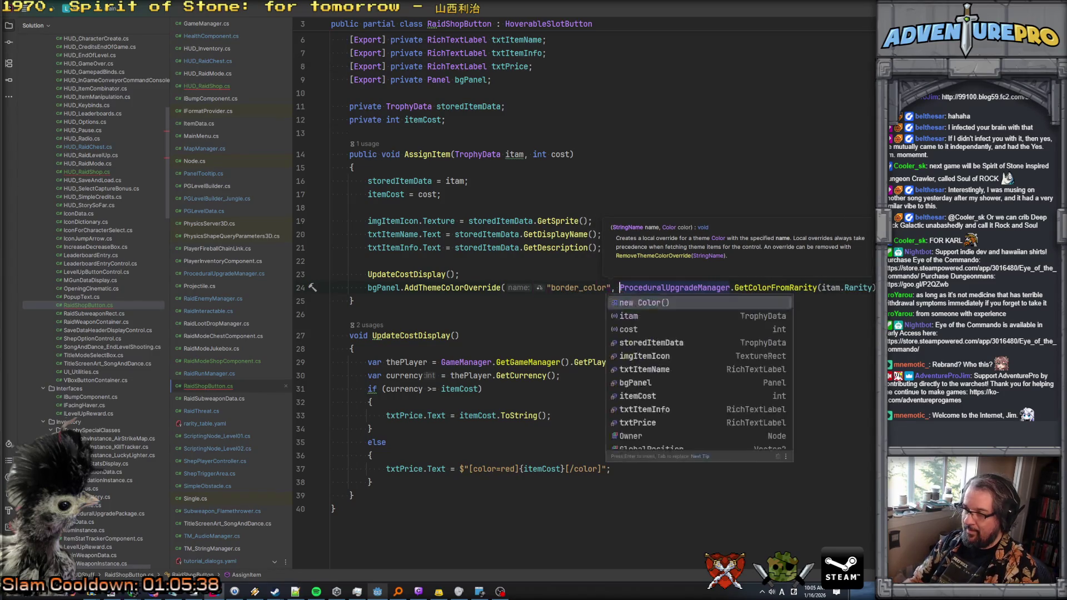
# Step: View the AddThemeColorOverride definition, then navigate back to line 24
pyautogui.keyDown('ctrl'); pyautogui.click(450, 288); pyautogui.keyUp('ctrl')
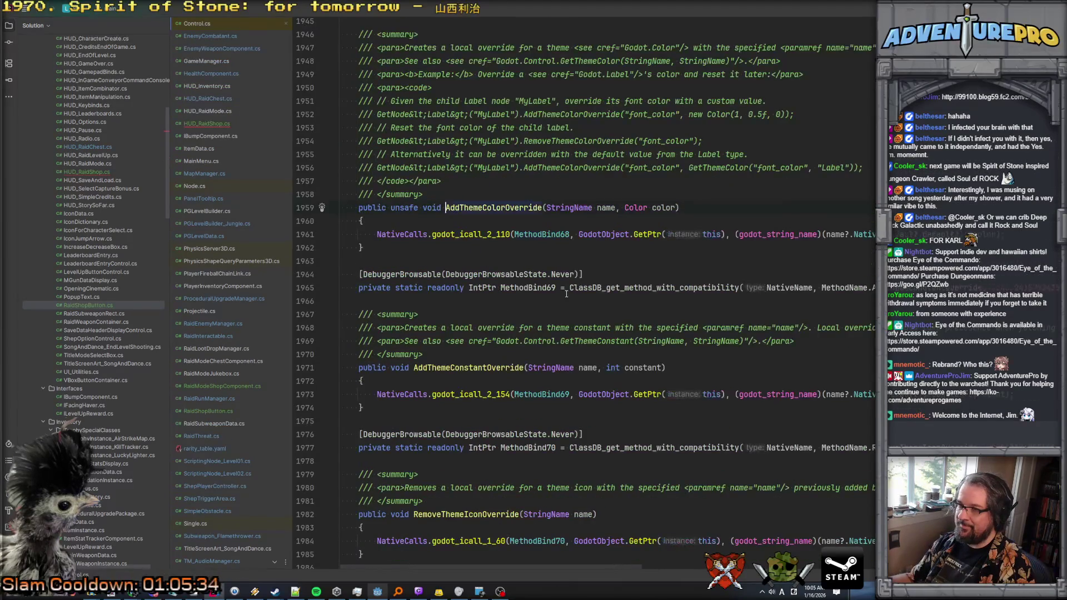
pyautogui.hotkey('ctrl', '-')
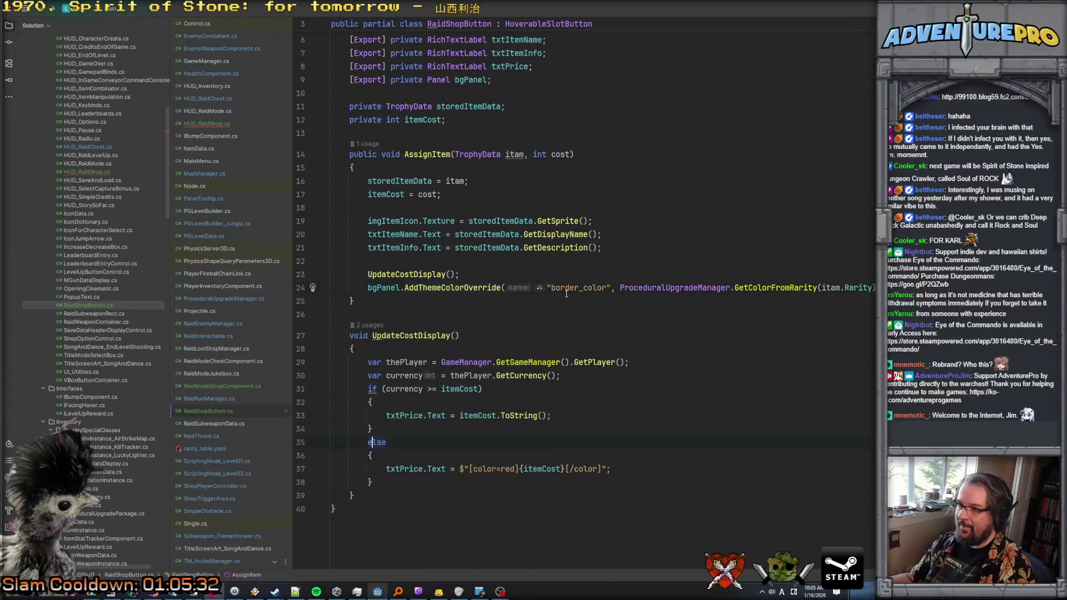
pyautogui.scroll(2, 369, 440)
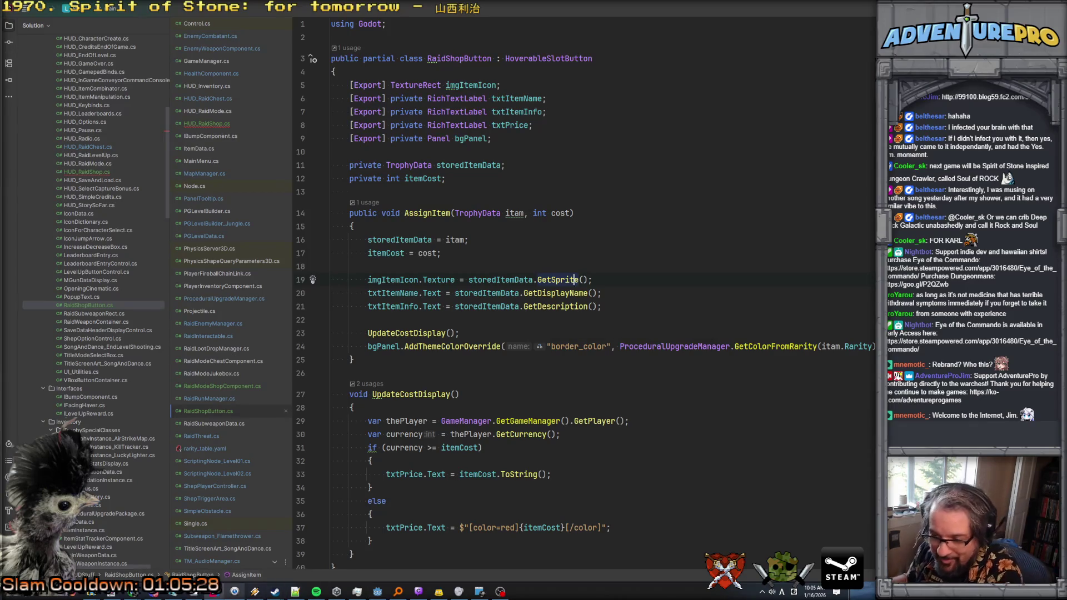
pyautogui.click(377, 591)
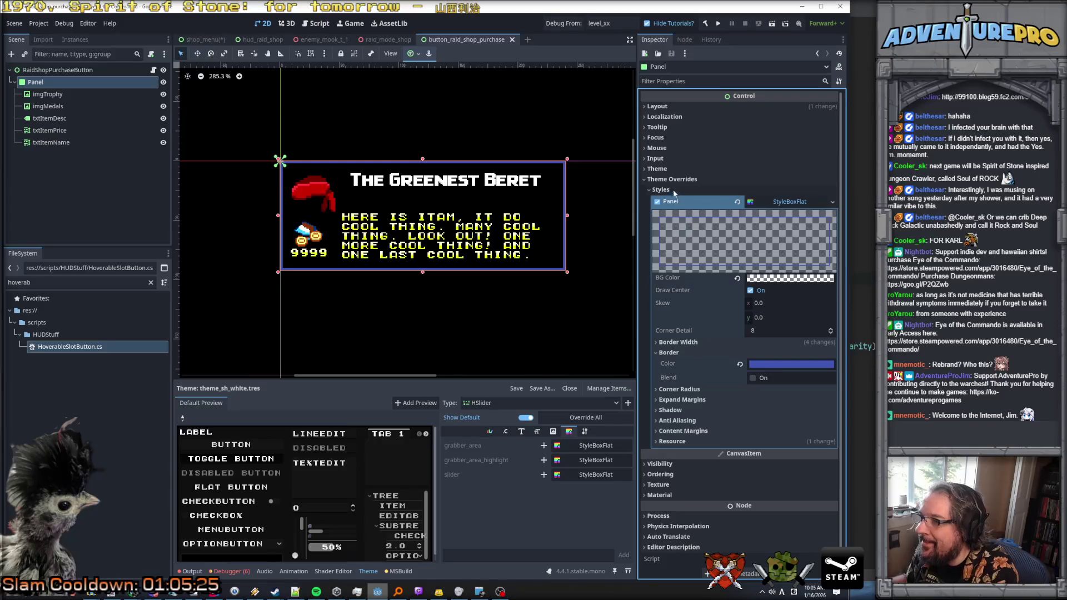
# Step: Collapse and re-expand Styles to recheck the Panel's StyleBoxFlat blue border override
pyautogui.click(649, 190)
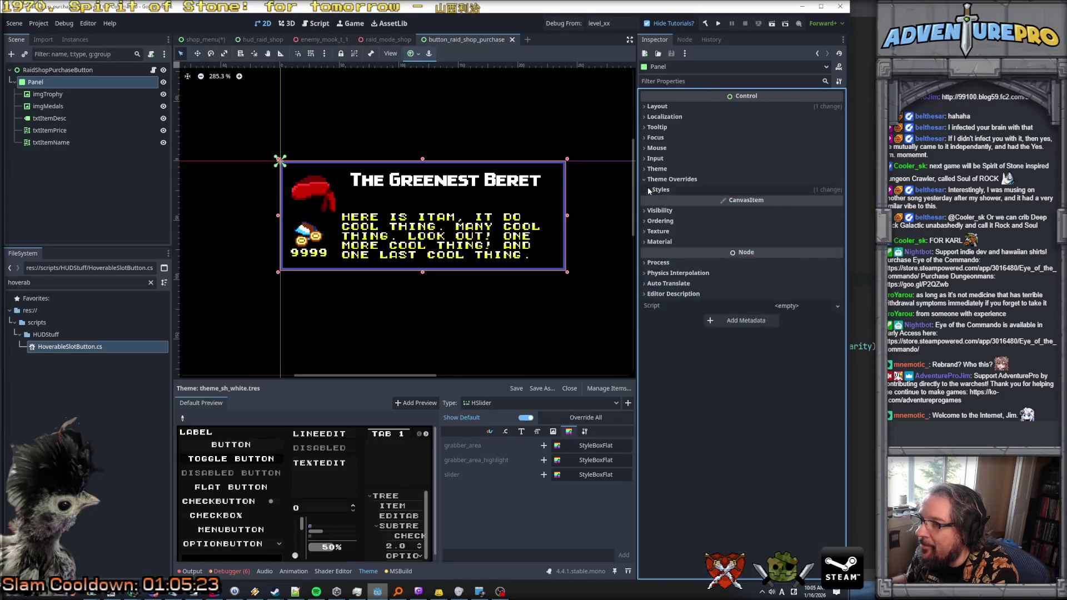
pyautogui.click(650, 190)
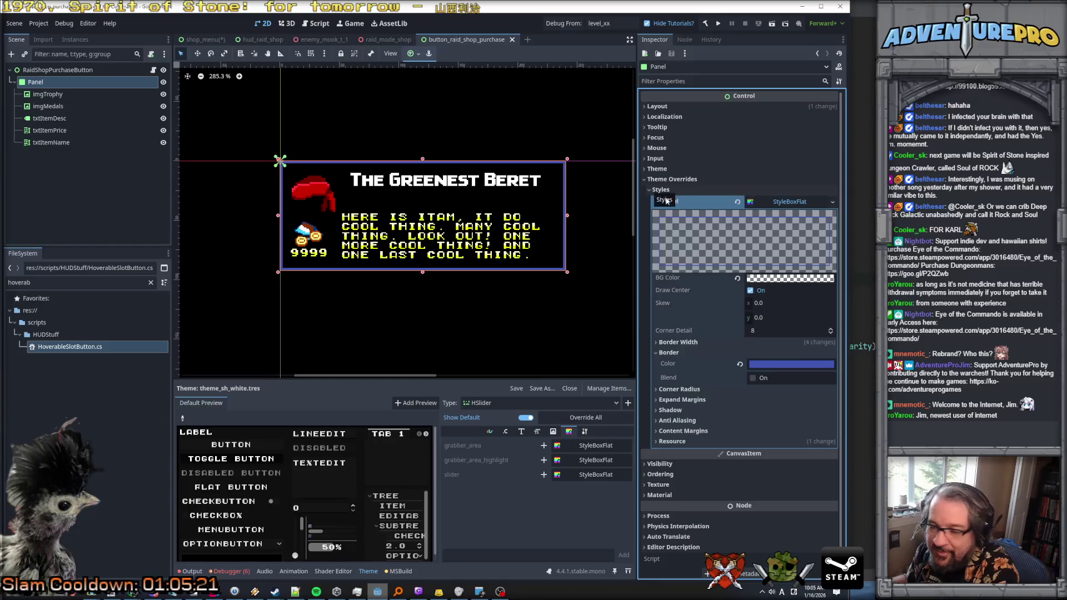
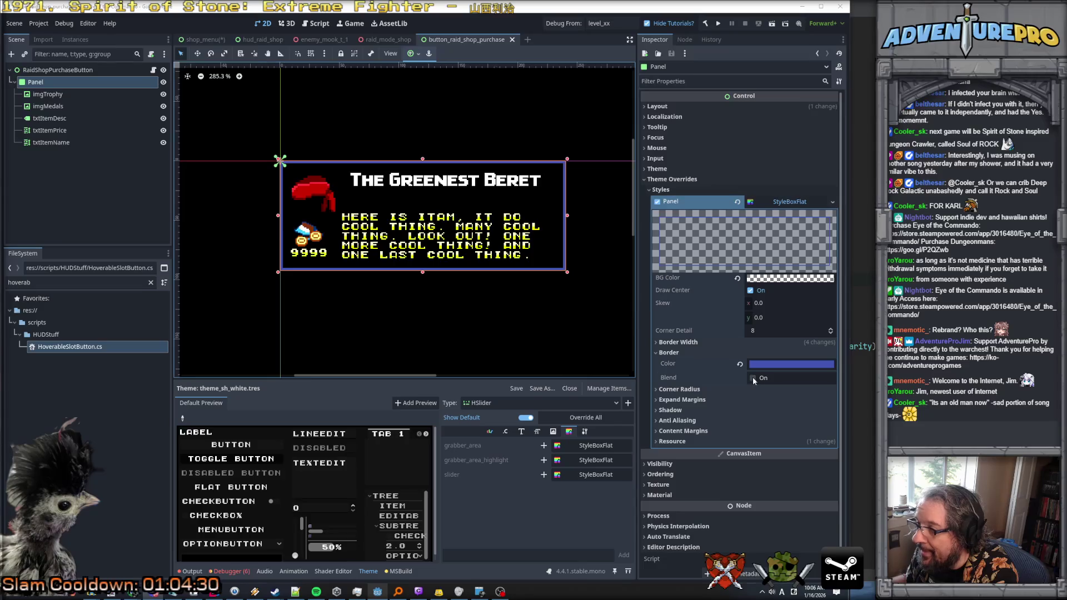
# Step: Try Border Blend on the purchase button panel, leave it off, and save the scene
pyautogui.click(752, 378)
pyautogui.click(753, 378)
pyautogui.click(753, 378)
pyautogui.click(753, 378)
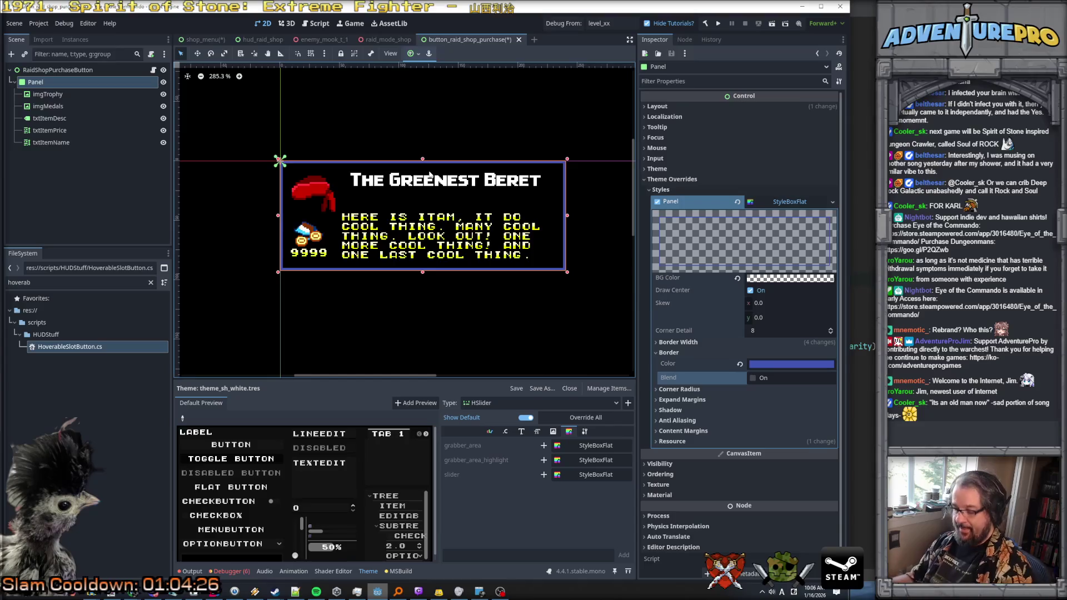
pyautogui.hotkey('ctrl', 's')
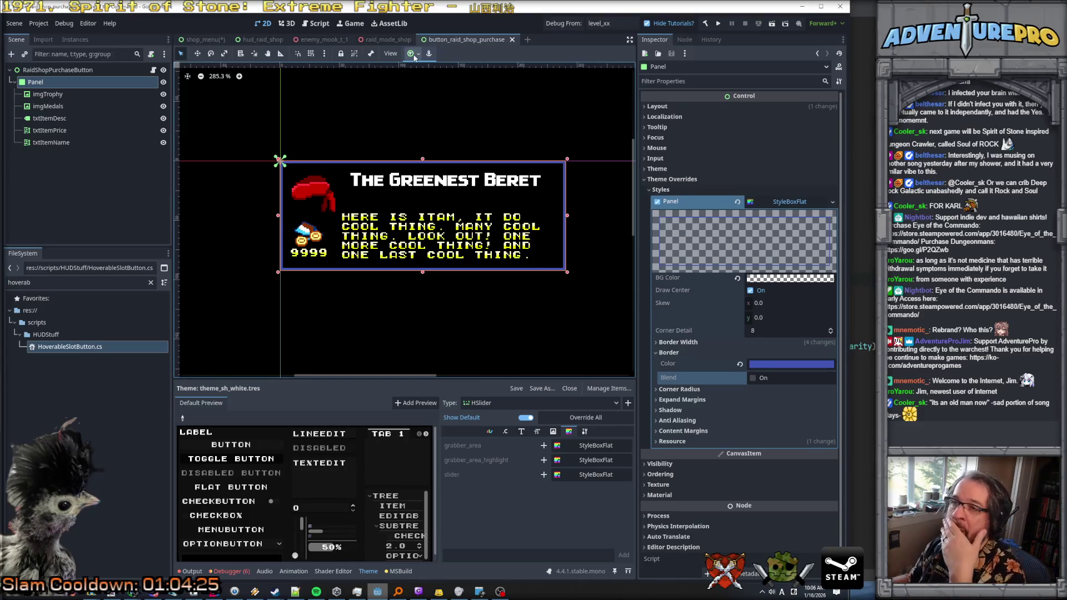
pyautogui.click(206, 41)
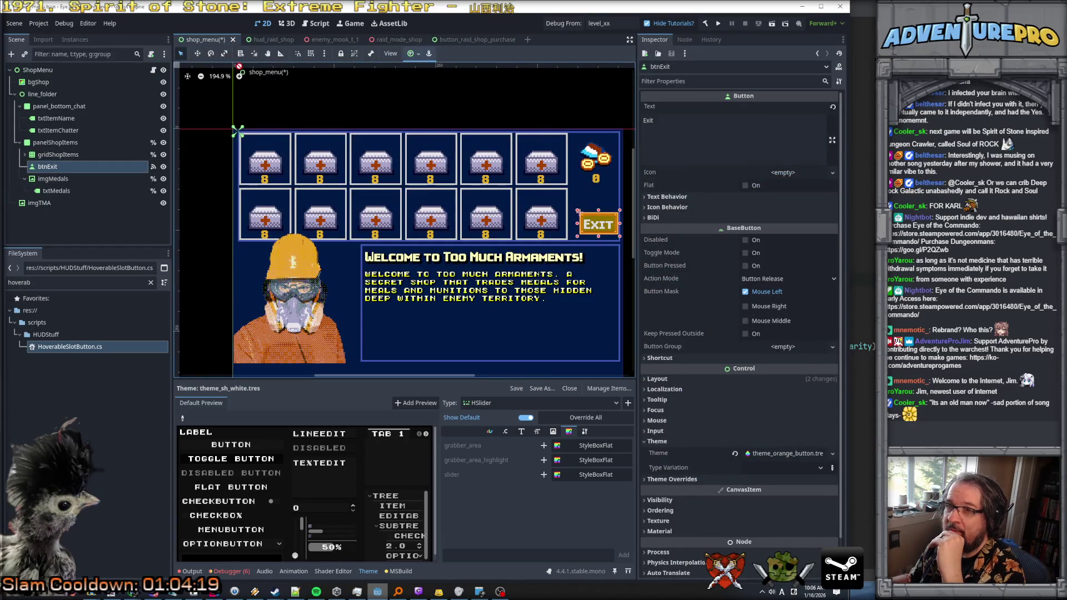
# Step: Nudge the btnExit button about 7 px left on the shop_menu canvas
pyautogui.scroll(3, 582, 218)
pyautogui.scroll(-5, 583, 221)
pyautogui.scroll(4, 589, 225)
pyautogui.scroll(-2, 593, 228)
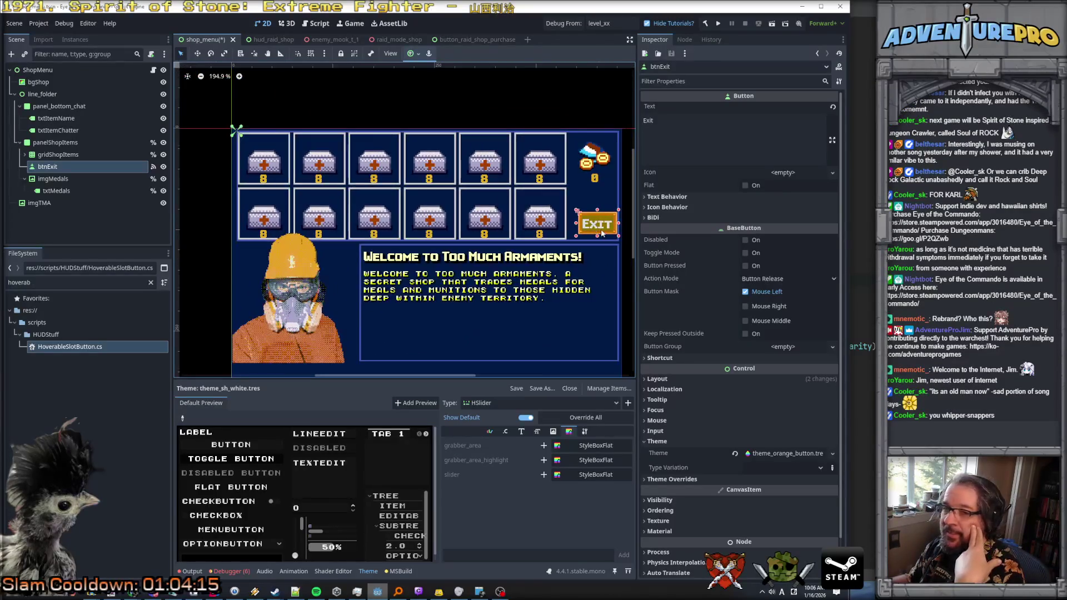
pyautogui.scroll(2, 592, 227)
pyautogui.moveTo(600, 227); pyautogui.dragTo(592, 227)
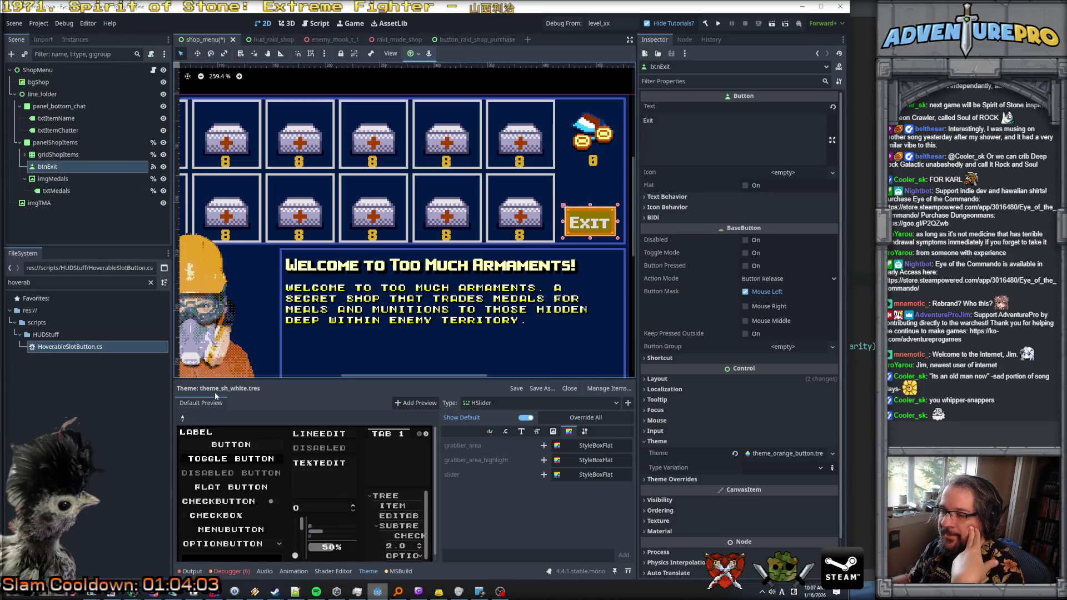
pyautogui.click(59, 178)
pyautogui.click(61, 168)
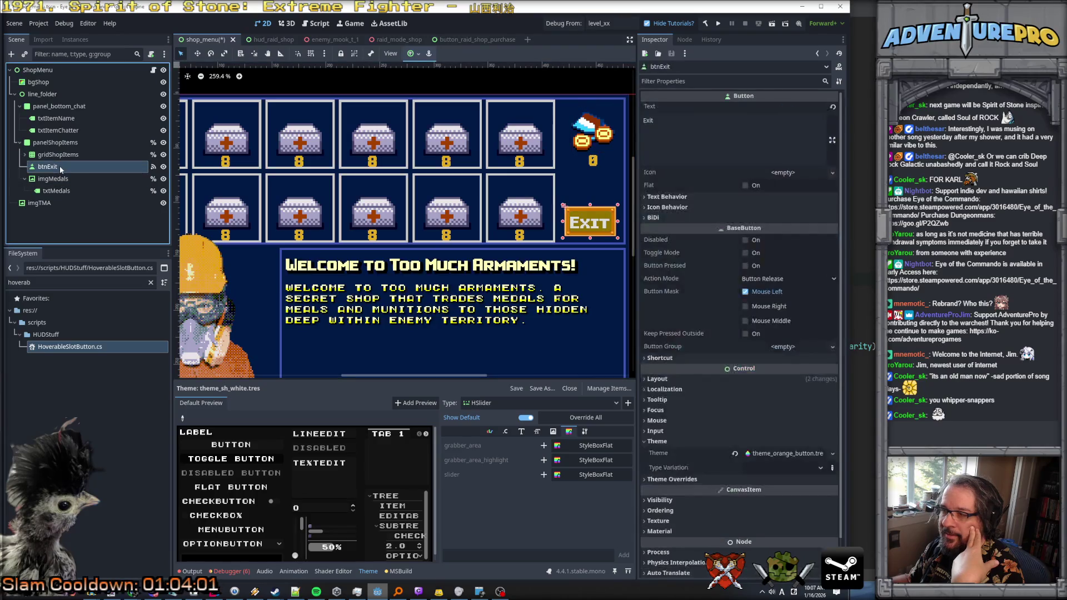
# Step: Review the Exit button's theme list, keep theme_orange_button.tres, and save shop_menu
pyautogui.scroll(-1, 286, 458)
pyautogui.scroll(1, 284, 458)
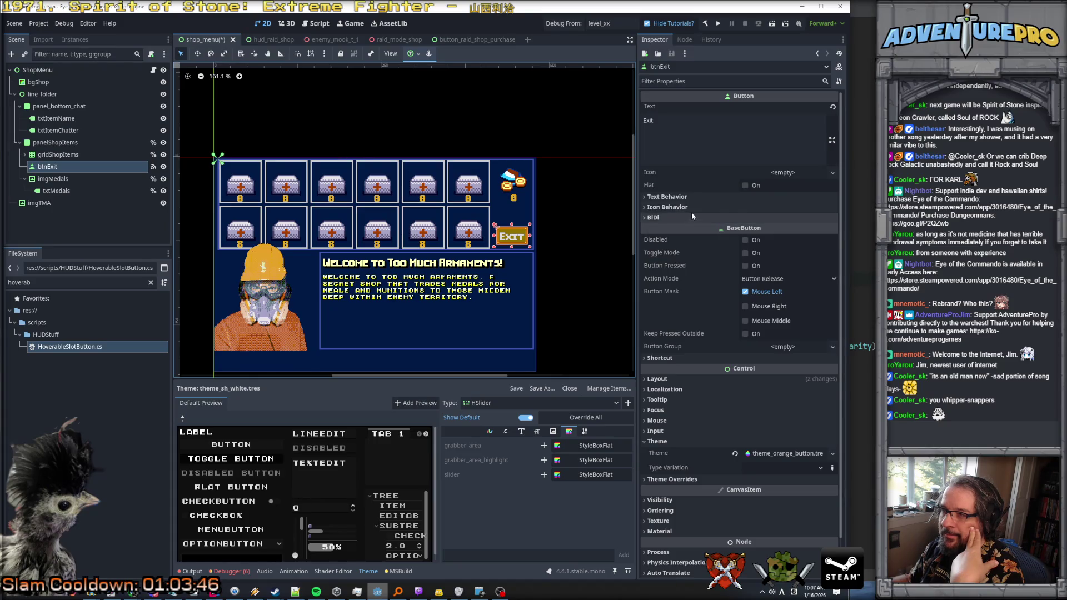
pyautogui.scroll(-2, 692, 214)
pyautogui.click(788, 413)
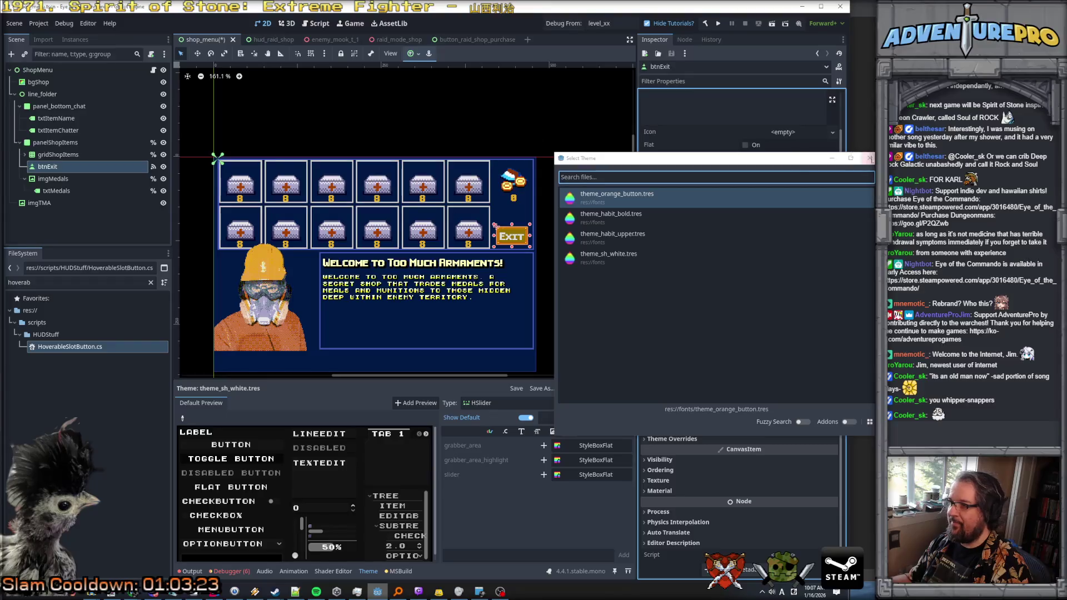
pyautogui.click(532, 106)
pyautogui.click(532, 112)
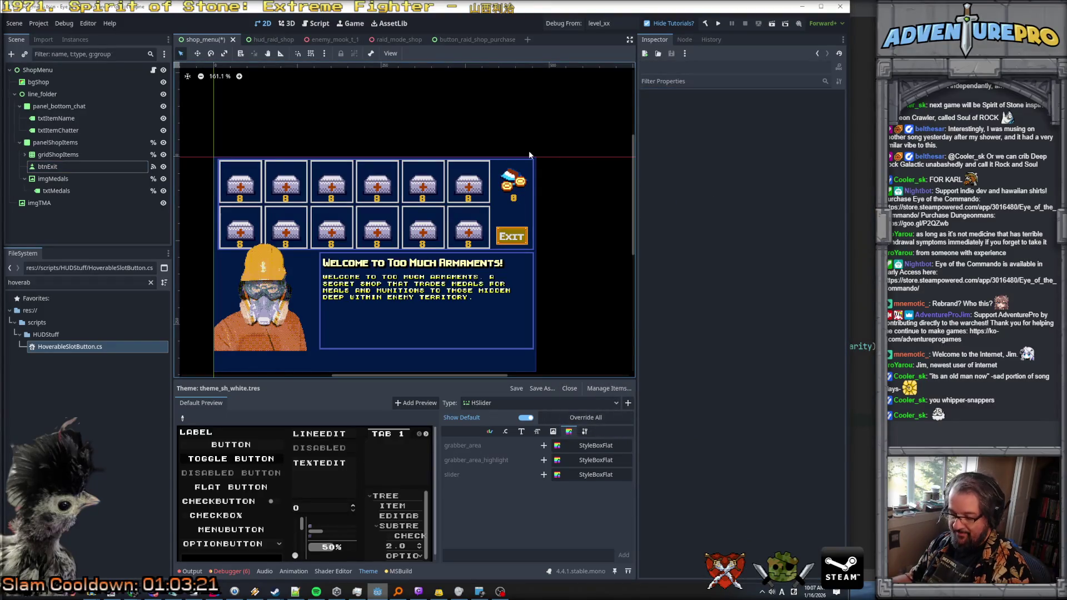
pyautogui.hotkey('ctrl', 's')
pyautogui.click(473, 182)
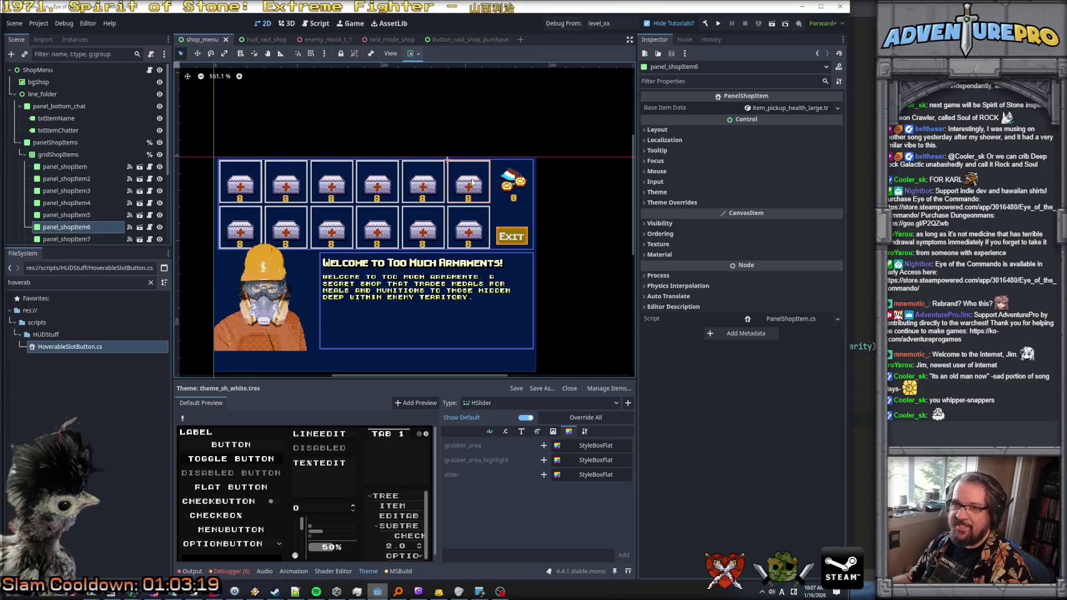
pyautogui.scroll(7, 475, 181)
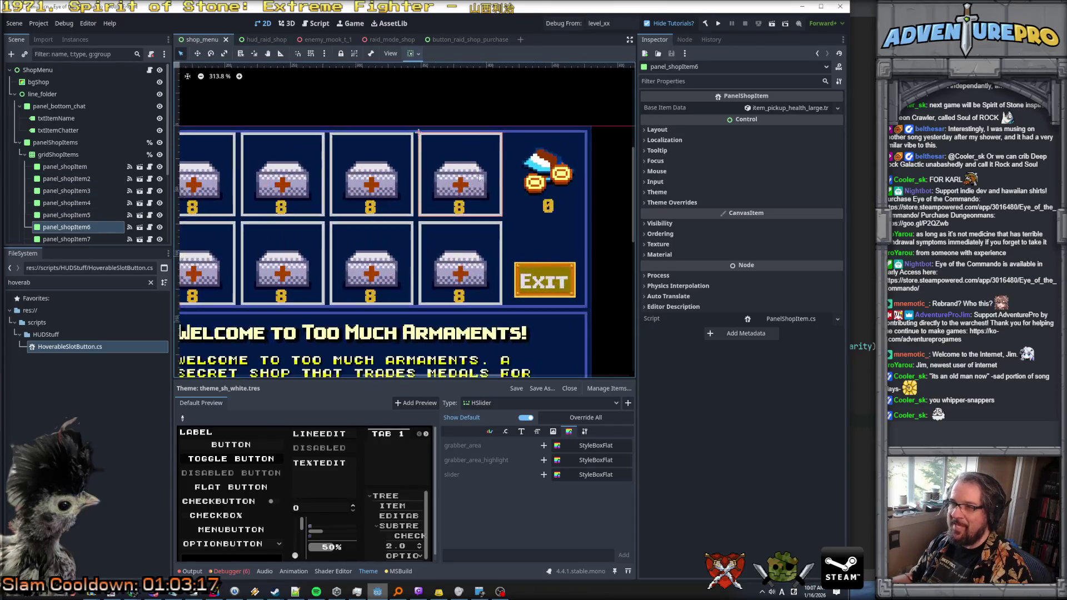
pyautogui.click(58, 154)
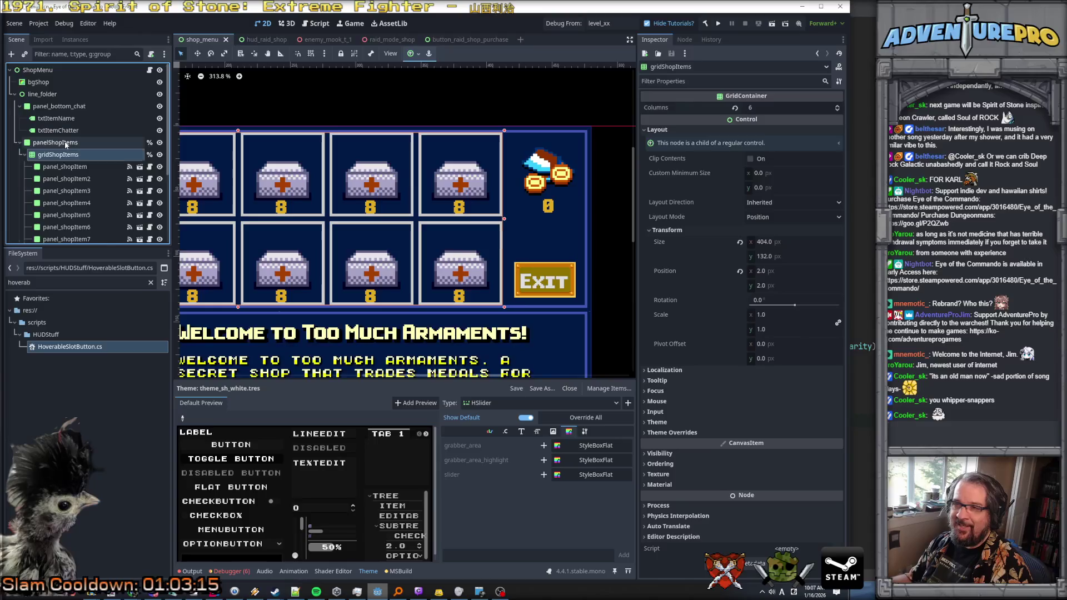
pyautogui.click(65, 144)
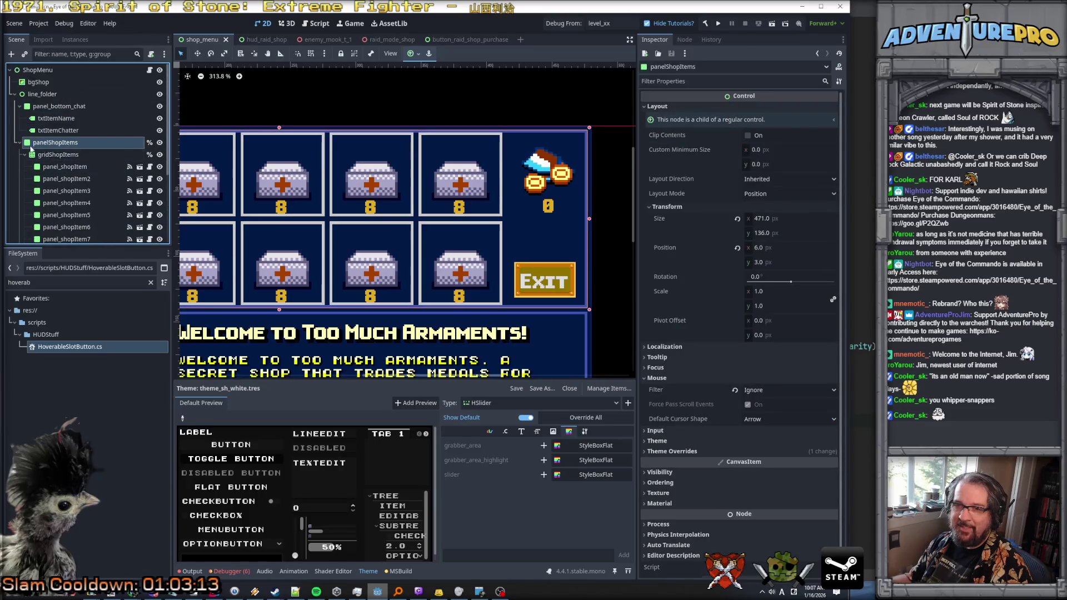
pyautogui.click(20, 143)
pyautogui.click(19, 106)
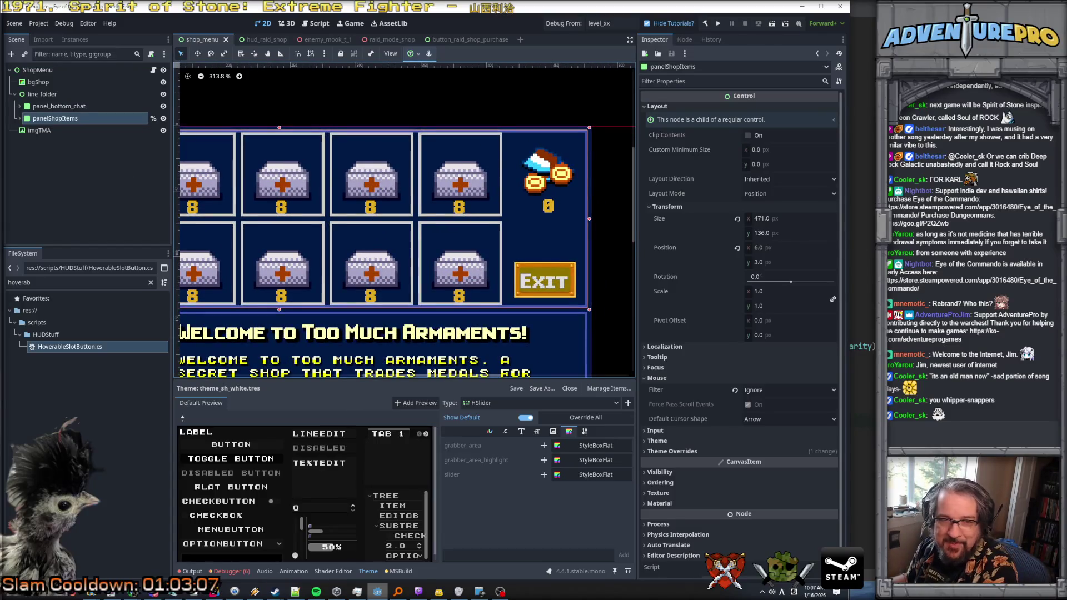
pyautogui.click(18, 119)
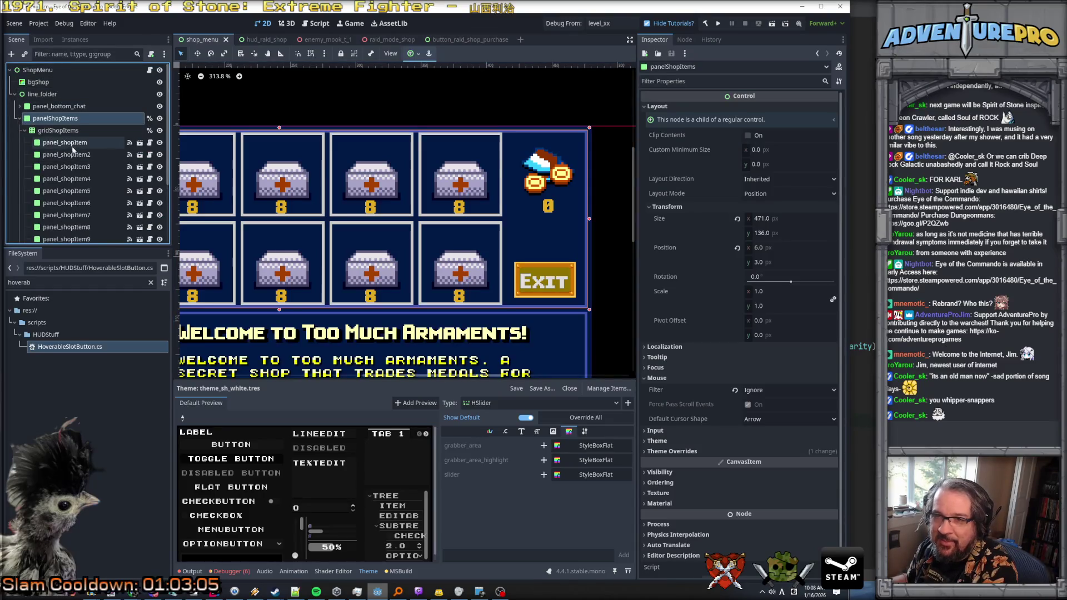
pyautogui.click(73, 167)
pyautogui.click(77, 180)
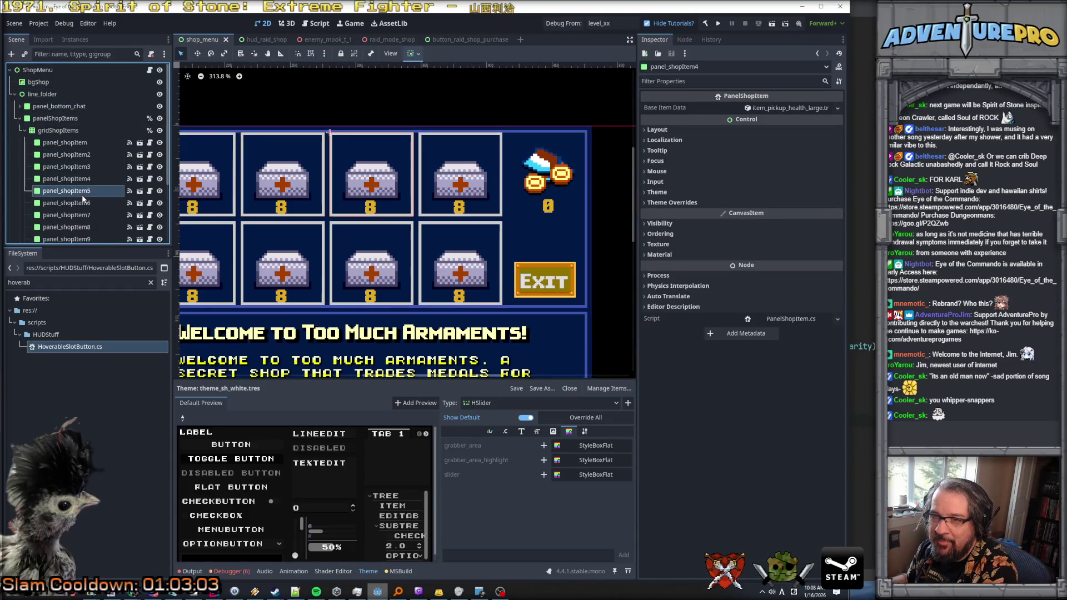
pyautogui.click(84, 216)
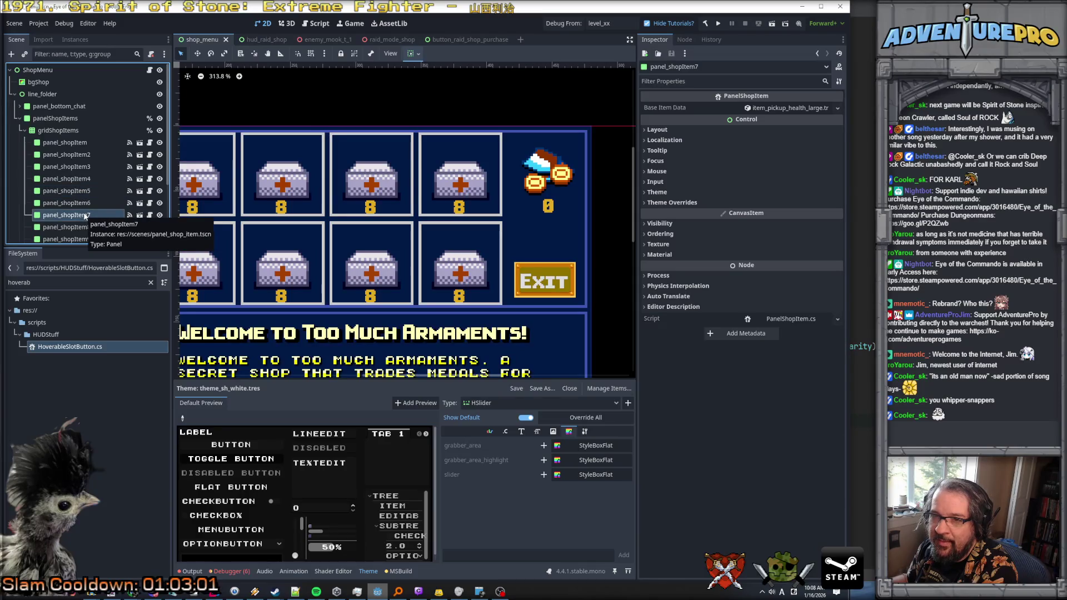
pyautogui.click(84, 204)
pyautogui.scroll(-2, 83, 202)
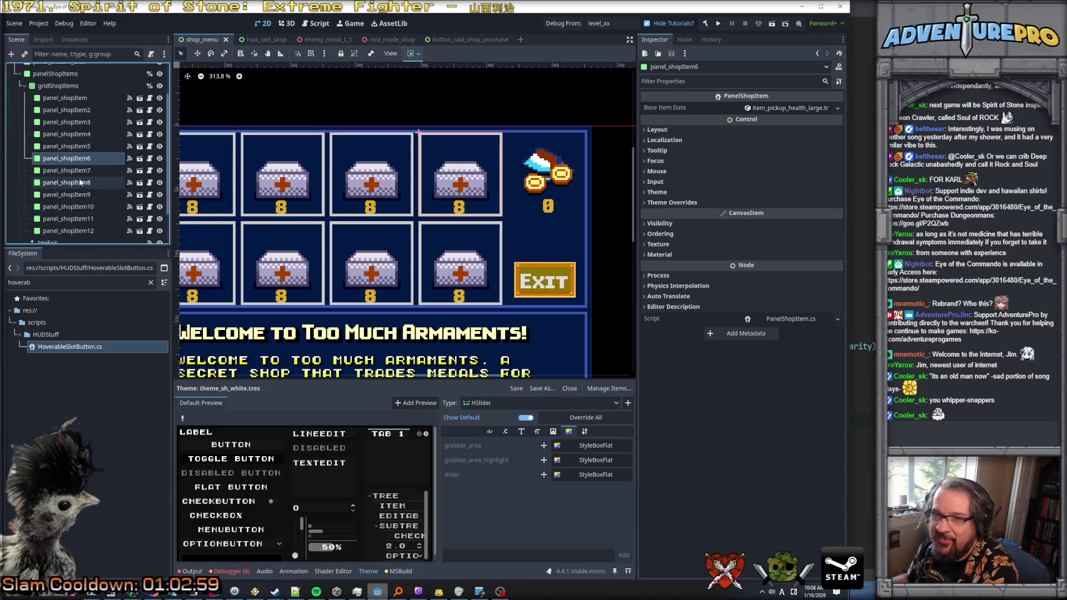
pyautogui.click(72, 194)
pyautogui.click(75, 207)
pyautogui.click(79, 218)
pyautogui.click(78, 231)
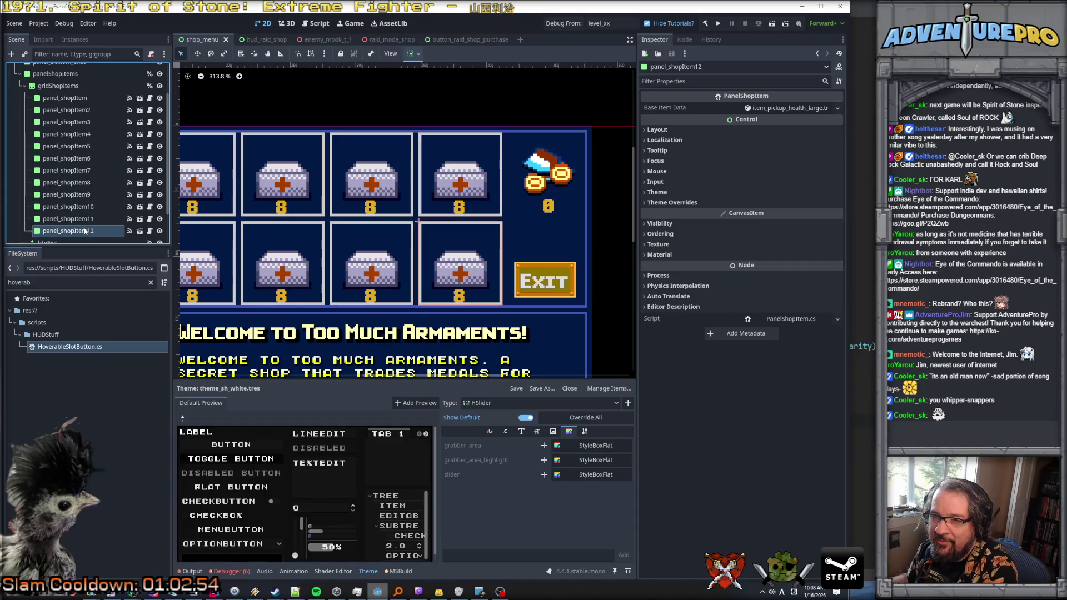
pyautogui.scroll(-2, 77, 223)
pyautogui.click(58, 200)
pyautogui.click(64, 212)
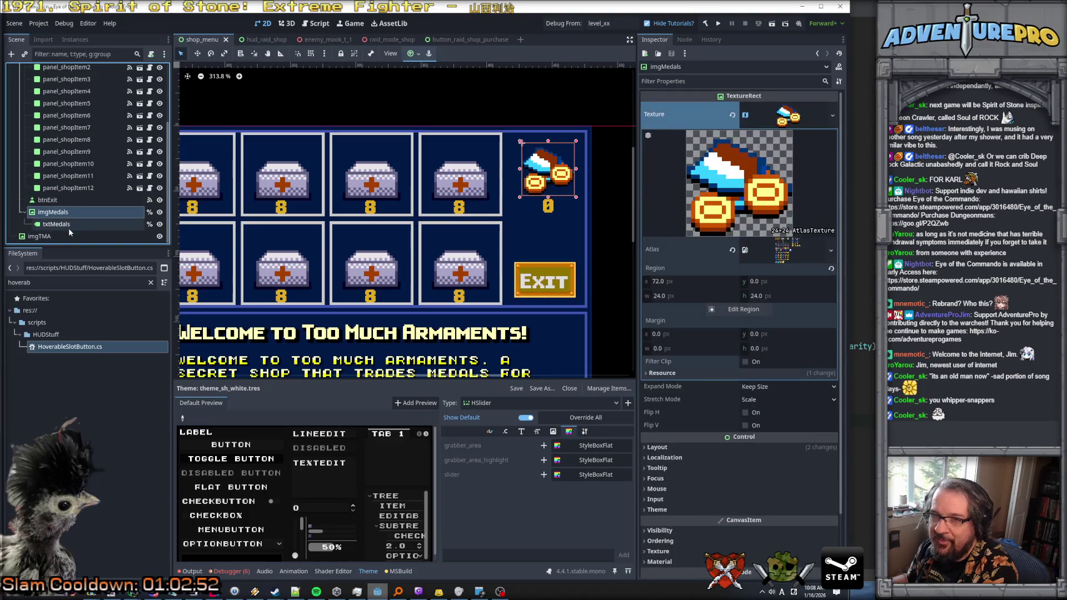
pyautogui.click(69, 225)
pyautogui.click(69, 236)
pyautogui.scroll(5, 69, 167)
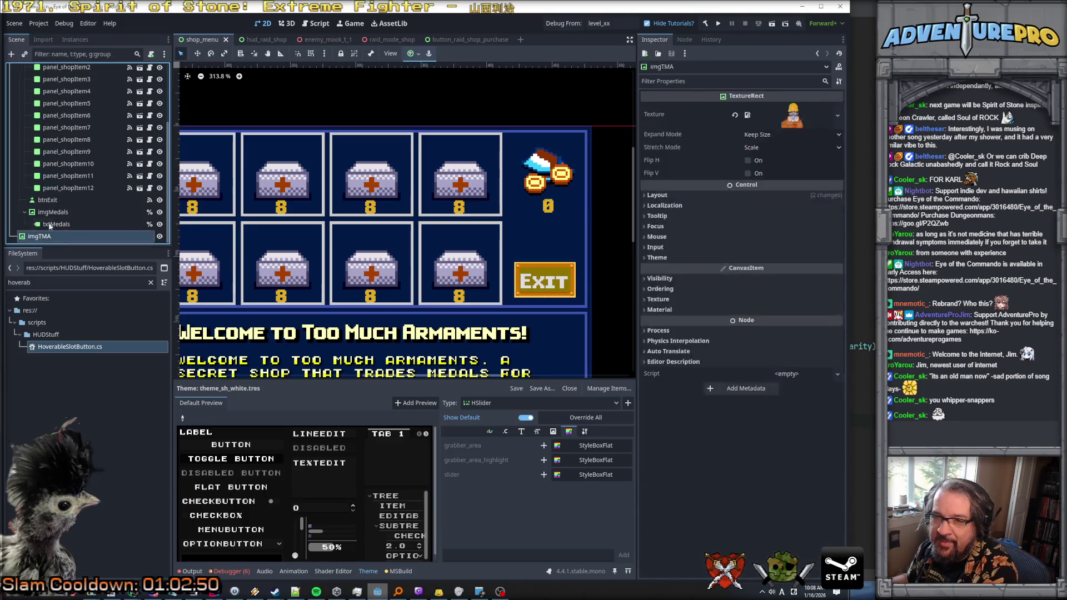
pyautogui.click(62, 108)
pyautogui.click(19, 106)
pyautogui.click(56, 118)
pyautogui.click(57, 130)
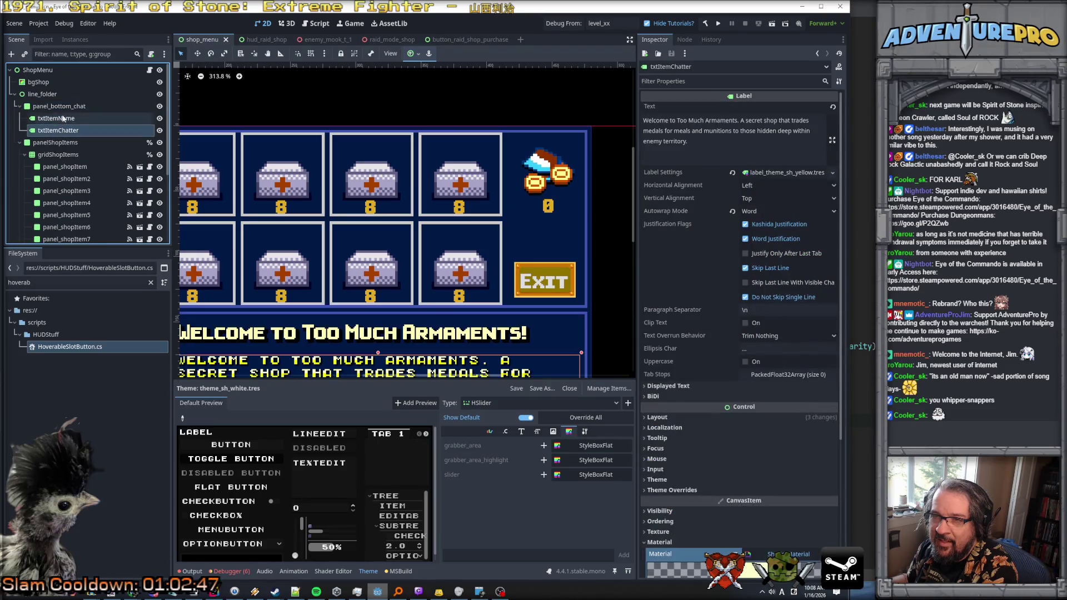
pyautogui.click(39, 82)
pyautogui.click(37, 69)
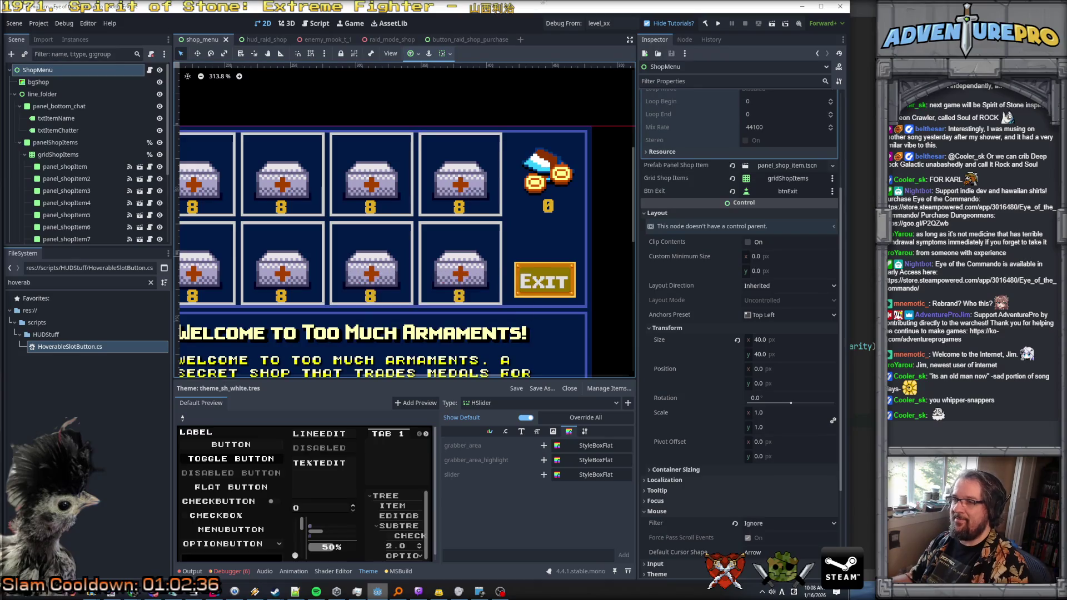
pyautogui.click(605, 24)
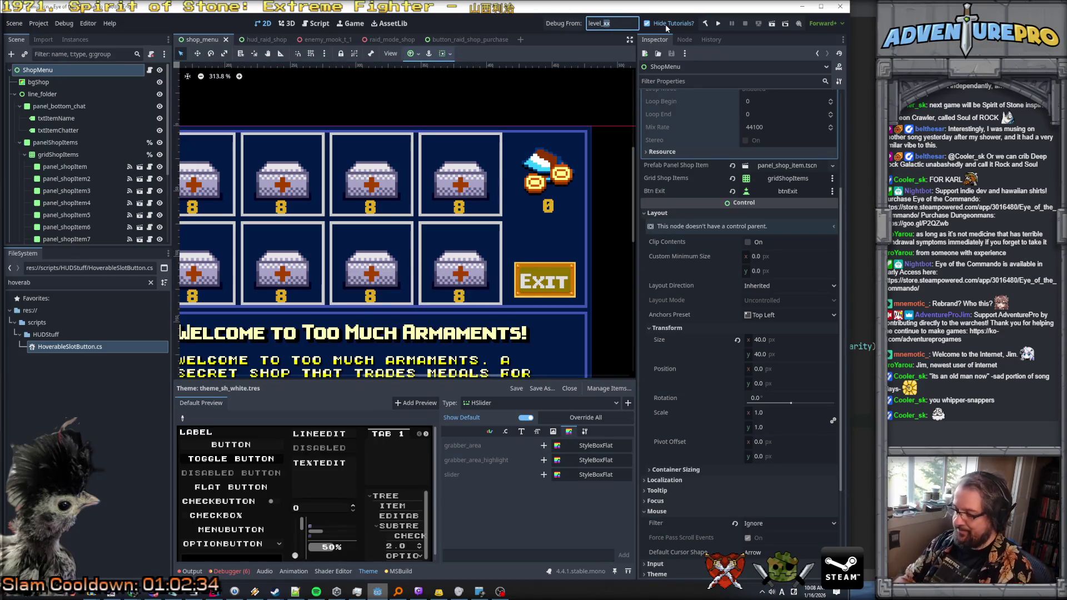
# Step: Set Debug From to level_02, build, and select the failing HoverableSlotButton SetData error
pyautogui.write('02')
pyautogui.press('Return')
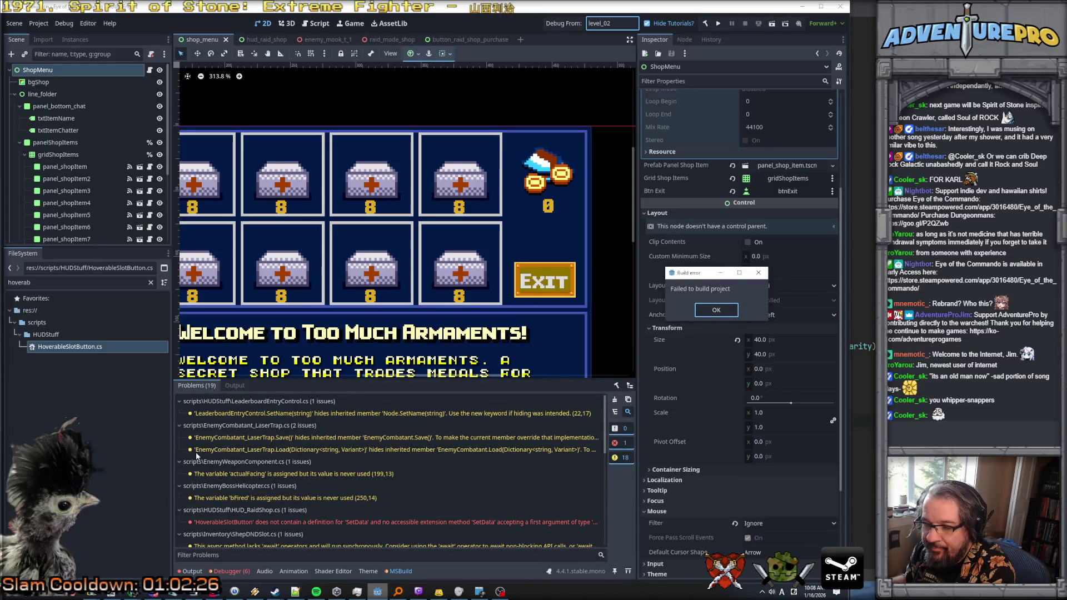
pyautogui.click(716, 310)
pyautogui.click(358, 523)
# Step: Comment out lines 30–32 of HUD_RaidShop.cs's FillWithItems loop with //
pyautogui.doubleClick(359, 522)
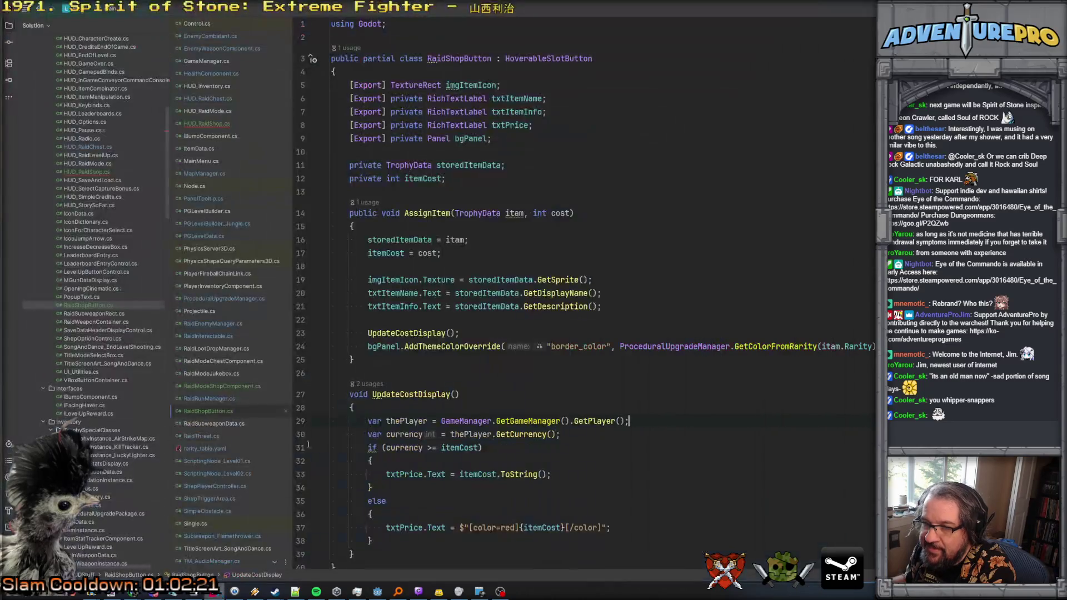
pyautogui.click(199, 123)
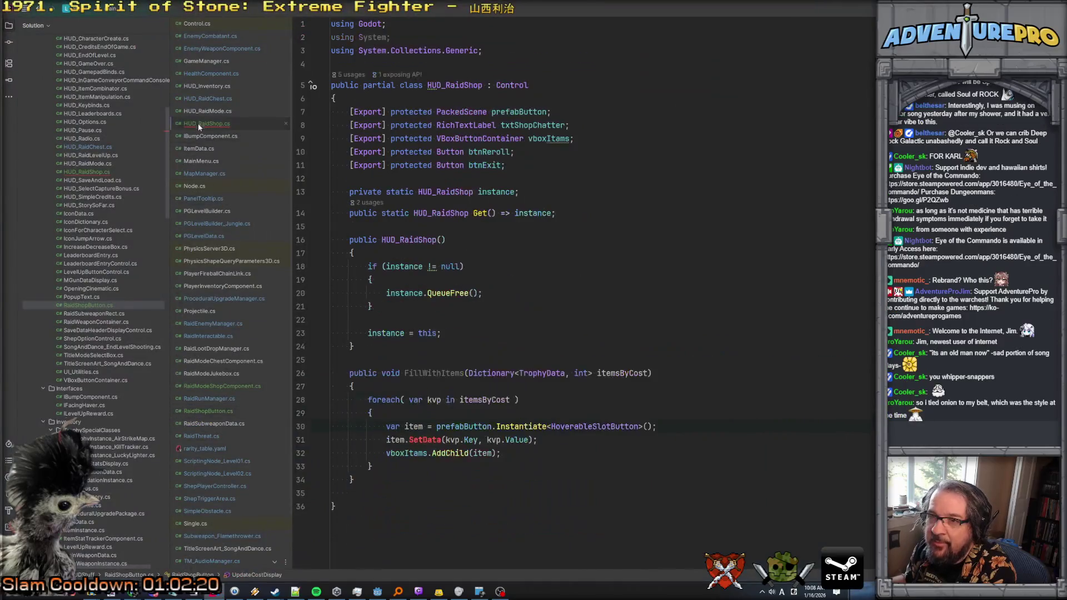
pyautogui.click(385, 453)
pyautogui.write('//')
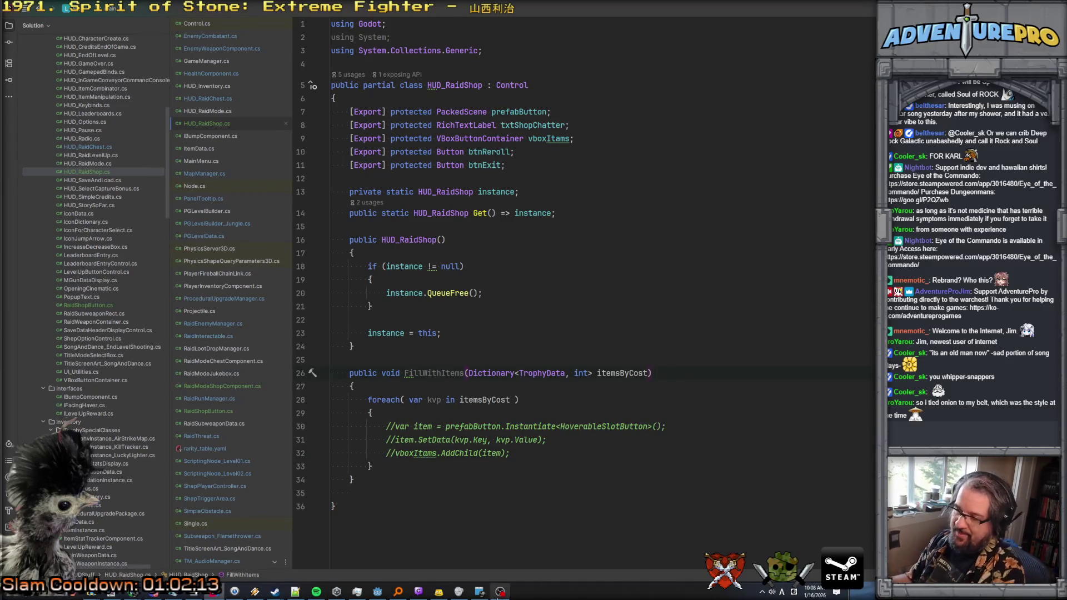
pyautogui.click(377, 592)
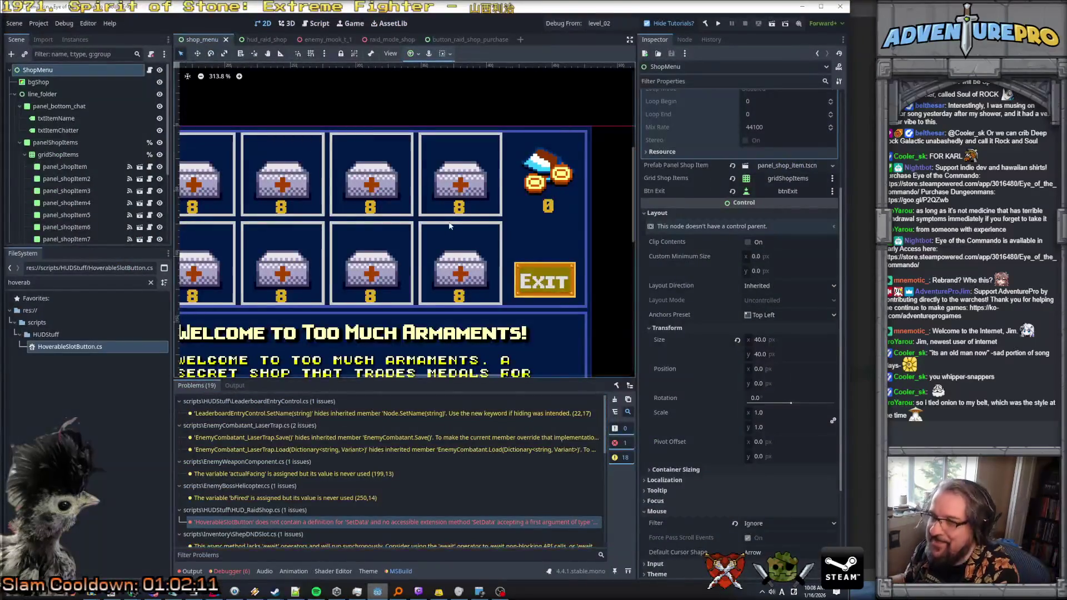
# Step: Run the project in debug starting from level_02
pyautogui.click(567, 25)
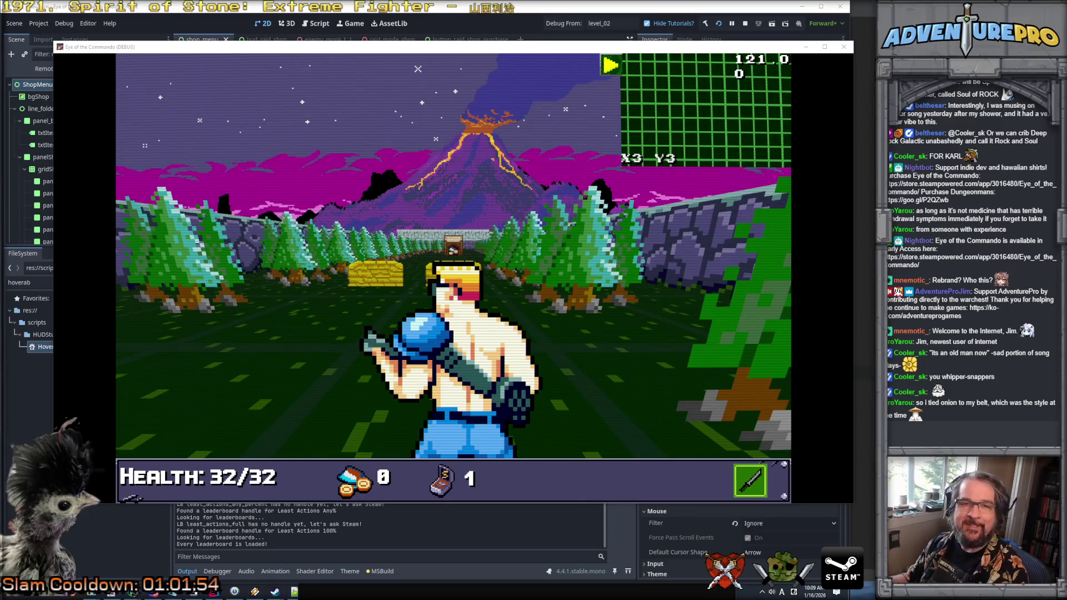
# Step: Attack, check the pause menu's Options, then step the commando forward into Cover 03
pyautogui.press('space')
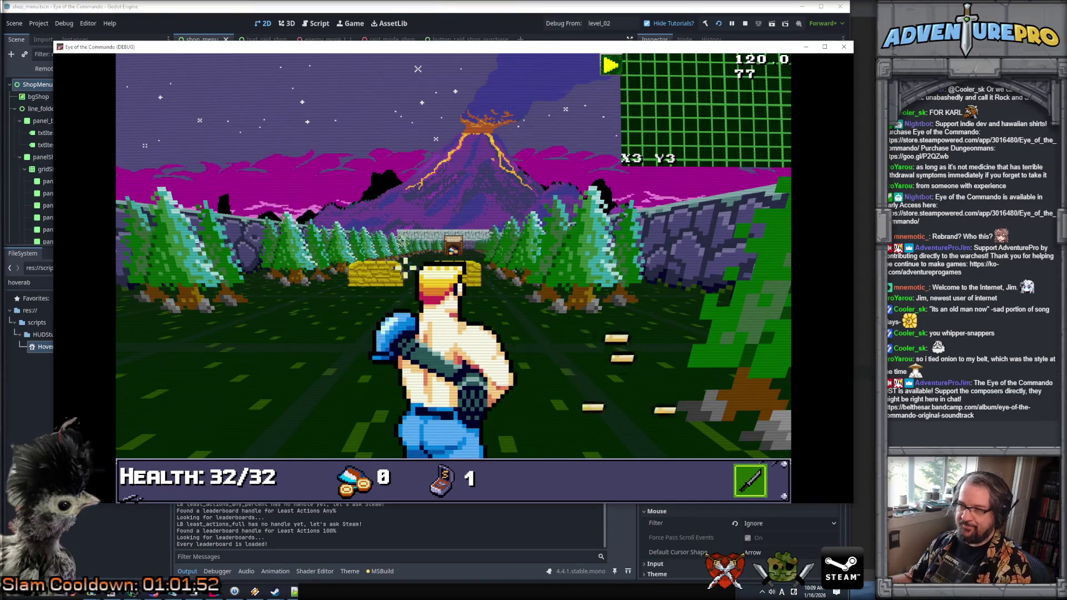
pyautogui.press('Escape')
pyautogui.click(456, 278)
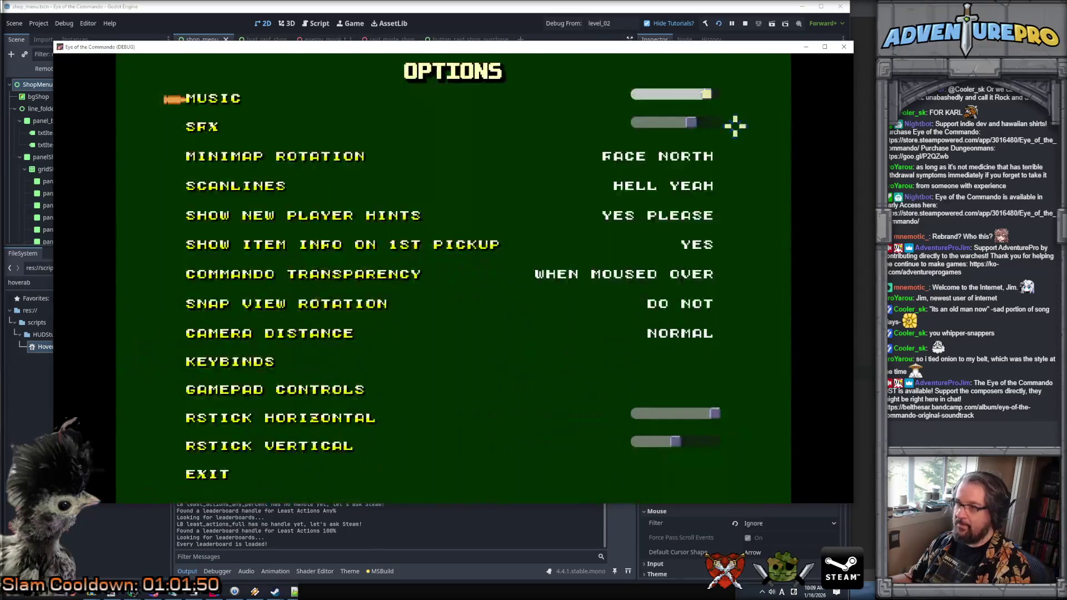
pyautogui.press('Escape')
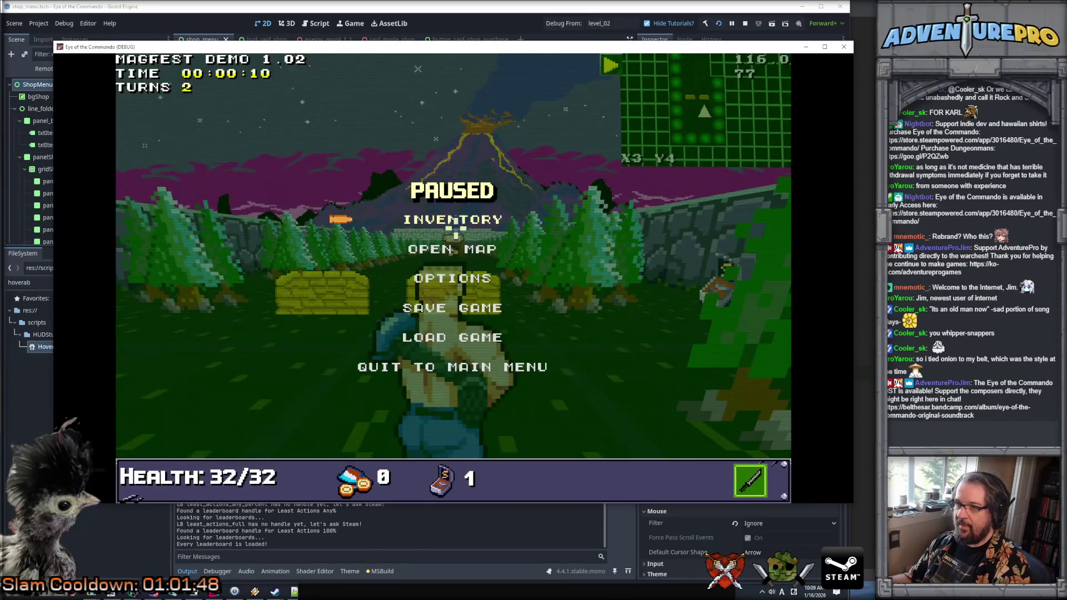
pyautogui.press('Escape')
pyautogui.press('w')
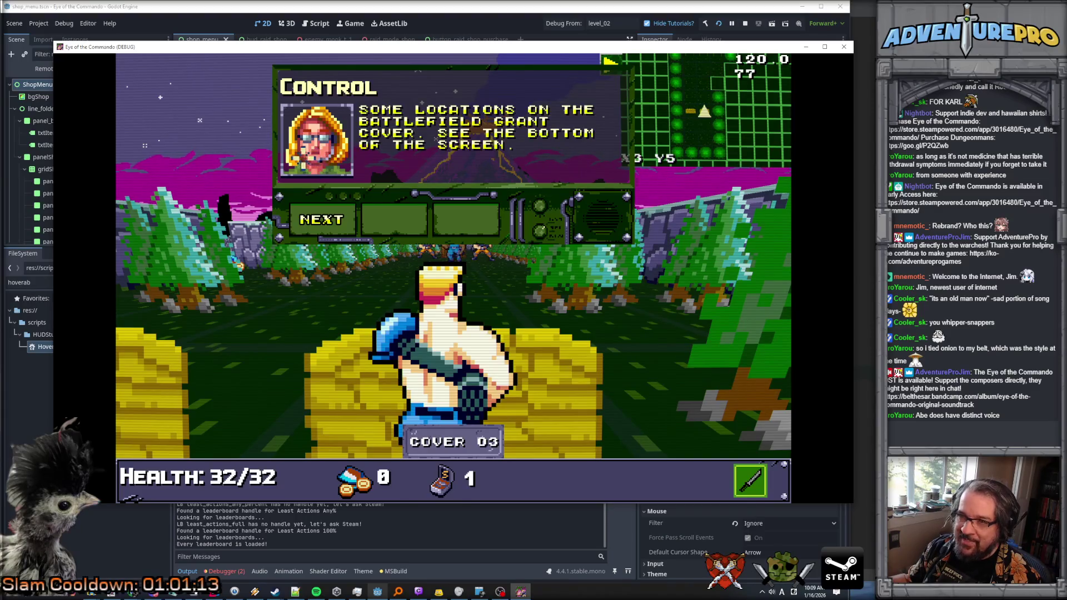
# Step: Close the tutorial and enter the wargod cheat in the console for medals and ammo
pyautogui.click(330, 222)
pyautogui.click(331, 223)
pyautogui.press('`')
pyautogui.write('wargod')
pyautogui.press('Return')
pyautogui.press('`')
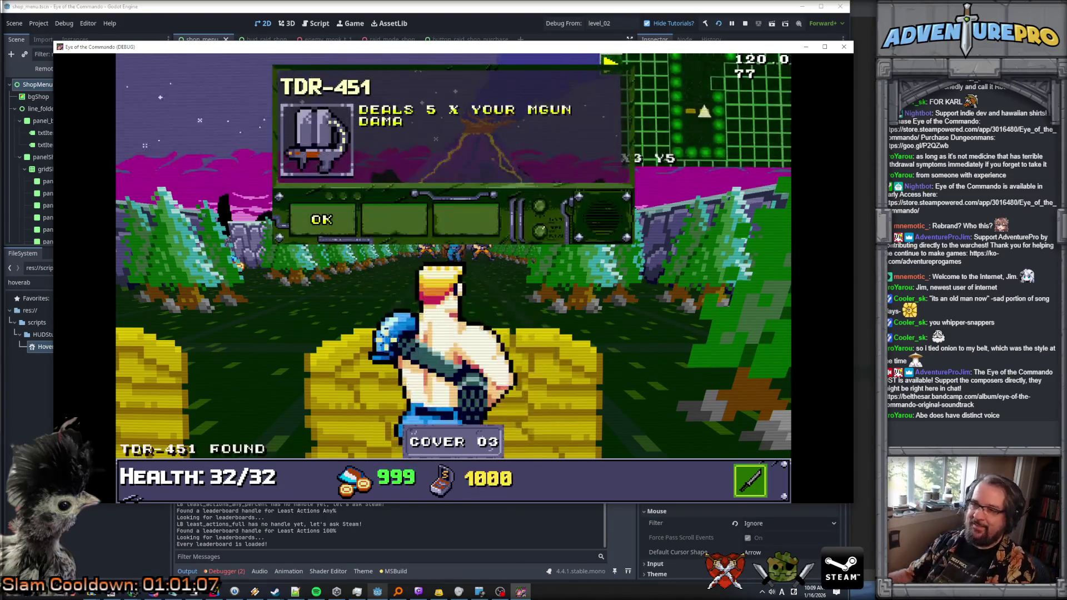
pyautogui.click(322, 228)
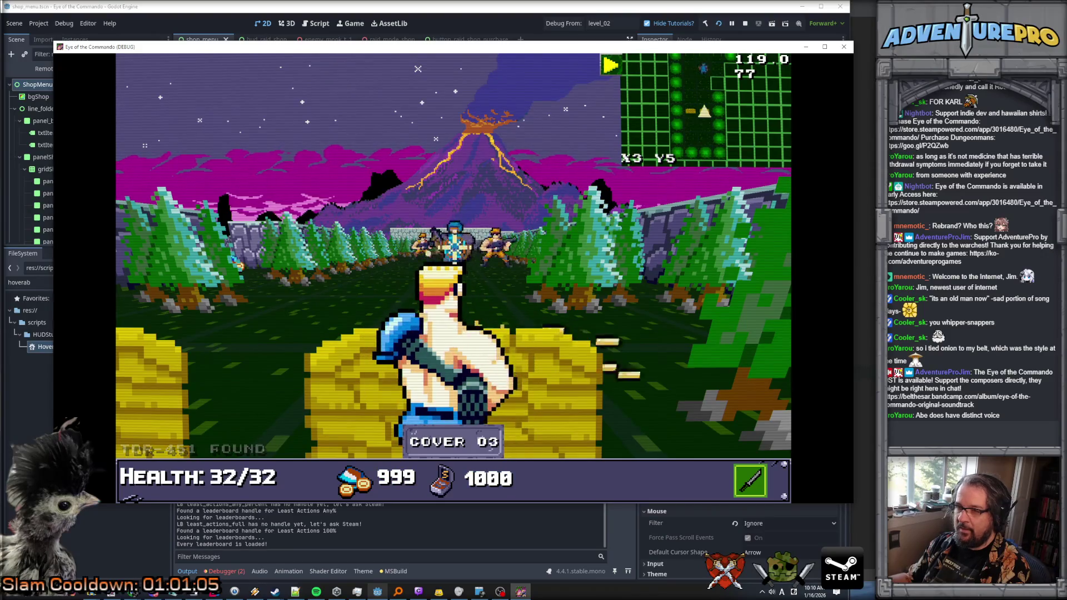
# Step: Shoot the enemies, collect the Freedom and Great Freedom Medals, and browse the raid shop items
pyautogui.press('space')
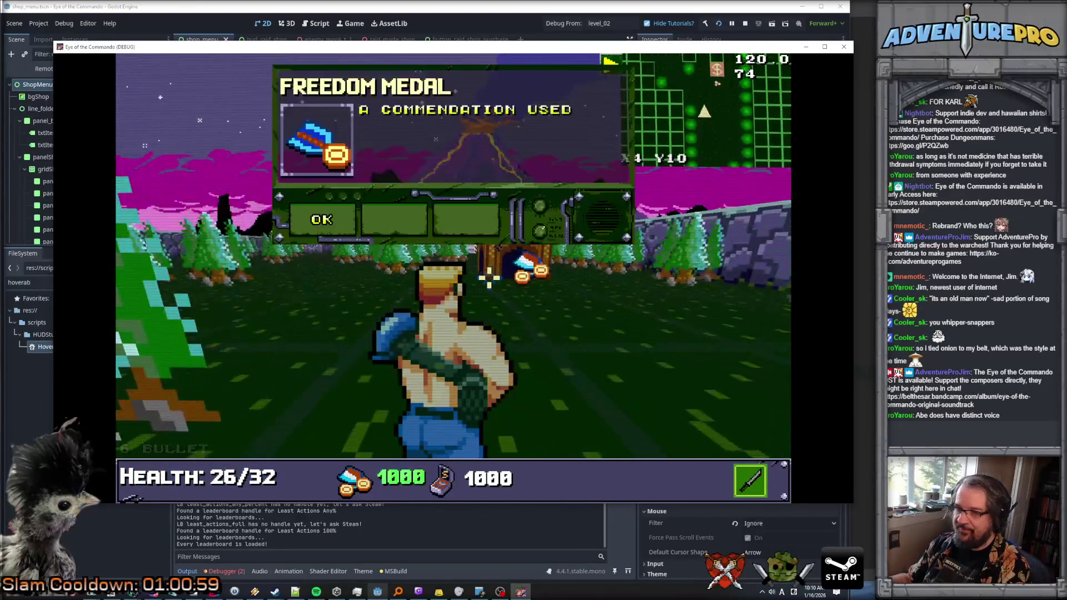
pyautogui.click(334, 223)
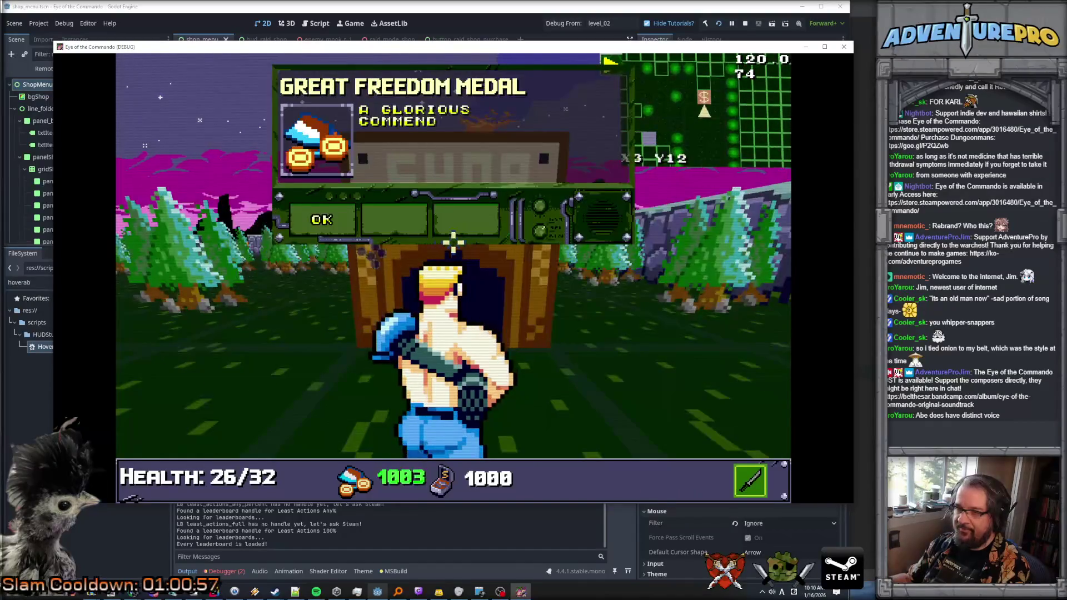
pyautogui.click(326, 215)
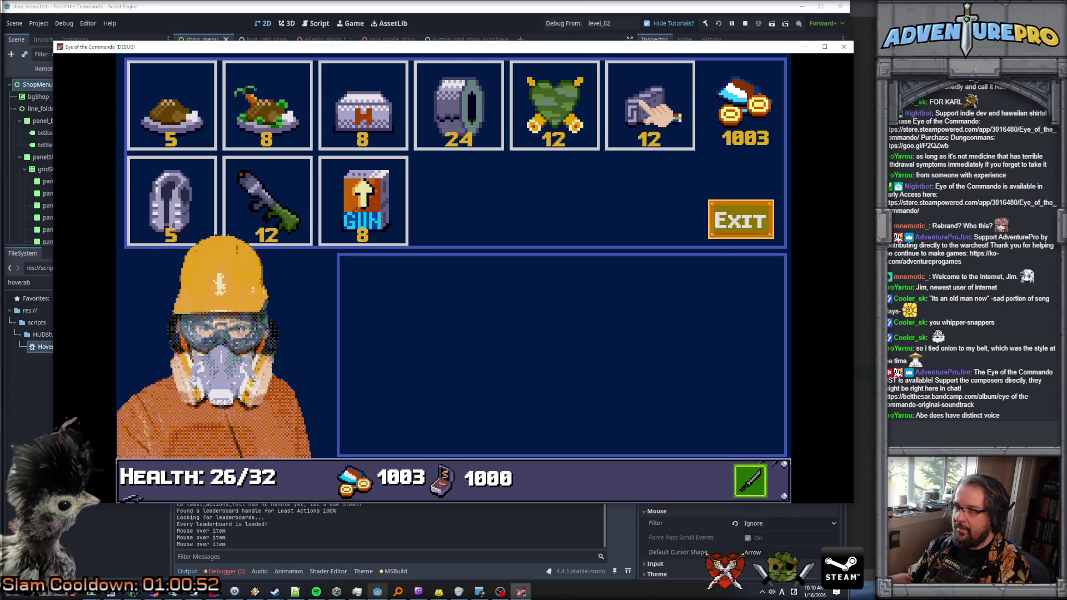
pyautogui.moveTo(572, 109)
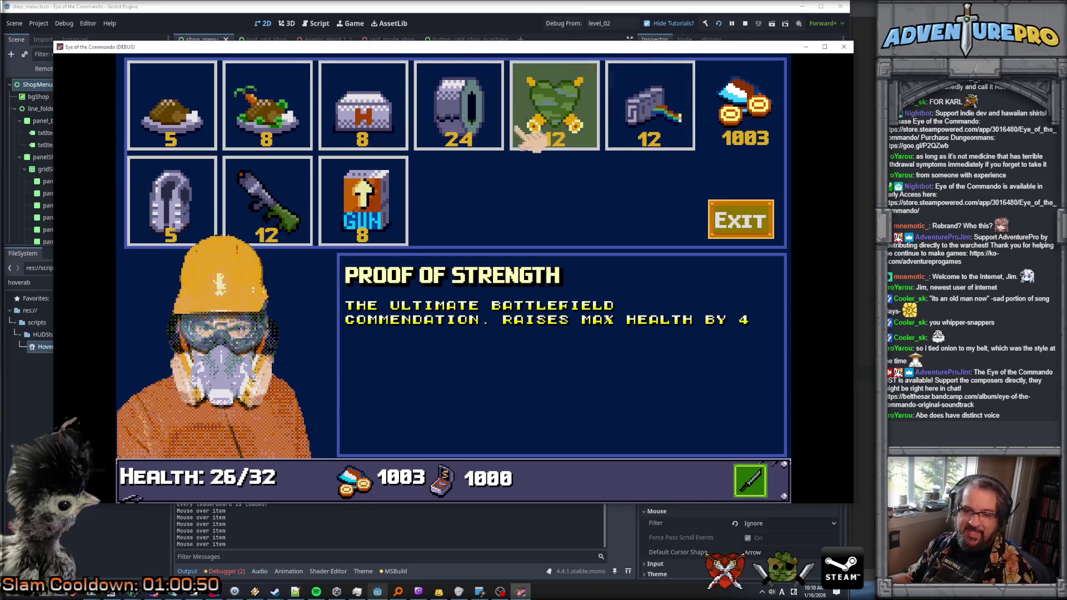
pyautogui.moveTo(282, 213)
pyautogui.moveTo(383, 126)
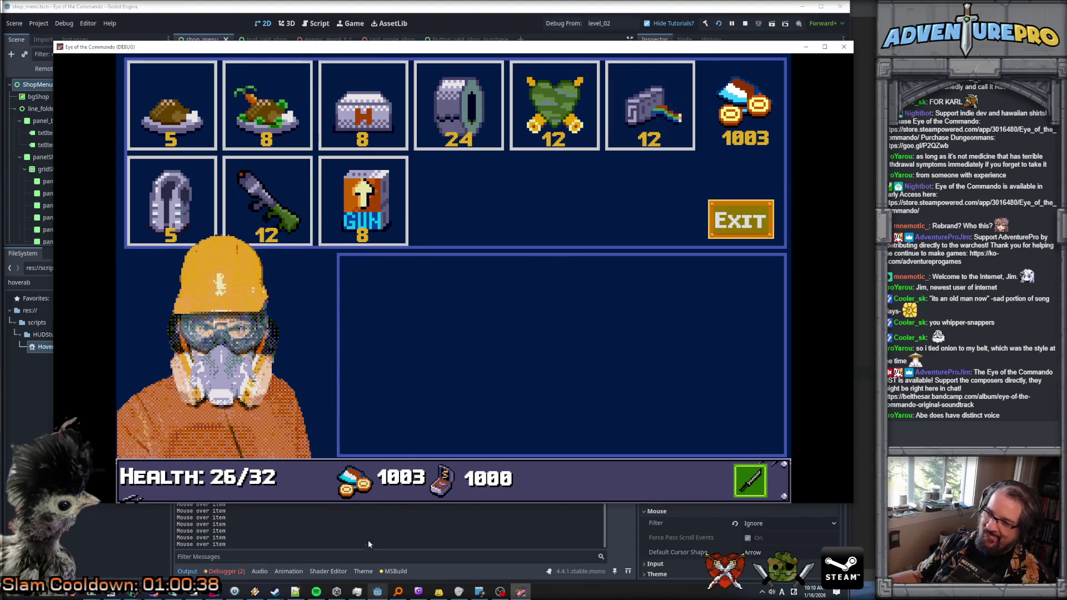
pyautogui.press('F8')
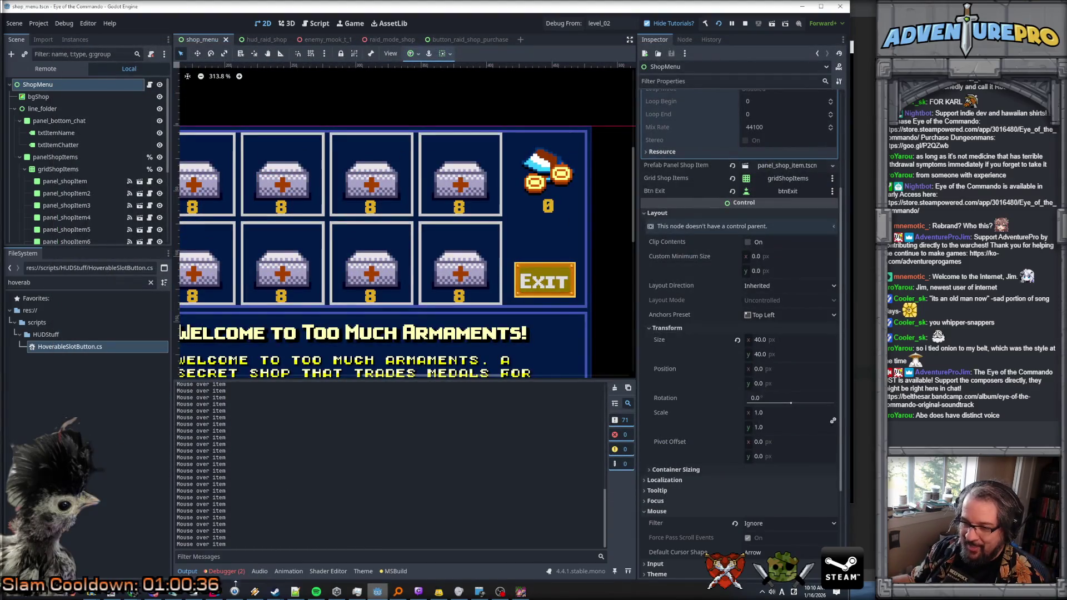
# Step: Open the Debugger panel and go through its tabs to the Misc page
pyautogui.click(187, 572)
pyautogui.click(236, 570)
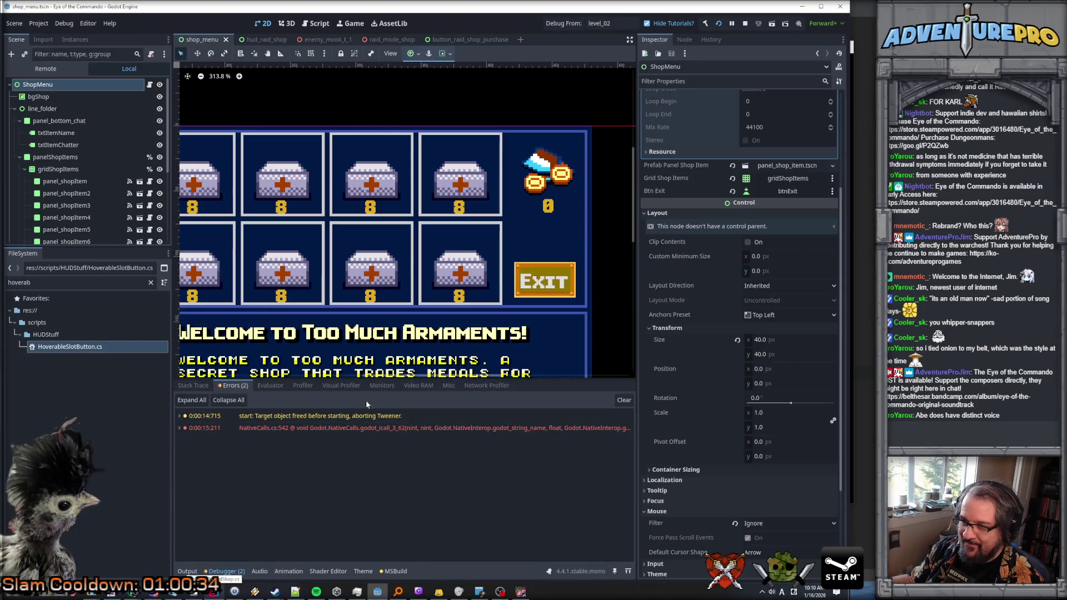
pyautogui.click(354, 388)
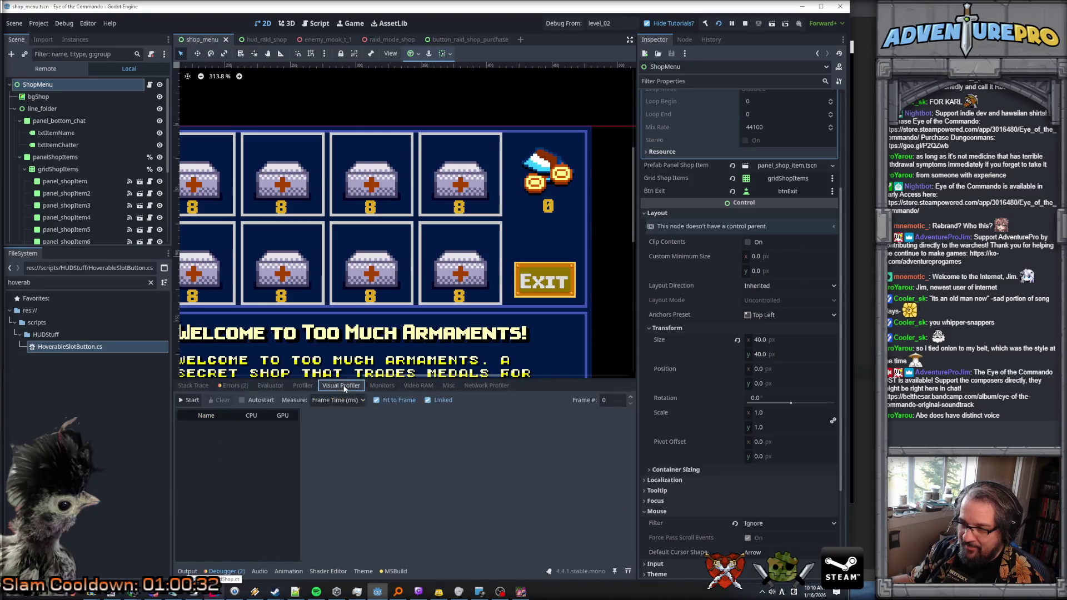
pyautogui.click(382, 385)
pyautogui.click(418, 386)
pyautogui.click(448, 386)
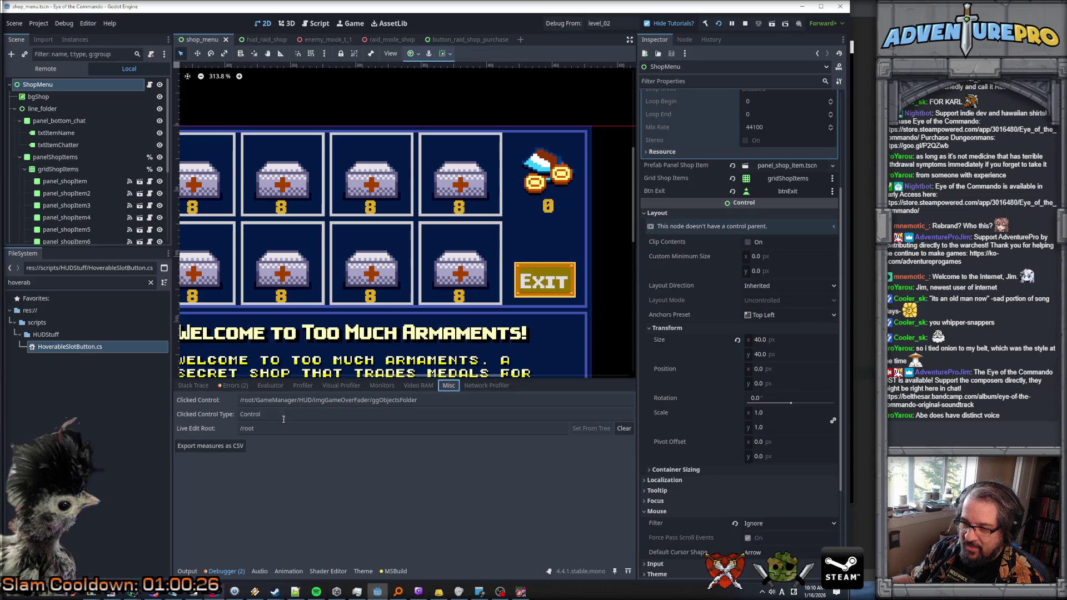
# Step: Move the game window aside and click in the shop to read the Clicked Control
pyautogui.click(520, 593)
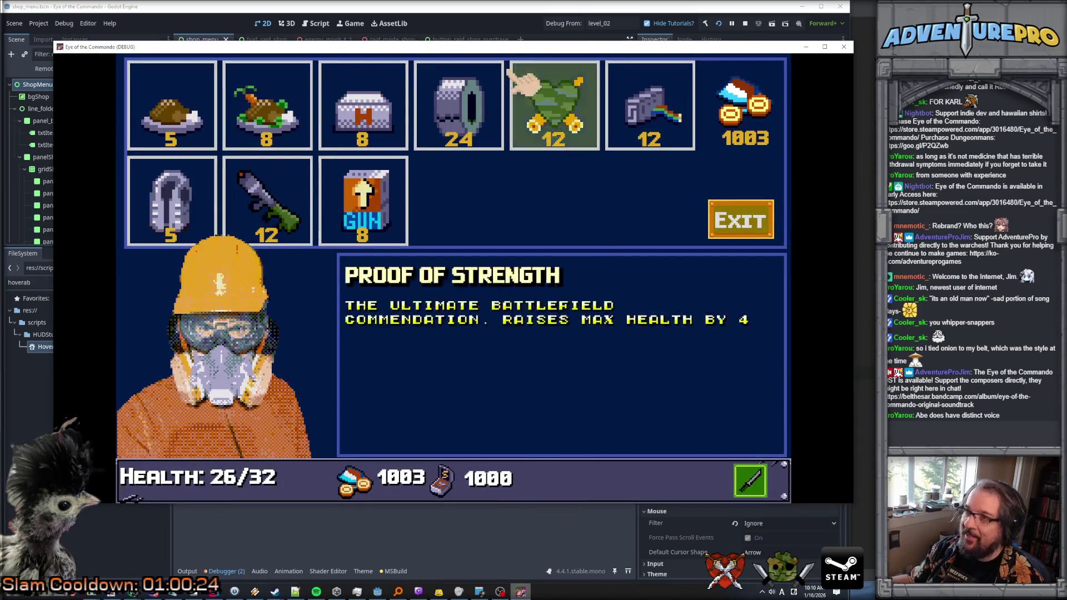
pyautogui.moveTo(556, 46); pyautogui.dragTo(1022, 65)
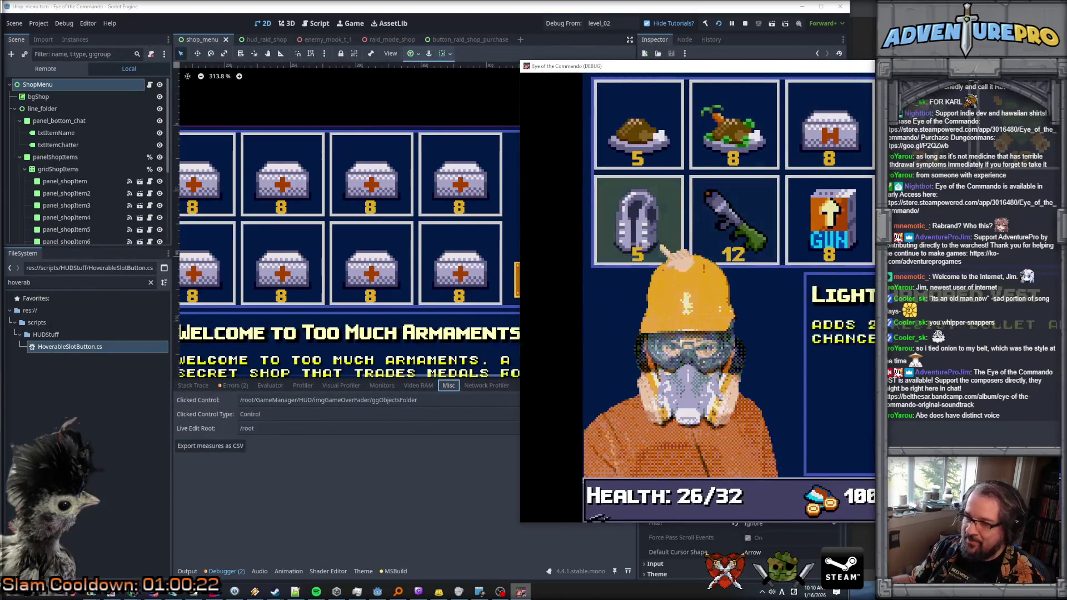
pyautogui.click(617, 304)
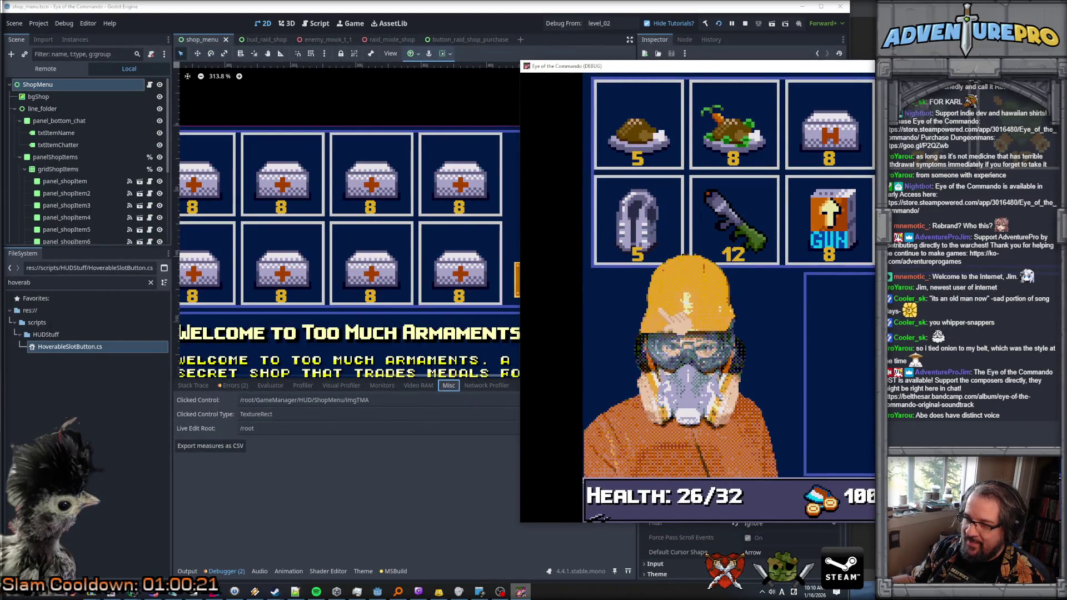
pyautogui.click(597, 516)
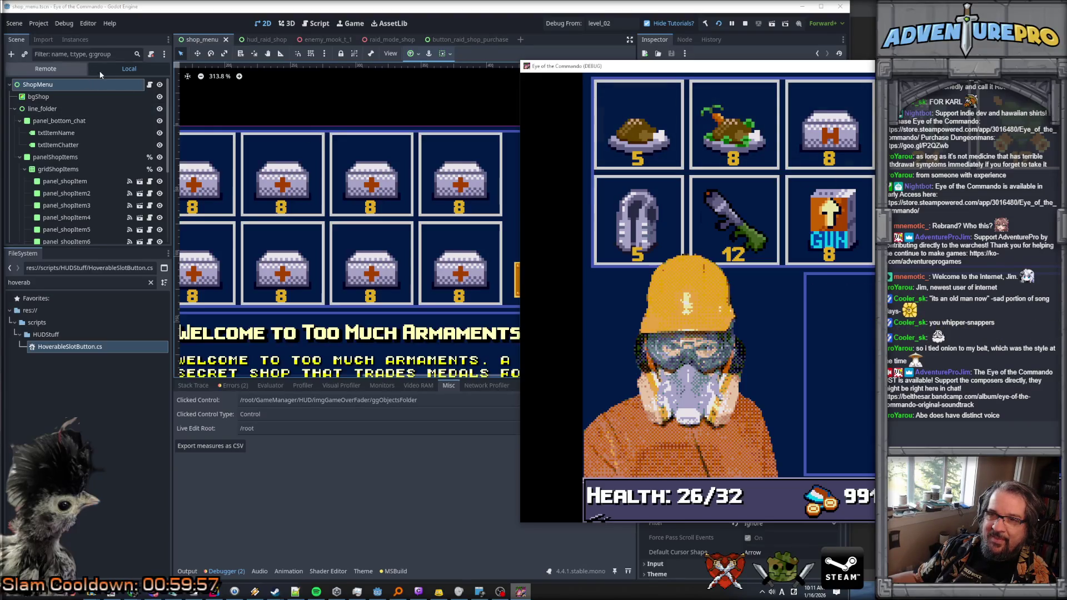
# Step: Switch the Scene dock to Remote and expand main, GameManager and HUD
pyautogui.click(58, 69)
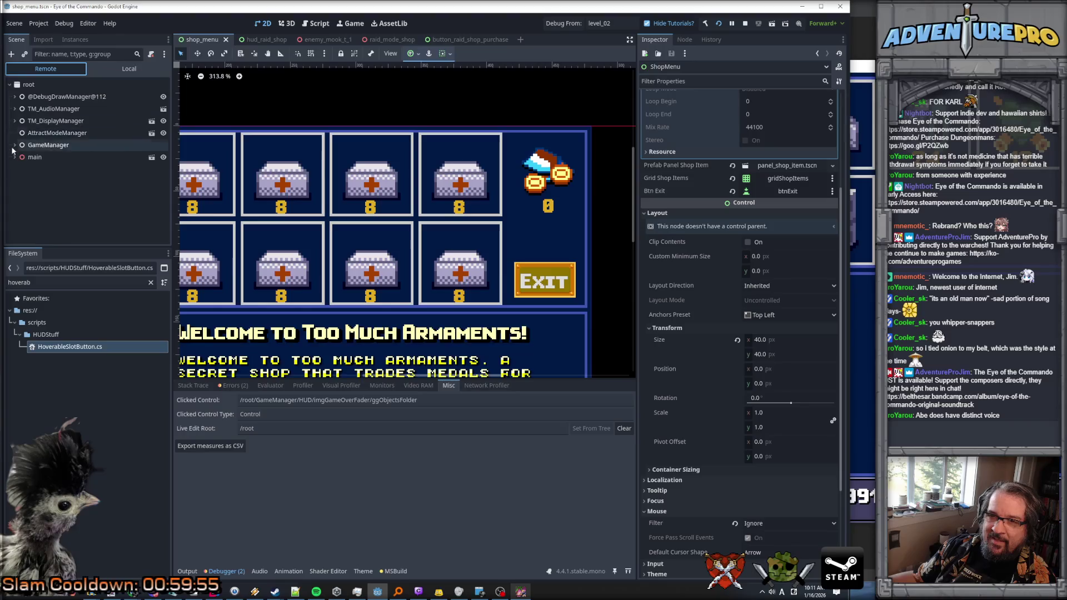
pyautogui.click(15, 157)
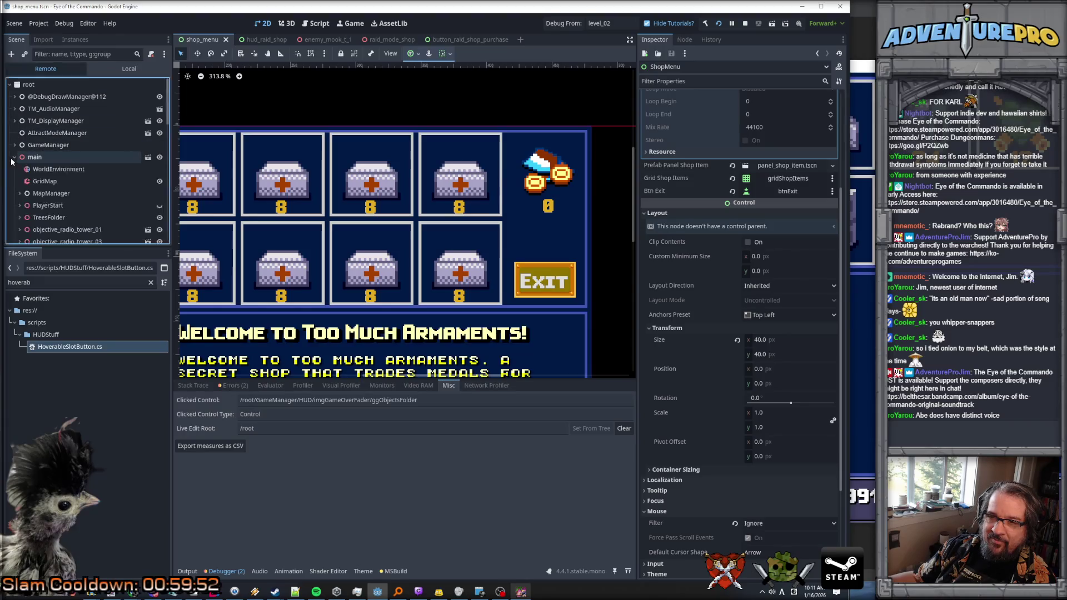
pyautogui.scroll(-2, 28, 175)
pyautogui.scroll(3, 28, 175)
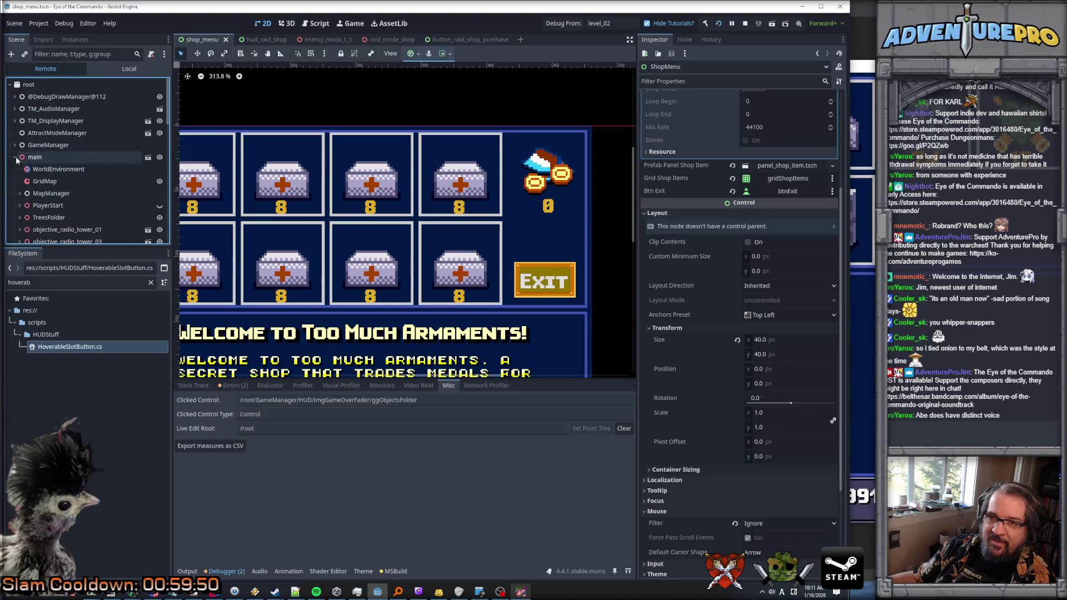
pyautogui.click(15, 145)
pyautogui.click(20, 181)
pyautogui.scroll(-5, 81, 200)
pyautogui.scroll(-5, 80, 200)
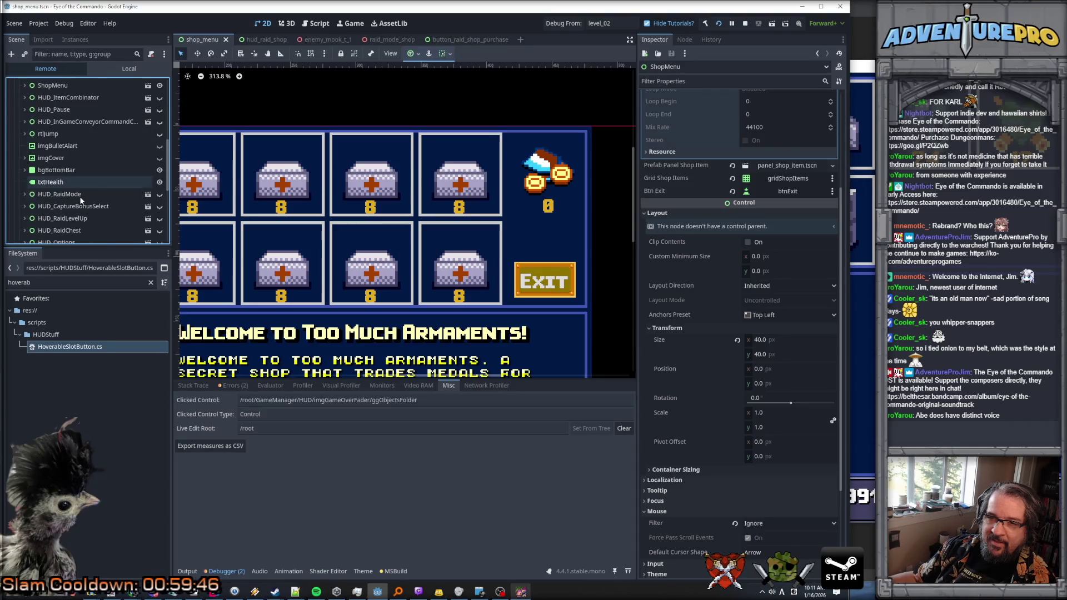
pyautogui.scroll(5, 76, 183)
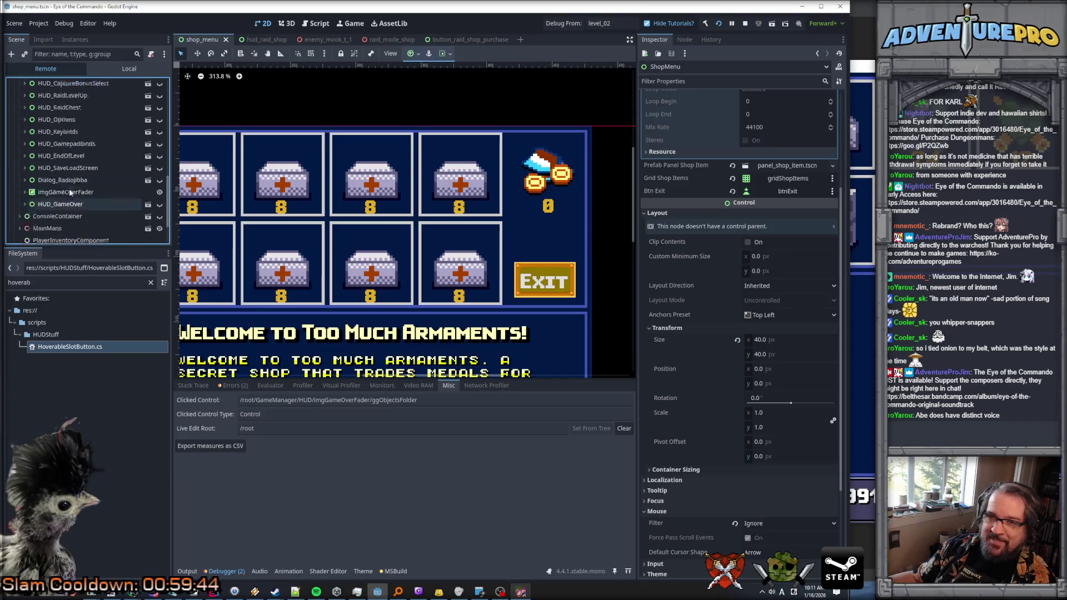
pyautogui.scroll(1, 71, 192)
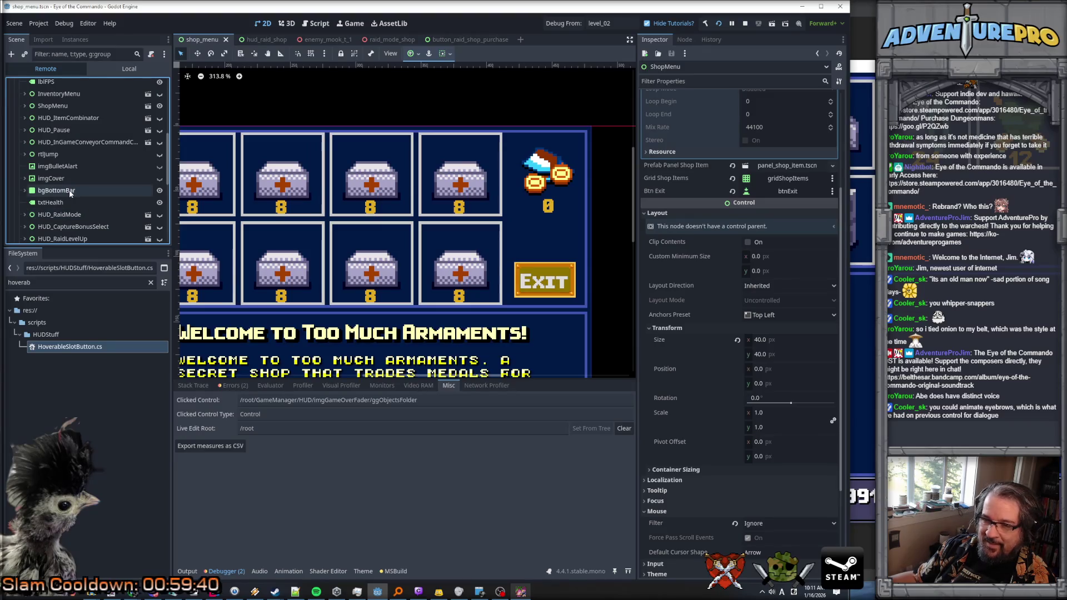
pyautogui.scroll(-1, 80, 160)
pyautogui.scroll(-6, 79, 160)
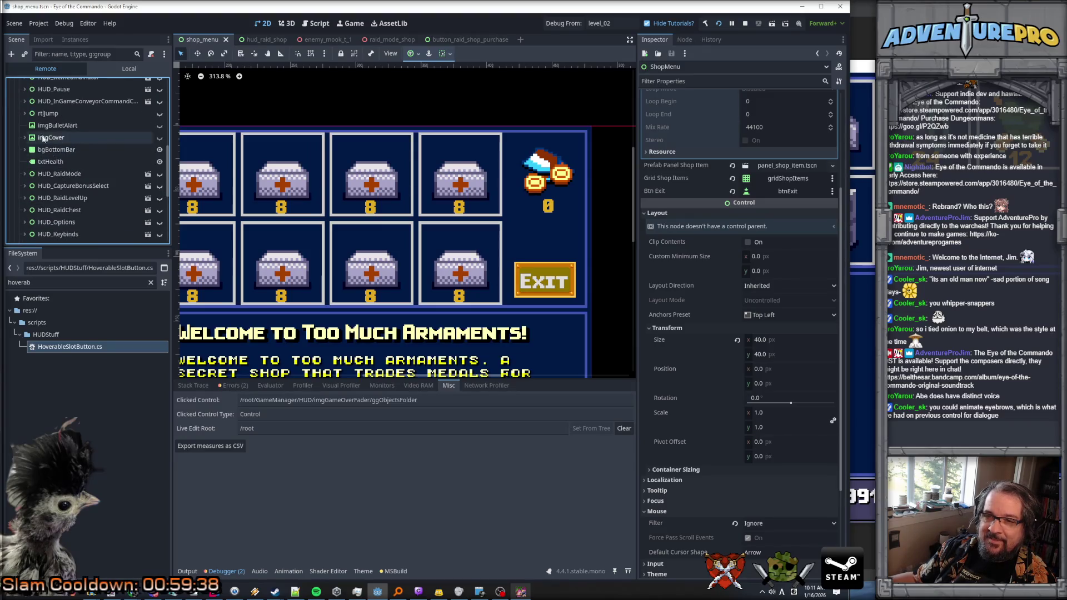
# Step: Expand imgGameOverFader and inspect ggObjectsFolder and the fader itself
pyautogui.click(24, 192)
pyautogui.click(60, 204)
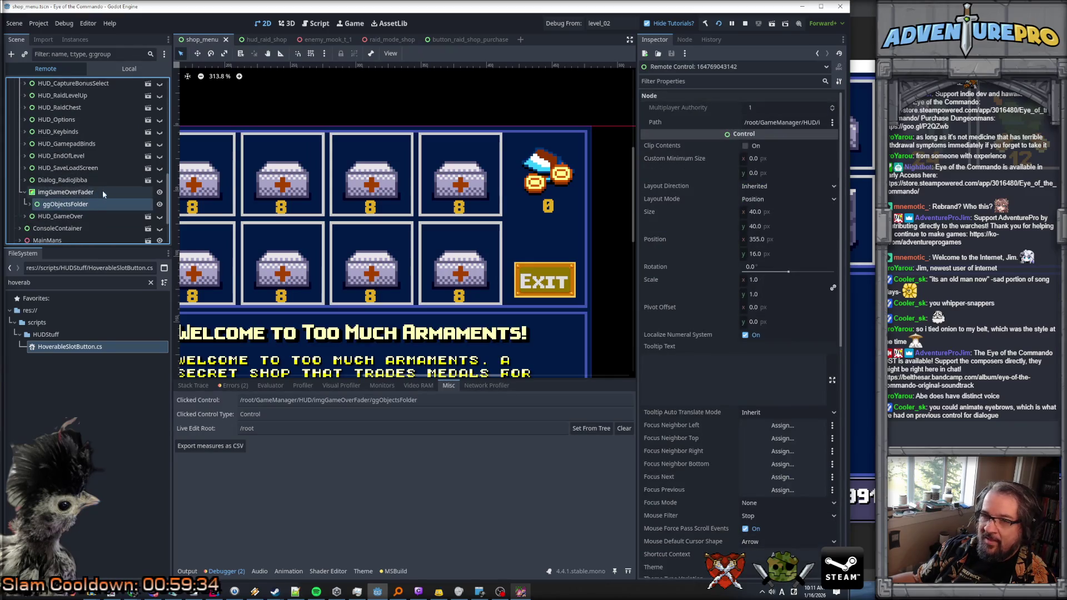
pyautogui.scroll(-3, 89, 161)
pyautogui.click(70, 129)
pyautogui.scroll(-5, 414, 126)
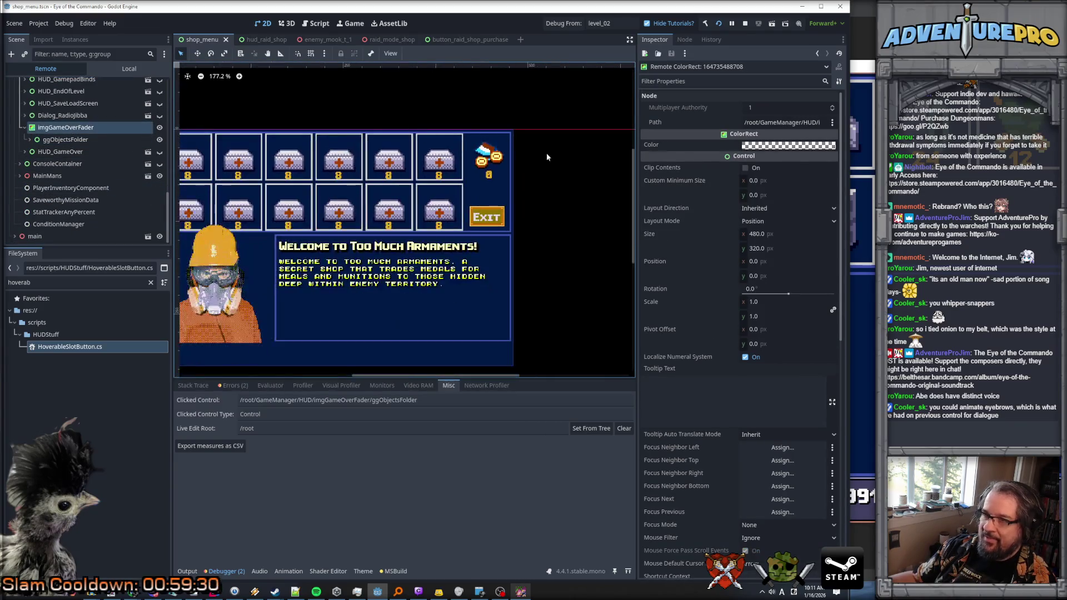
pyautogui.click(792, 147)
pyautogui.moveTo(771, 341); pyautogui.dragTo(824, 341)
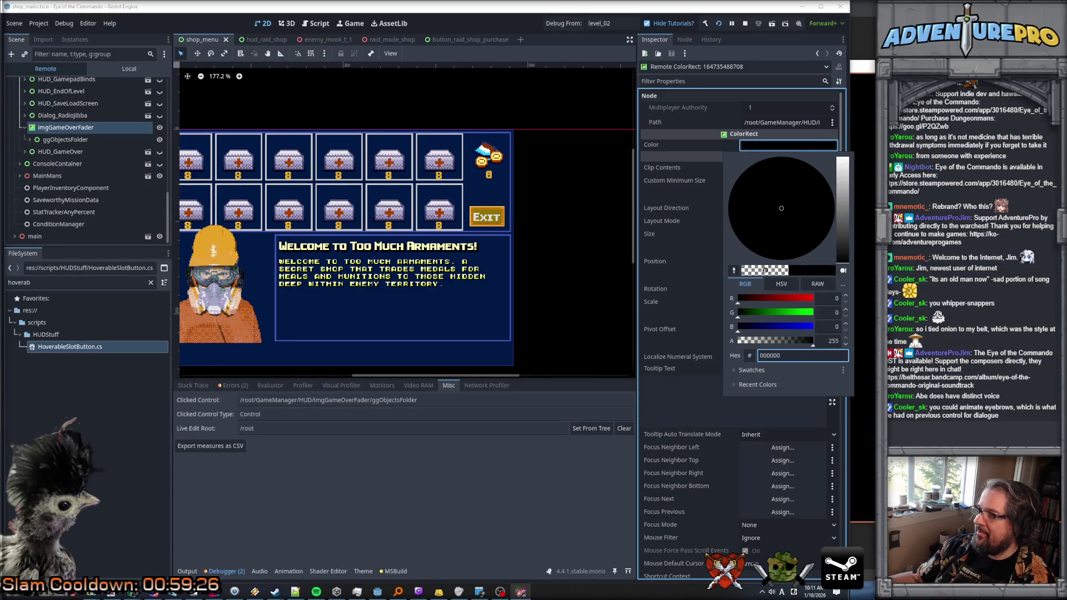
pyautogui.click(214, 590)
pyautogui.moveTo(690, 119)
pyautogui.mouseDown()
pyautogui.moveTo(643, 124)
pyautogui.moveTo(594, 333)
pyautogui.moveTo(505, 353)
pyautogui.moveTo(650, 352)
pyautogui.moveTo(839, 96)
pyautogui.mouseUp()
pyautogui.click(770, 145)
pyautogui.moveTo(809, 342); pyautogui.dragTo(717, 344)
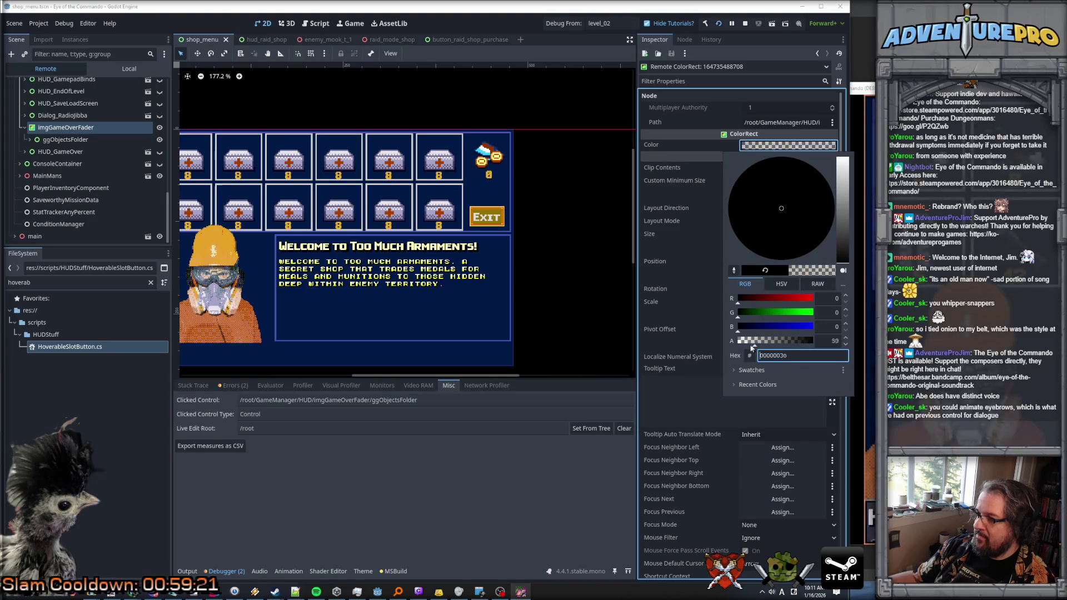
pyautogui.click(64, 138)
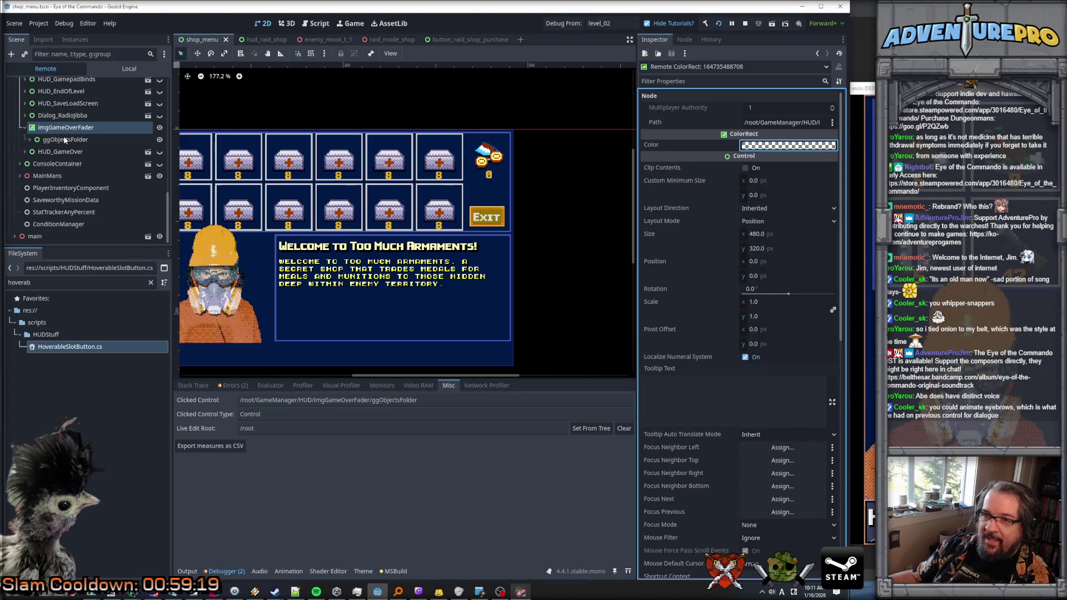
# Step: Expand ggObjectsFolder and inspect its game-over labels, btnBackToMain and imgDisappointedDenise
pyautogui.click(64, 139)
pyautogui.click(29, 140)
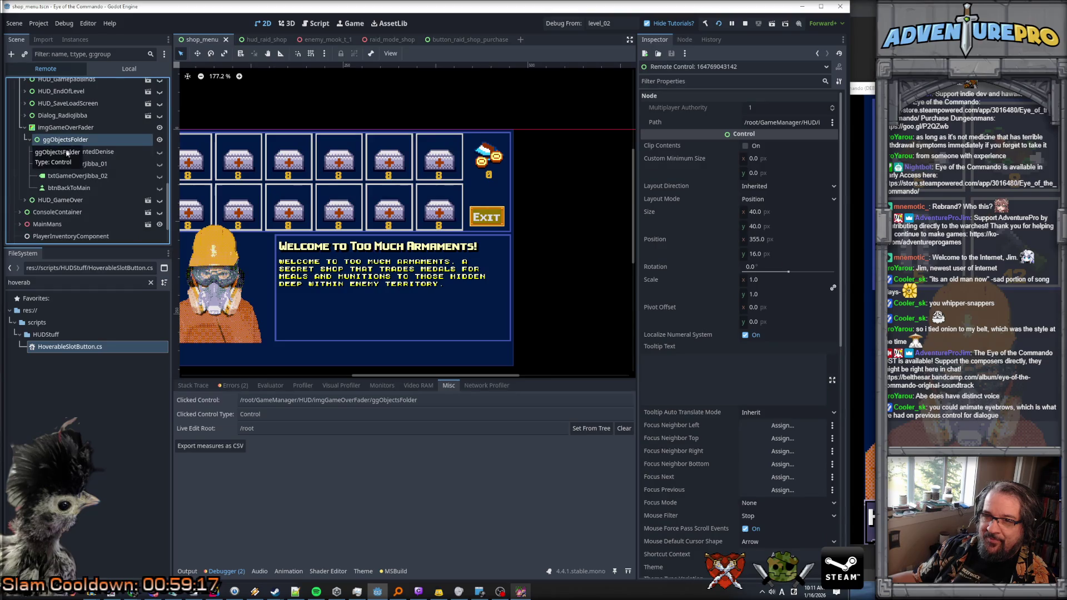
pyautogui.click(90, 166)
pyautogui.click(91, 175)
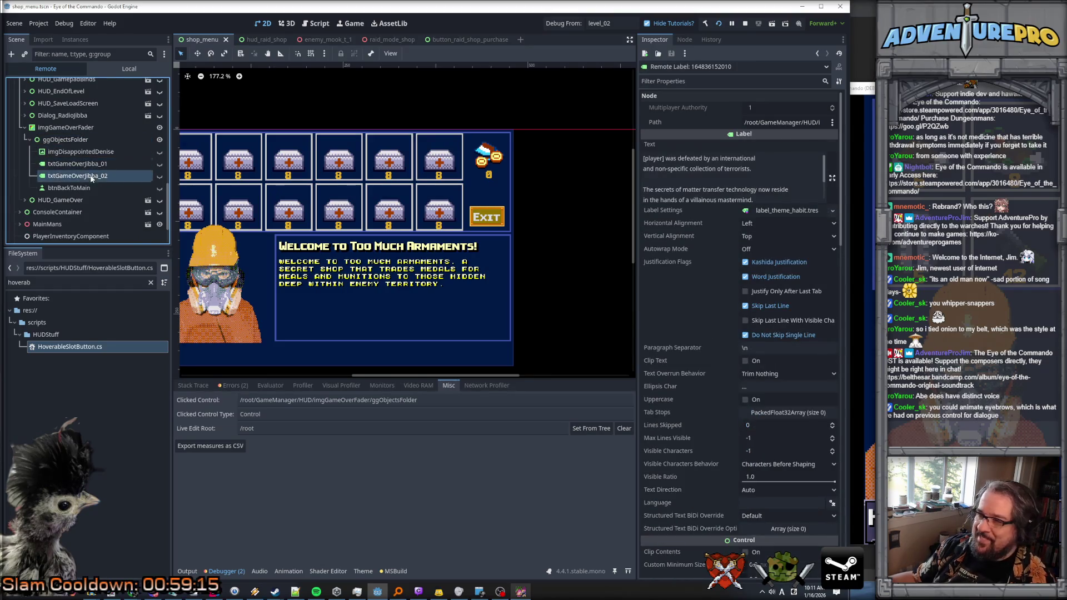
pyautogui.click(84, 189)
pyautogui.click(82, 165)
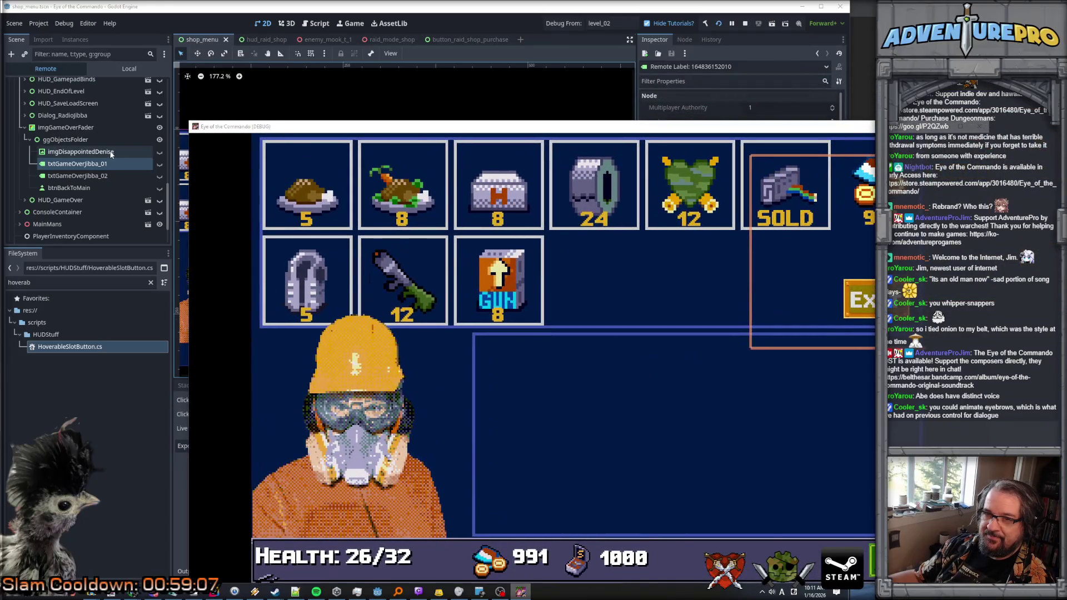
pyautogui.click(100, 152)
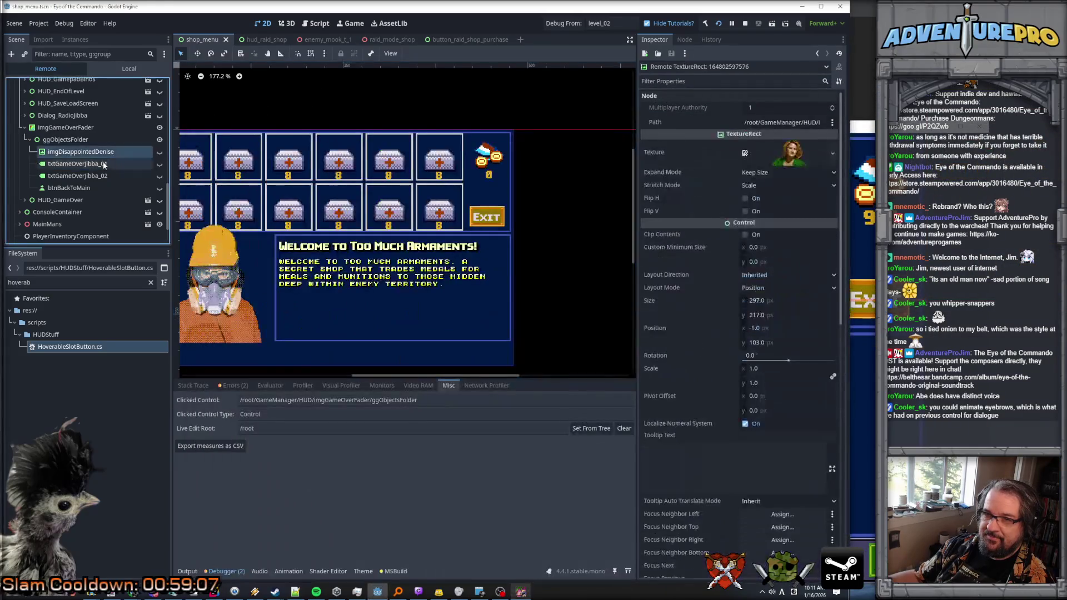
pyautogui.click(103, 164)
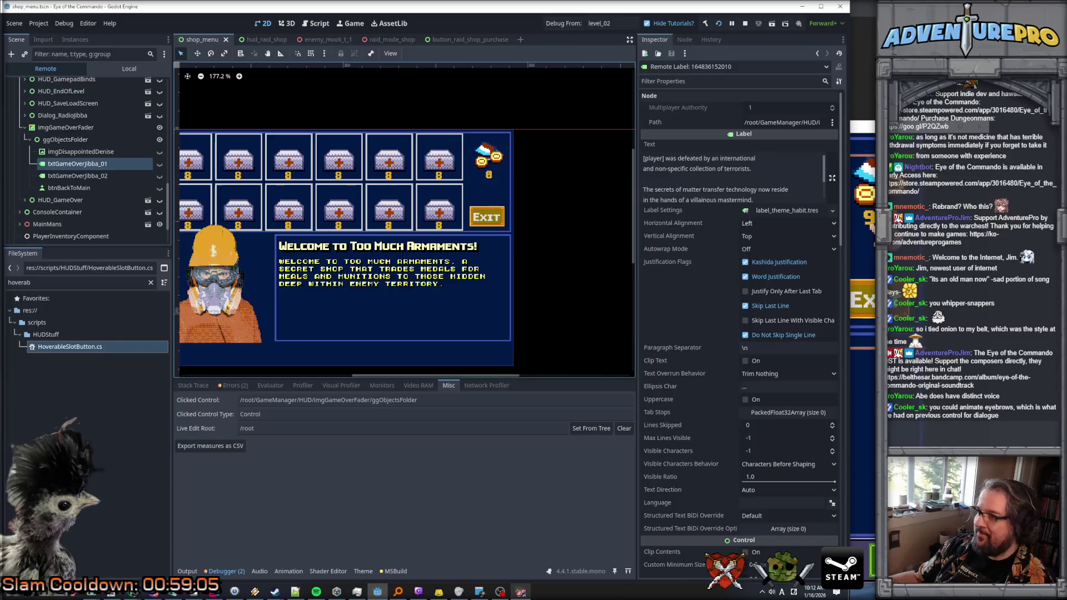
# Step: Set imgGameOverFader's Color alpha to 255 and confirm the game window is blacked out
pyautogui.moveTo(849, 225); pyautogui.dragTo(428, 230)
pyautogui.click(498, 189)
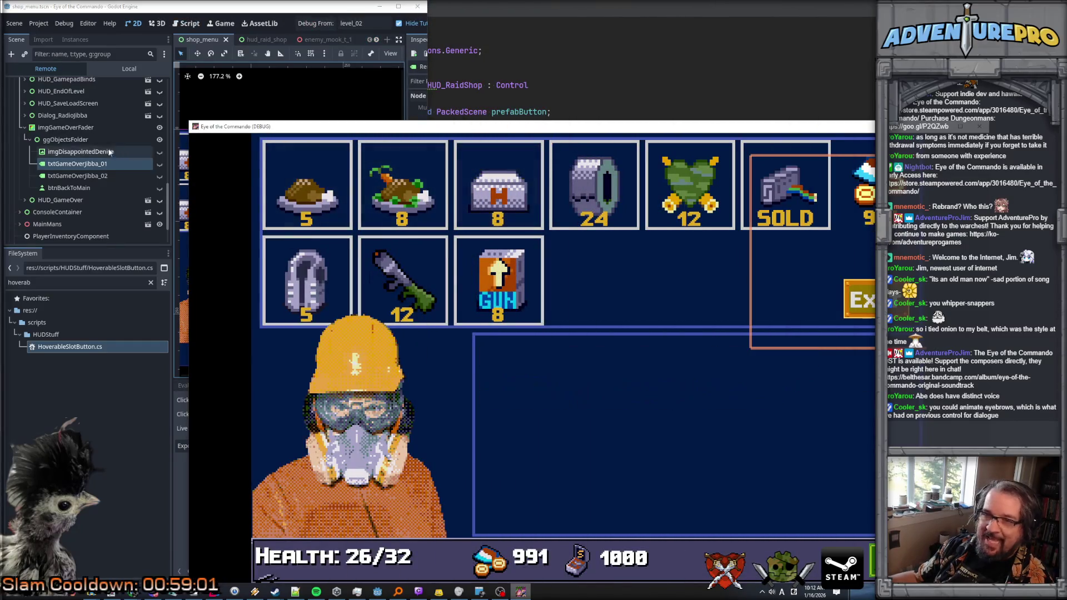
pyautogui.click(75, 141)
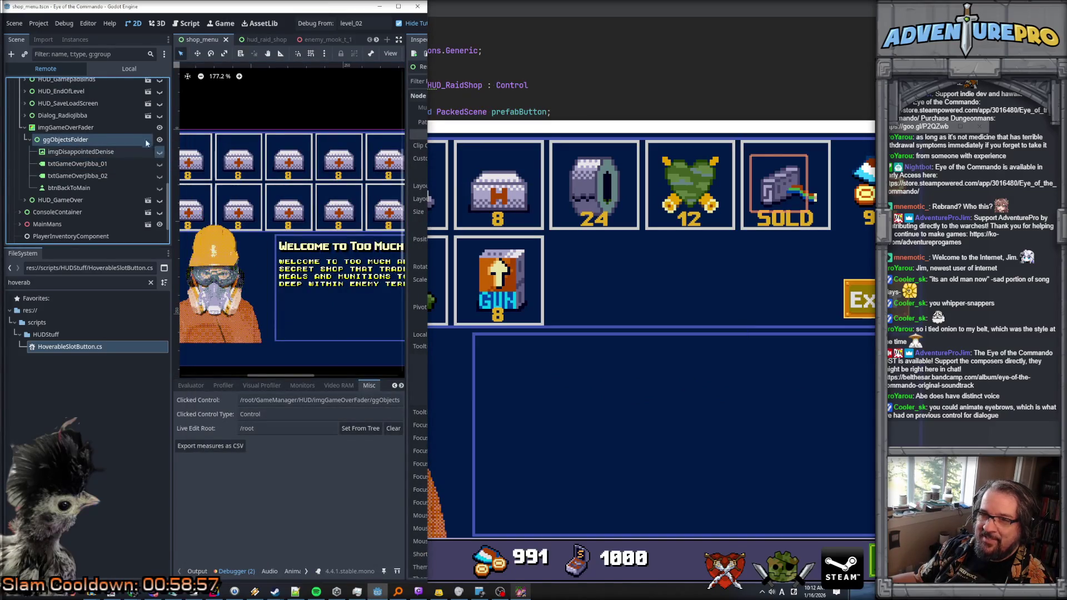
pyautogui.click(124, 127)
pyautogui.moveTo(430, 151); pyautogui.dragTo(718, 164)
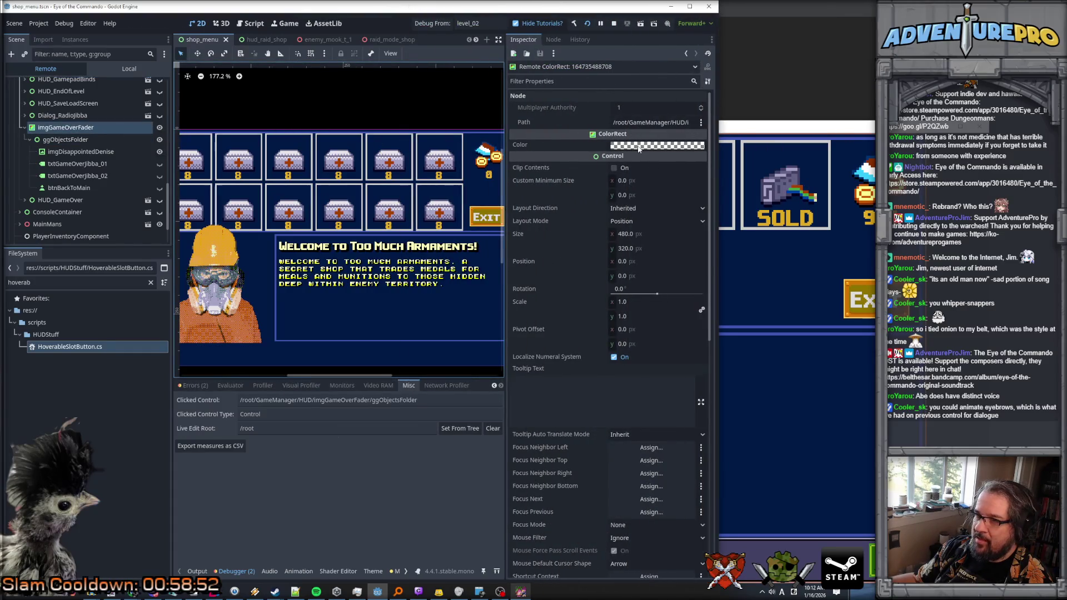
pyautogui.click(638, 146)
pyautogui.moveTo(625, 340); pyautogui.dragTo(692, 332)
pyautogui.click(813, 129)
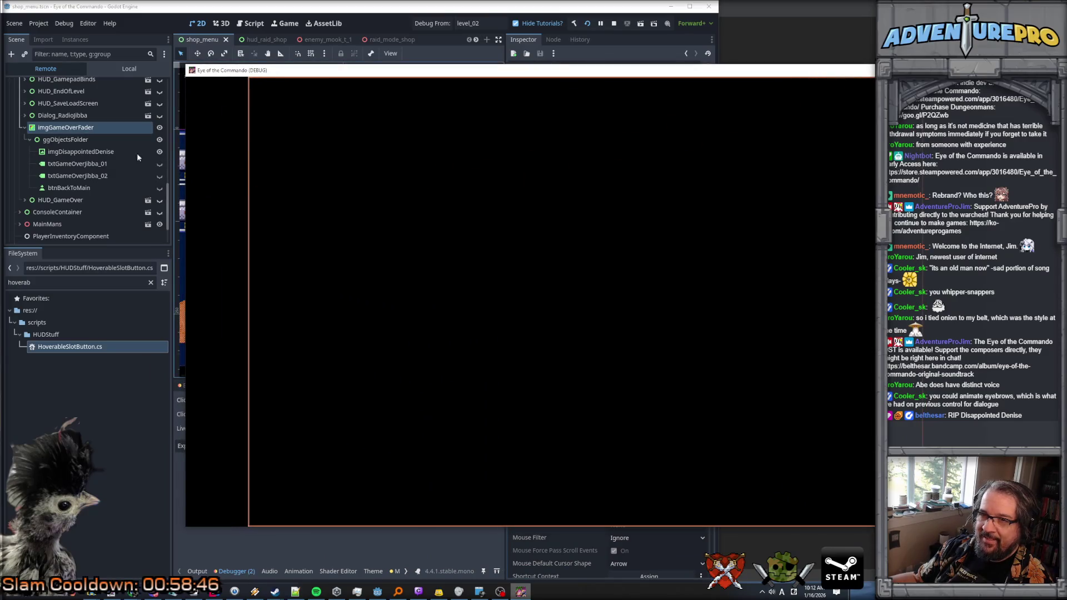
# Step: Make a game-over text label visible, check it in the game, then select imgDisappointedDenise
pyautogui.click(118, 154)
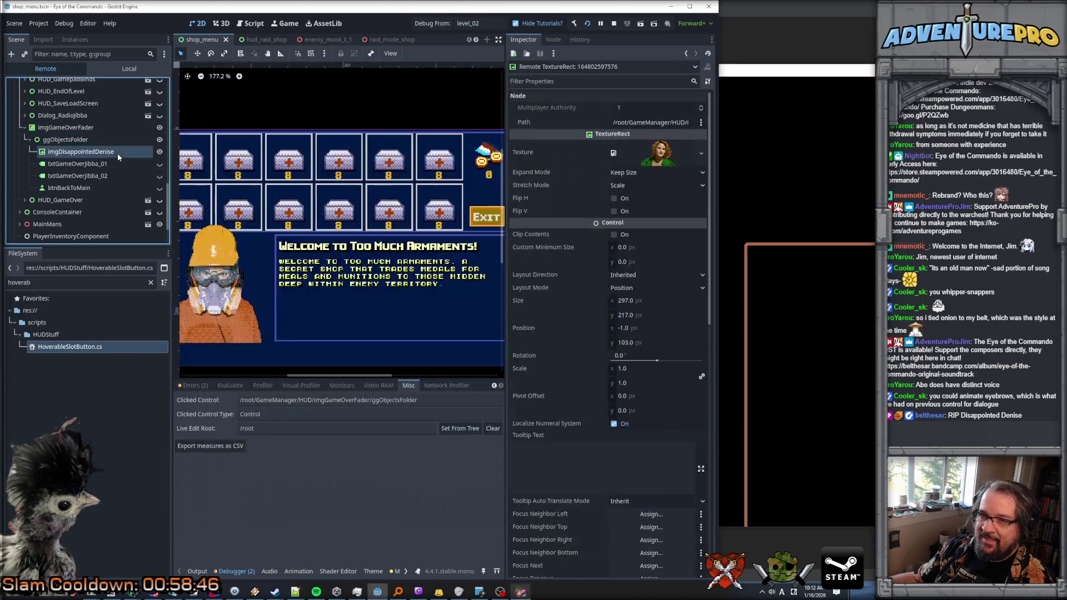
pyautogui.click(160, 176)
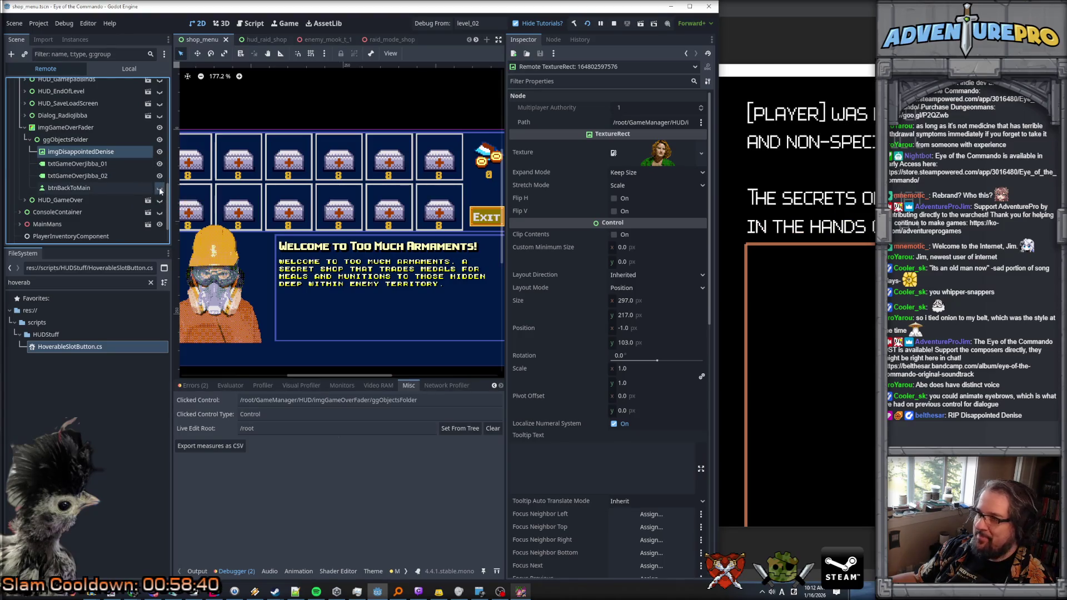
pyautogui.hotkey('alt', 'Tab')
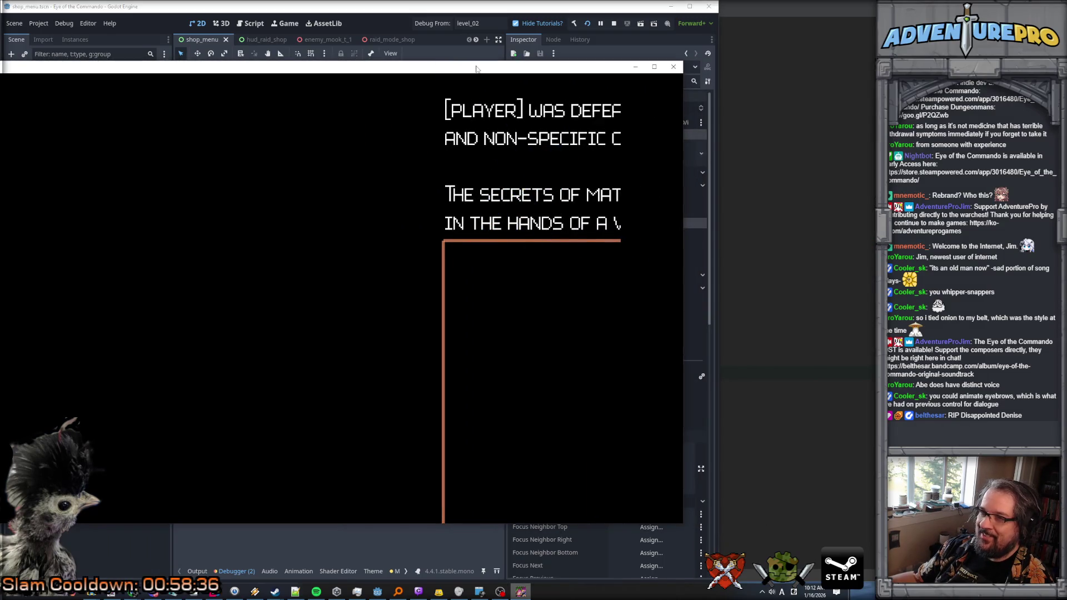
pyautogui.moveTo(474, 72)
pyautogui.mouseDown()
pyautogui.moveTo(820, 116)
pyautogui.moveTo(894, 102)
pyautogui.mouseUp()
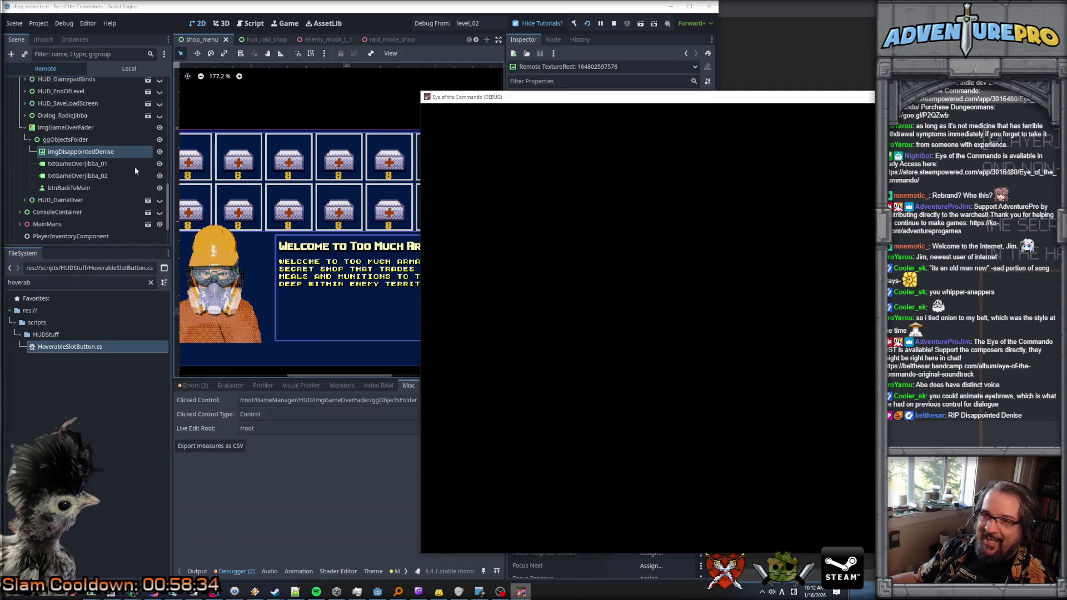
pyautogui.click(99, 140)
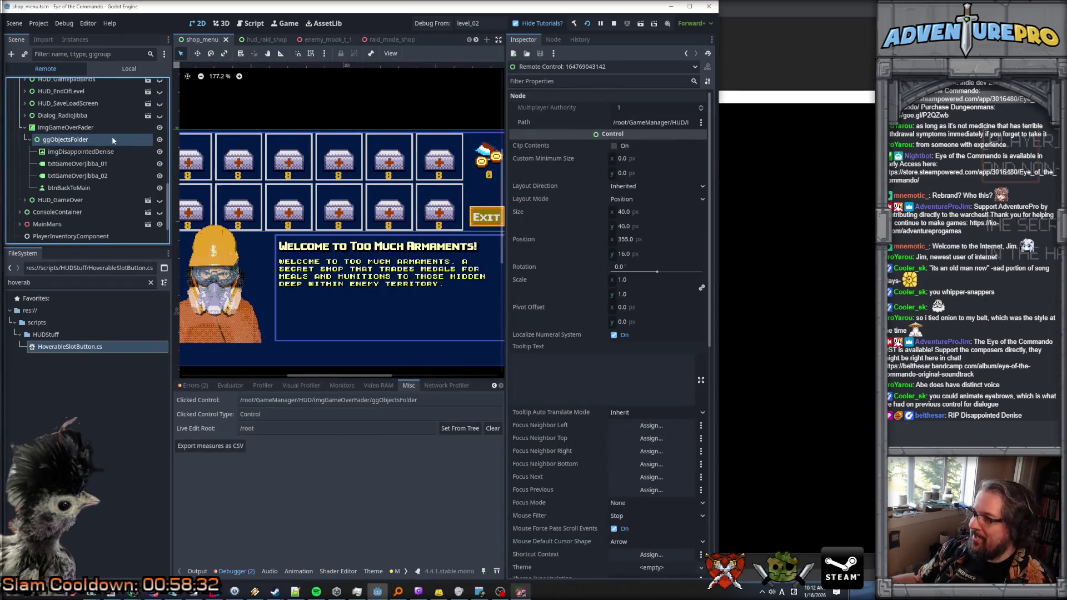
pyautogui.click(131, 155)
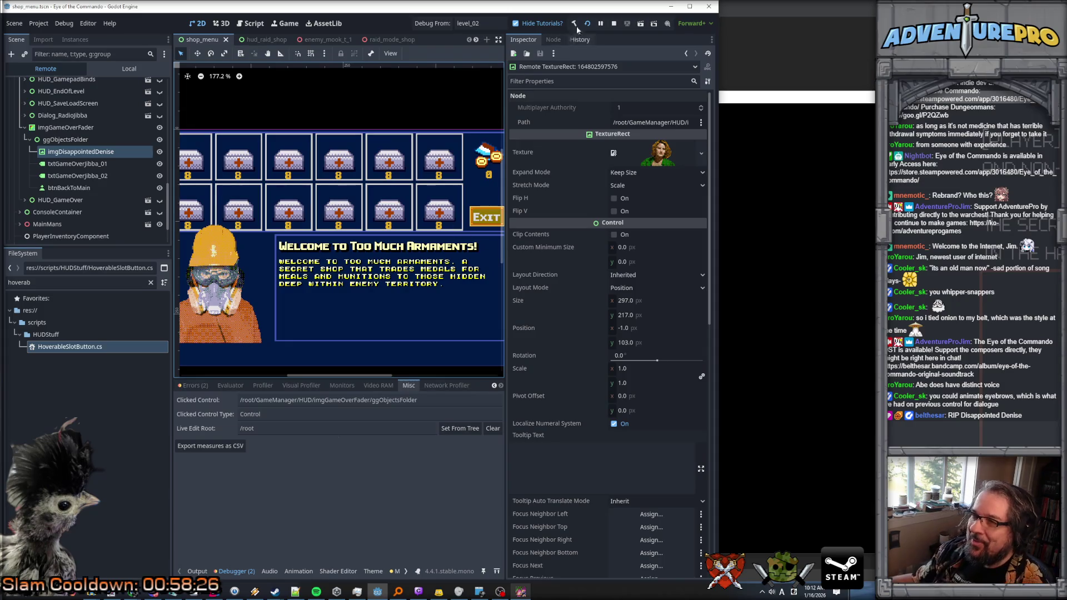
# Step: Stop the debug run and open start_game_scene.tscn, found by filtering FileSystem for 'start_gam'
pyautogui.click(614, 24)
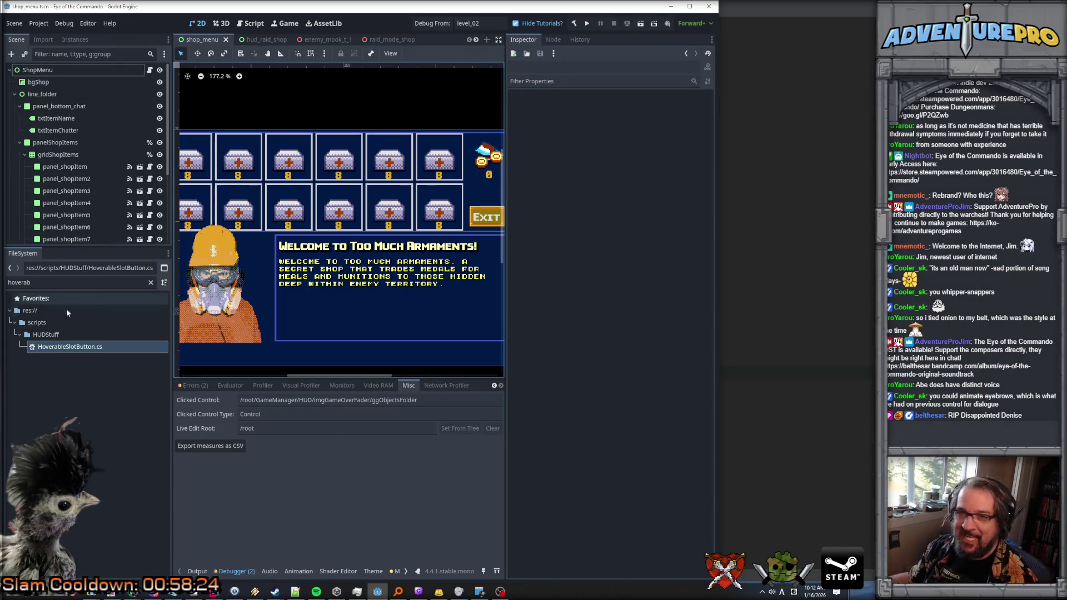
pyautogui.click(44, 284)
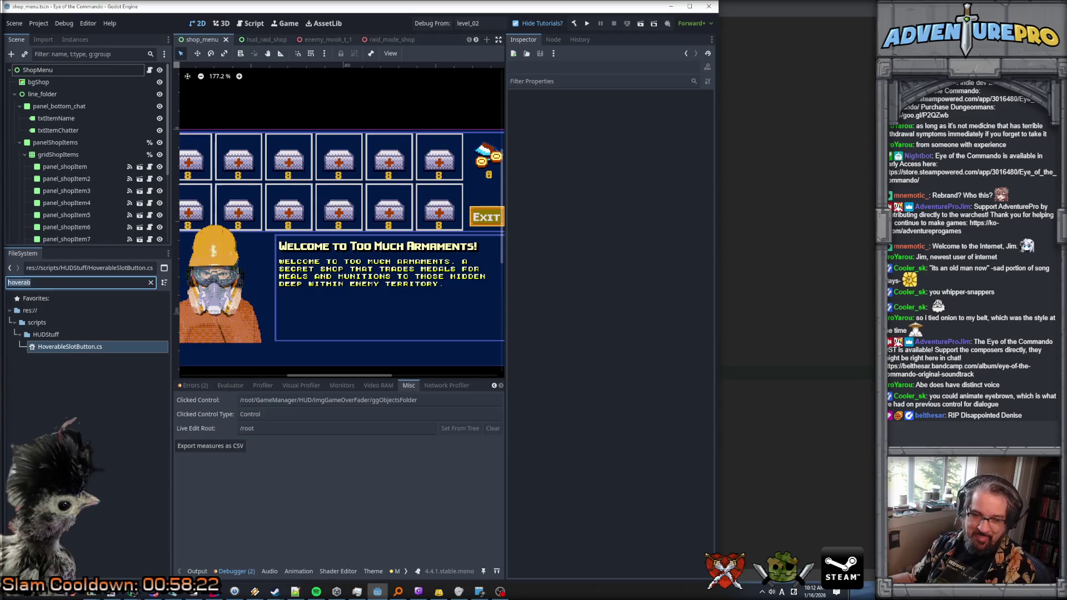
pyautogui.write('start')
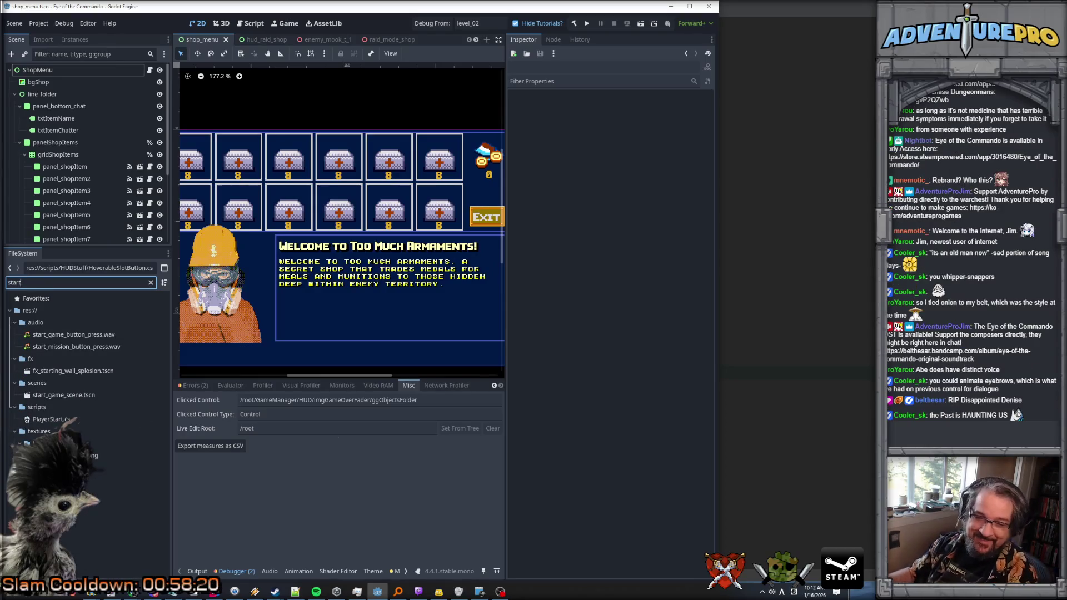
pyautogui.write('ga')
pyautogui.press('BackSpace')
pyautogui.write('_gam')
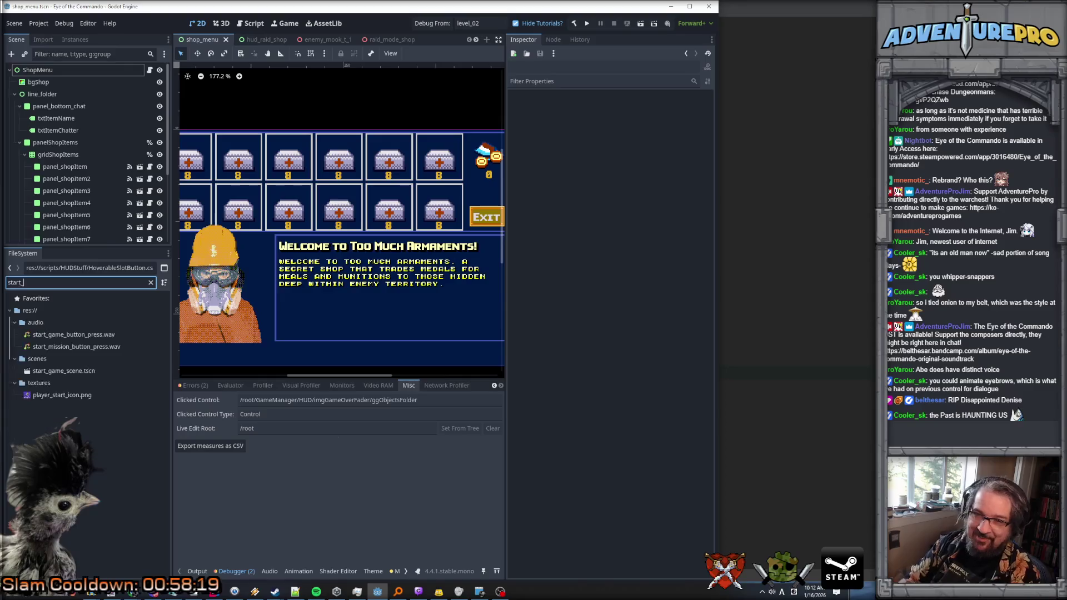
pyautogui.doubleClick(64, 358)
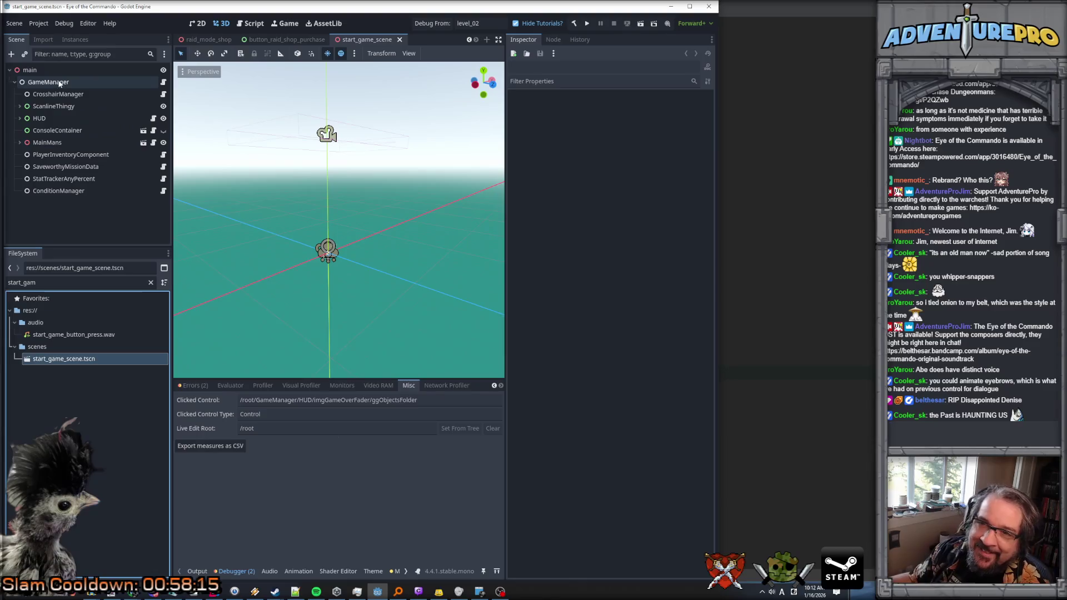
# Step: Expand HUD and imgGameOverFader in the Scene tree to reach ggObjectsFolder
pyautogui.click(37, 119)
pyautogui.click(20, 118)
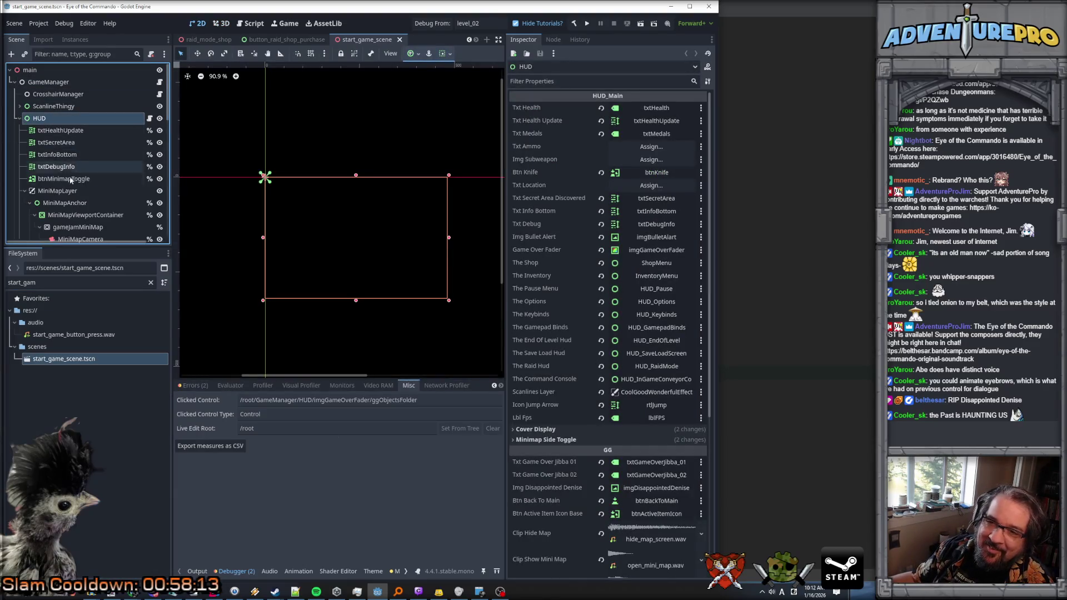
pyautogui.scroll(-10, 68, 184)
pyautogui.scroll(-5, 69, 188)
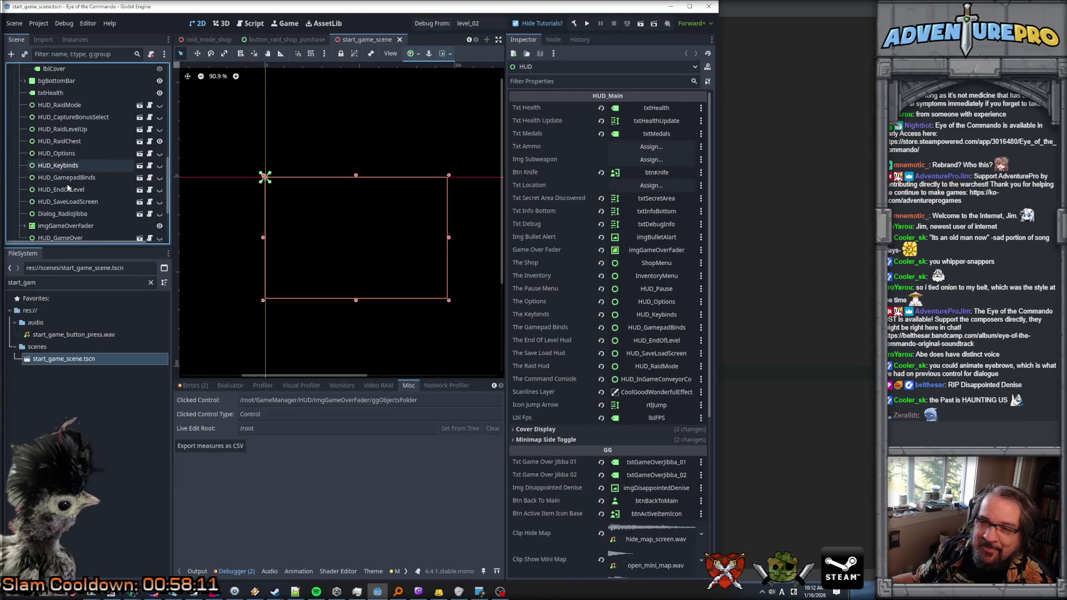
pyautogui.click(71, 162)
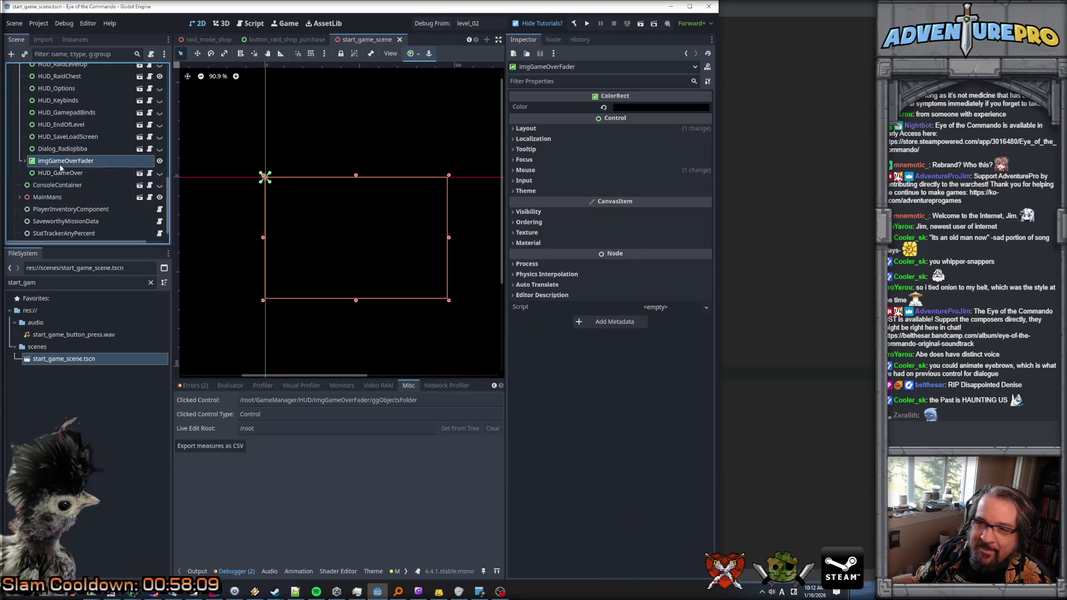
pyautogui.click(24, 161)
pyautogui.click(65, 173)
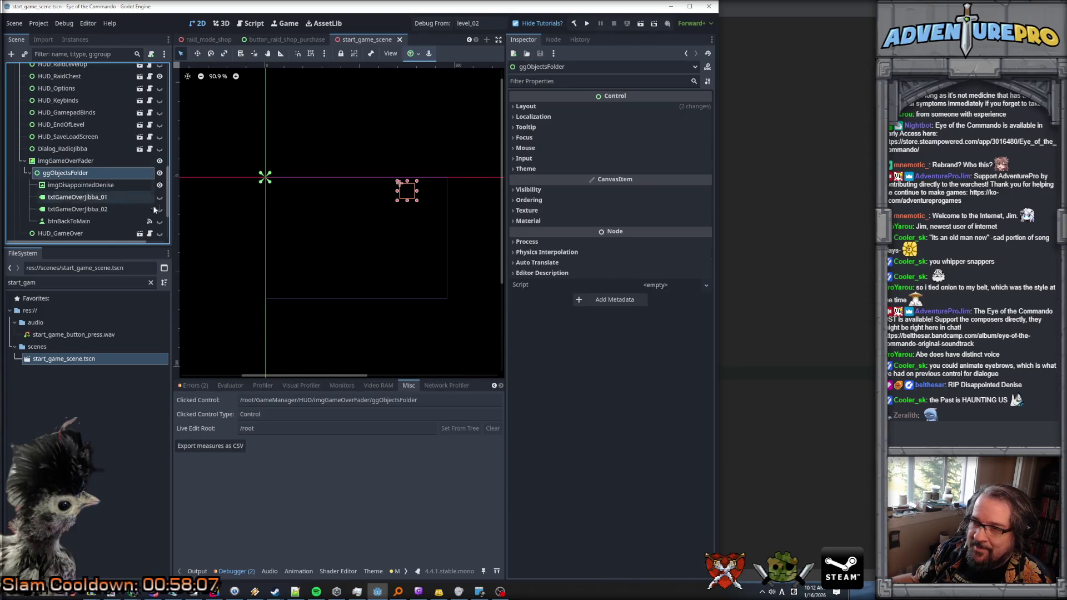
pyautogui.scroll(8, 400, 186)
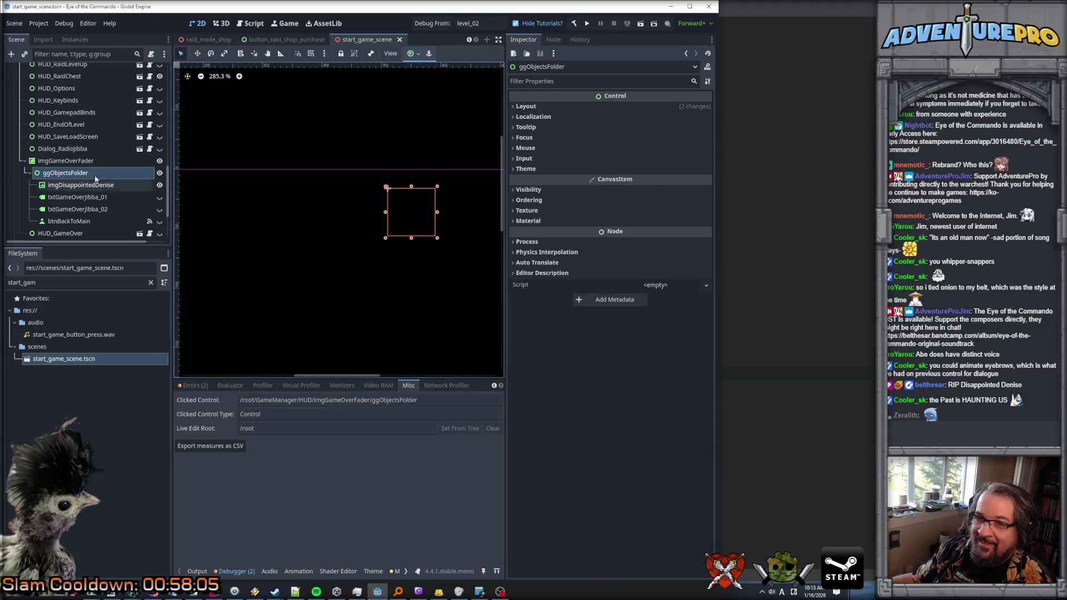
pyautogui.scroll(-11, 372, 198)
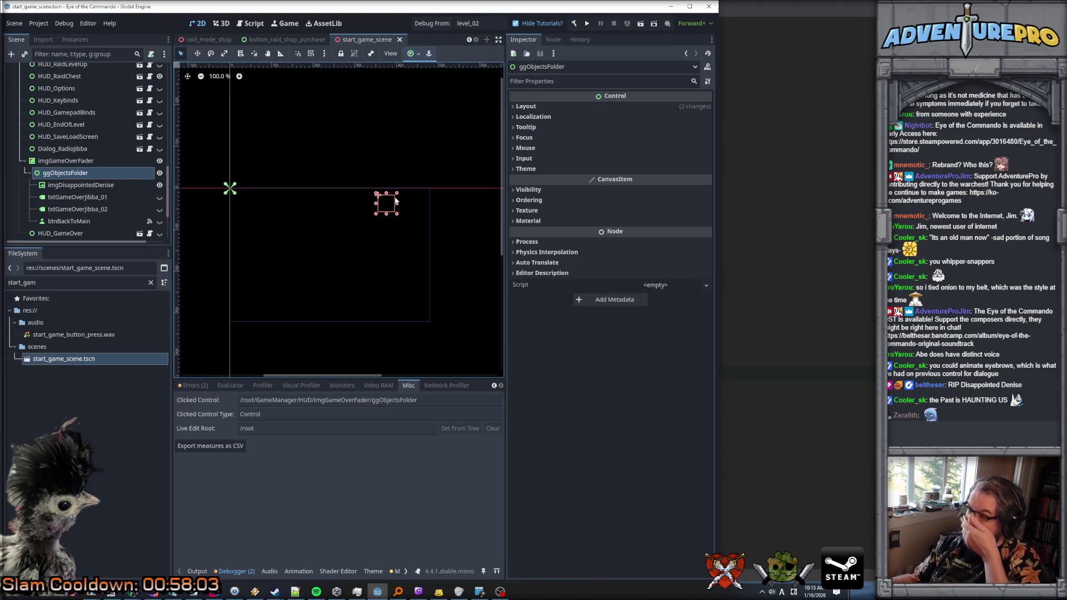
# Step: Make imgDisappointedDenise, txtGameOverJibba_01 and txtGameOverJibba_02 visible, then select the portrait
pyautogui.click(159, 185)
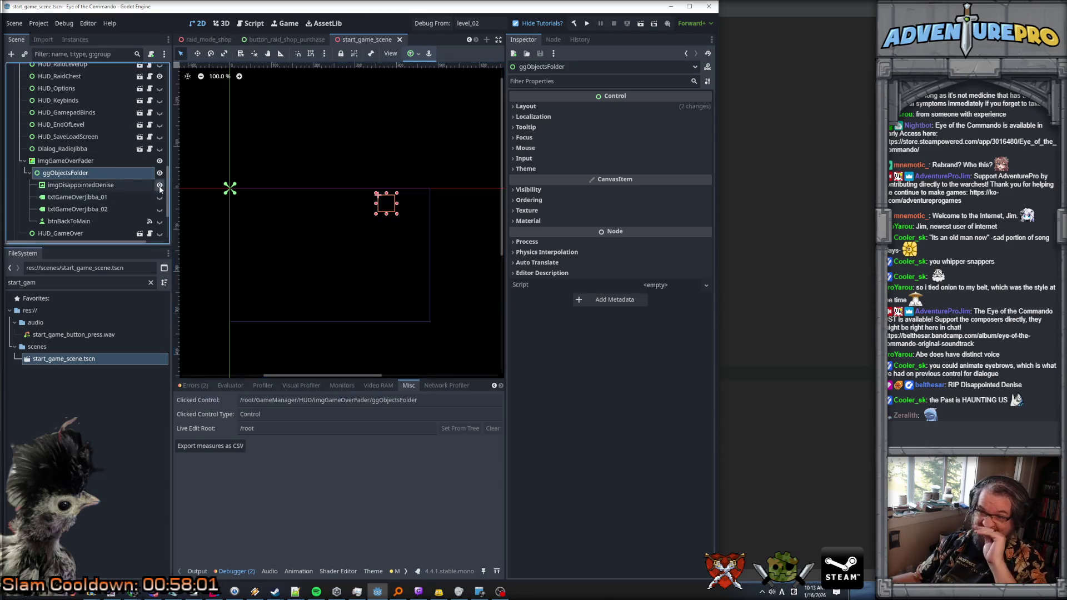
pyautogui.click(160, 198)
pyautogui.click(160, 209)
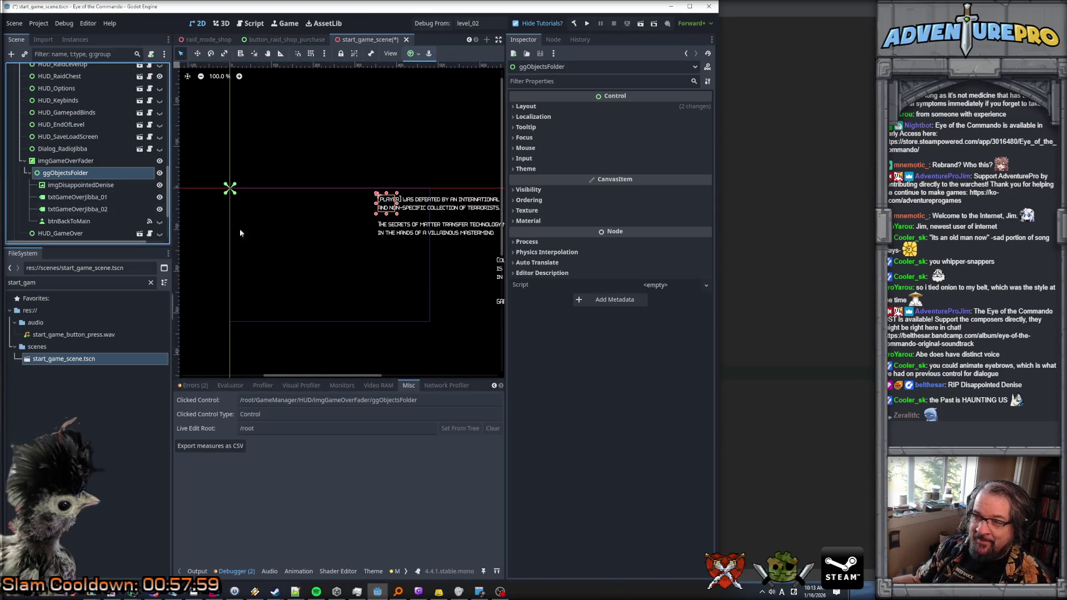
pyautogui.scroll(-1, 459, 282)
pyautogui.click(111, 185)
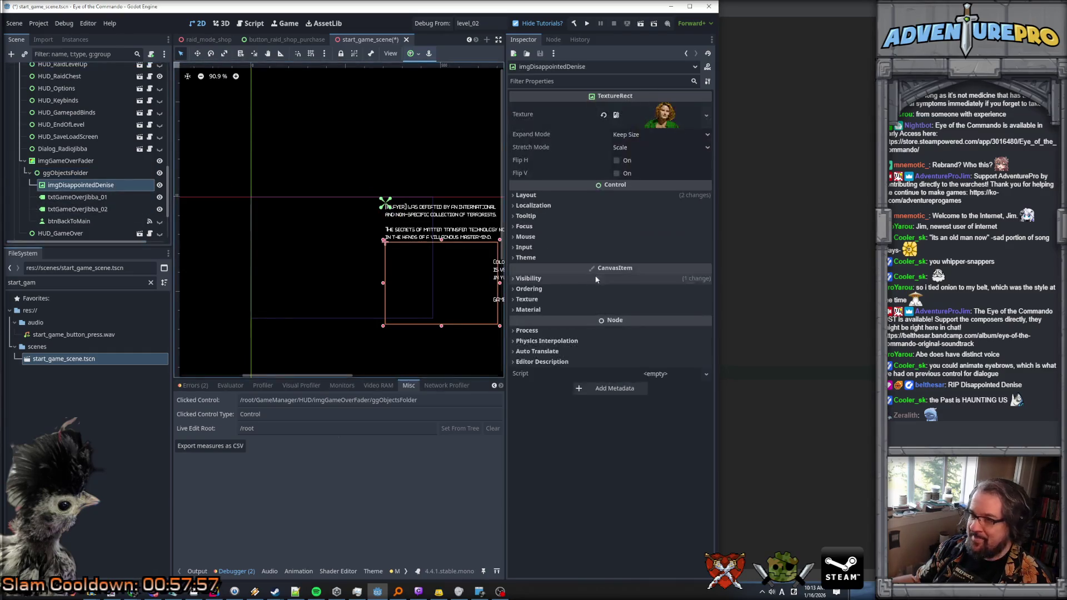
# Step: Raise the portrait's Modulate alpha to 255 and centre the game-over screen in view
pyautogui.click(555, 280)
pyautogui.click(651, 305)
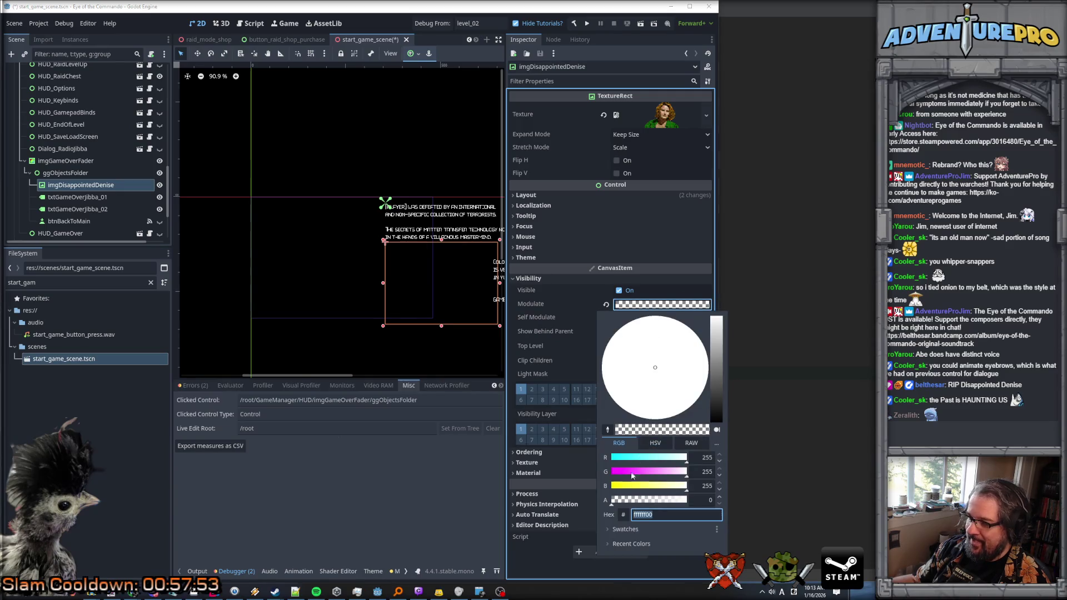
pyautogui.moveTo(612, 502); pyautogui.dragTo(737, 494)
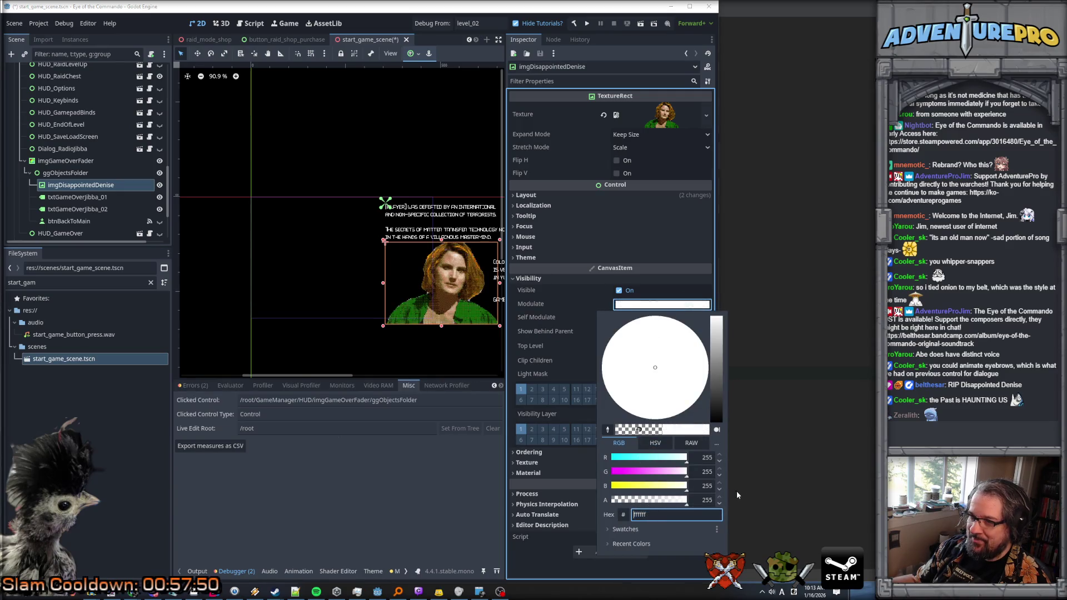
pyautogui.click(475, 329)
pyautogui.scroll(3, 466, 329)
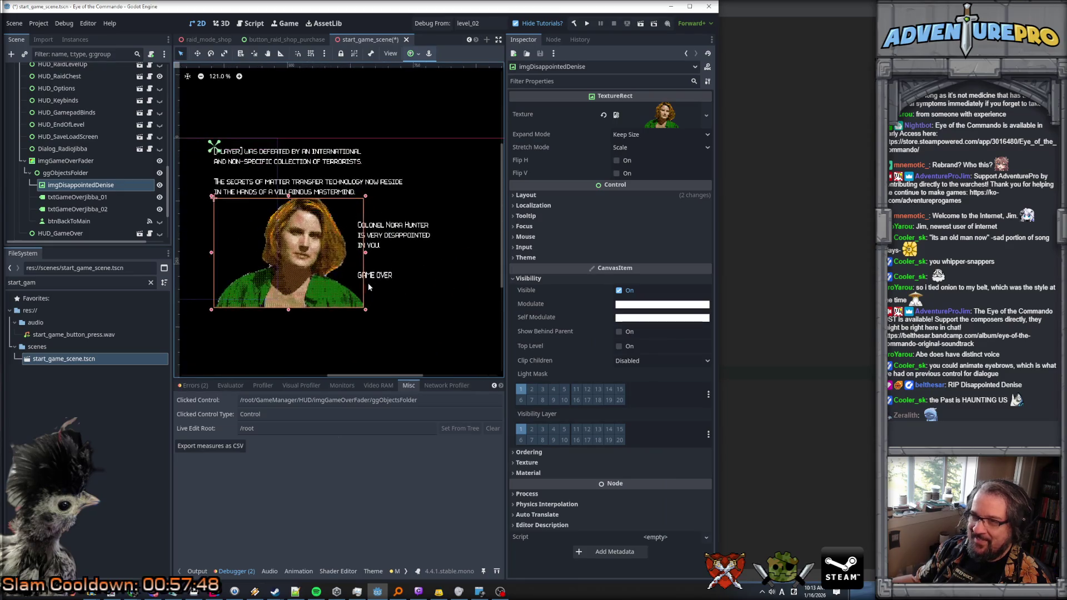
pyautogui.moveTo(401, 300); pyautogui.dragTo(442, 328)
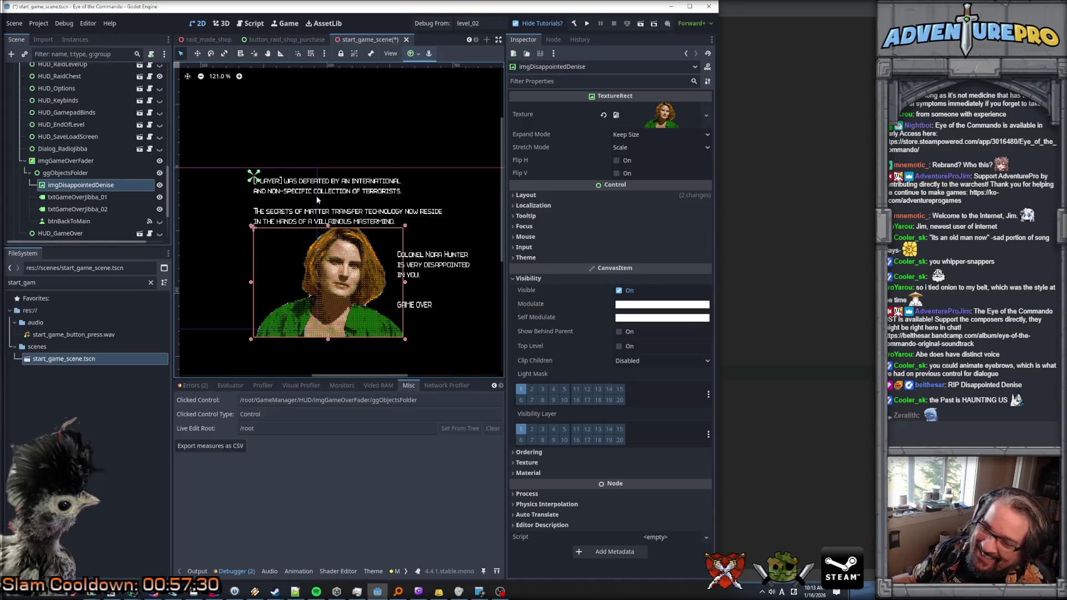
# Step: Toggle ggObjectsFolder's visibility to compare the screen, leaving it shown and selected
pyautogui.click(160, 174)
pyautogui.click(160, 175)
pyautogui.click(160, 174)
pyautogui.click(160, 174)
pyautogui.click(160, 174)
pyautogui.click(160, 174)
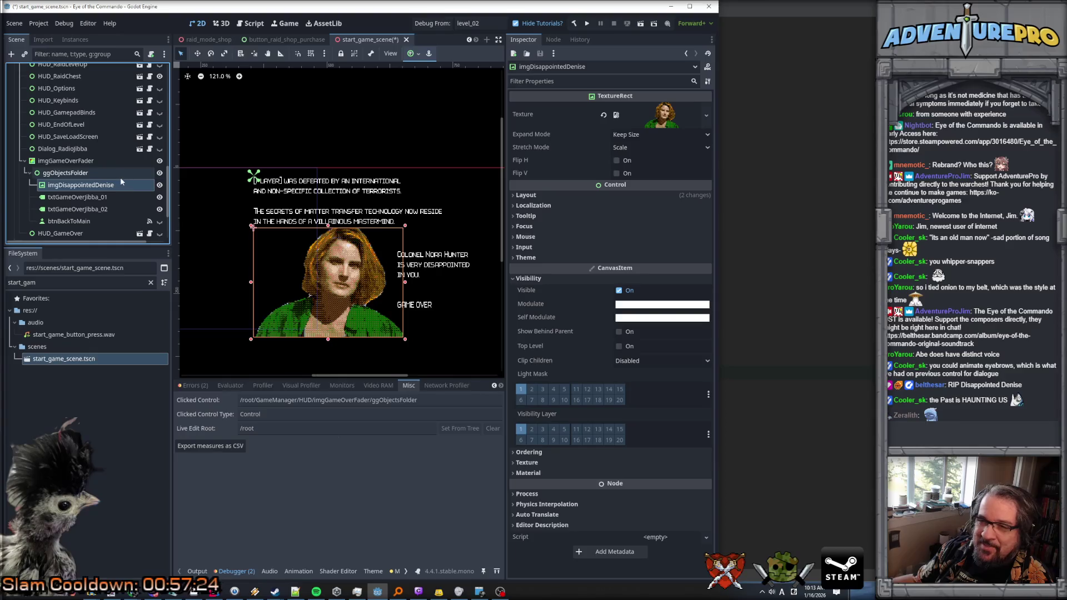
pyautogui.click(118, 173)
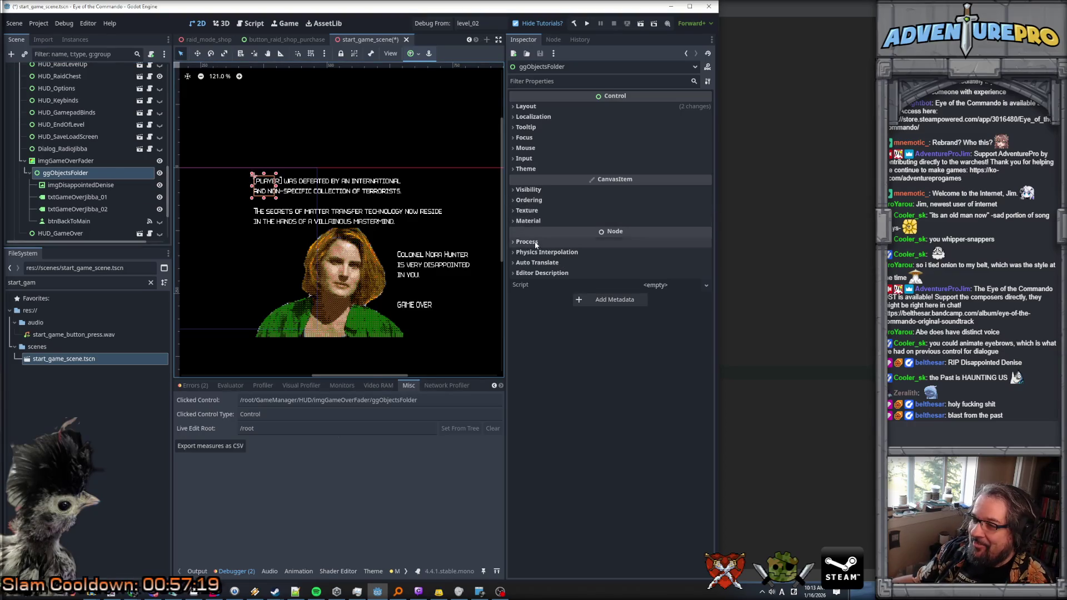
# Step: Set ggObjectsFolder's mouse filter to Ignore and check imgGameOverFader's filter setting
pyautogui.click(525, 148)
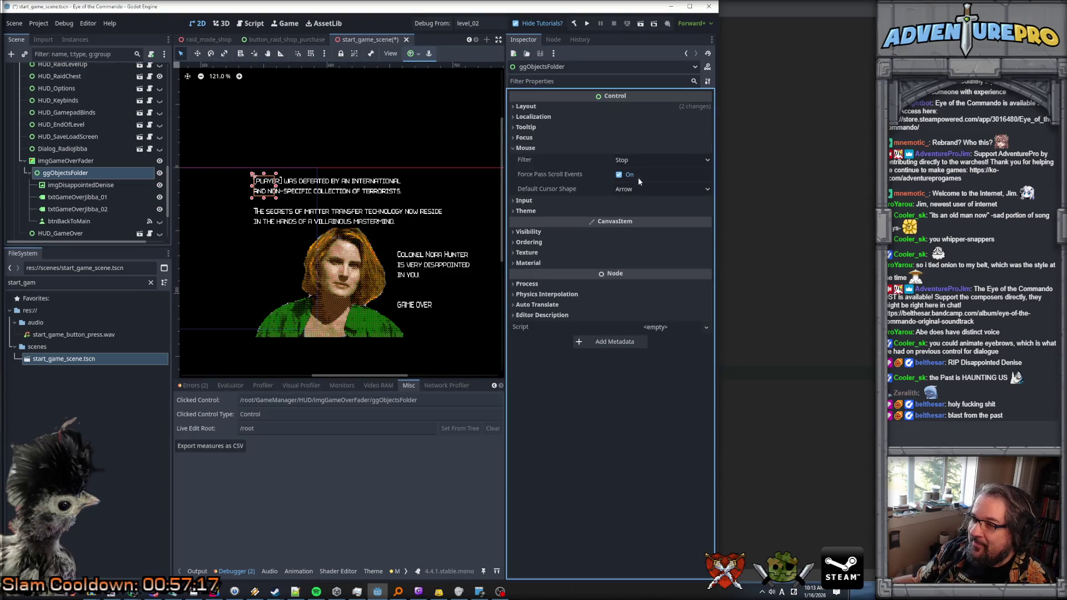
pyautogui.click(642, 160)
pyautogui.click(632, 196)
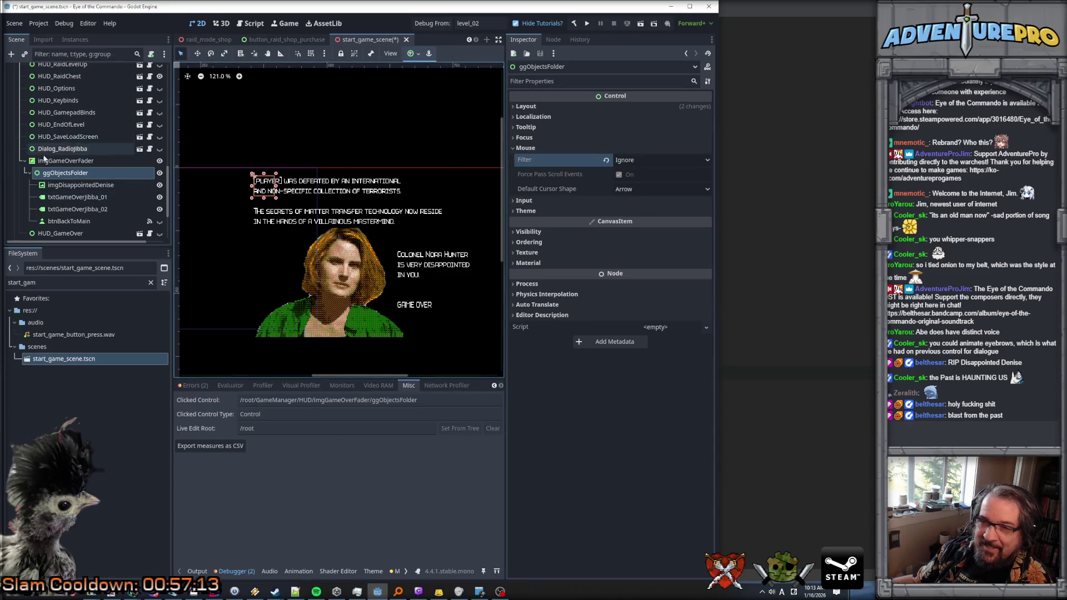
pyautogui.click(64, 161)
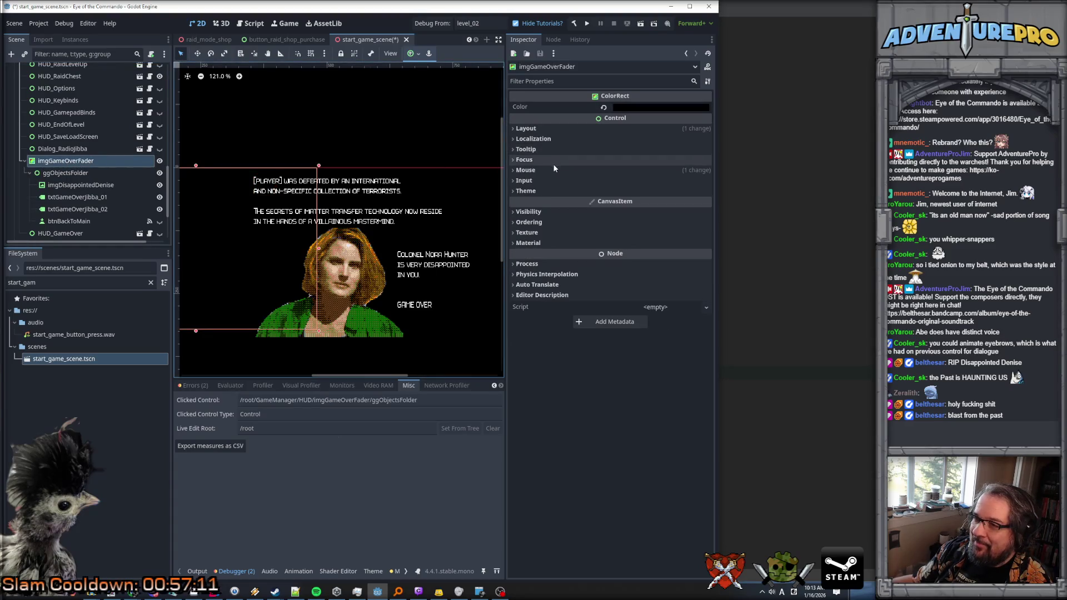
pyautogui.click(550, 169)
pyautogui.scroll(-2, 214, 194)
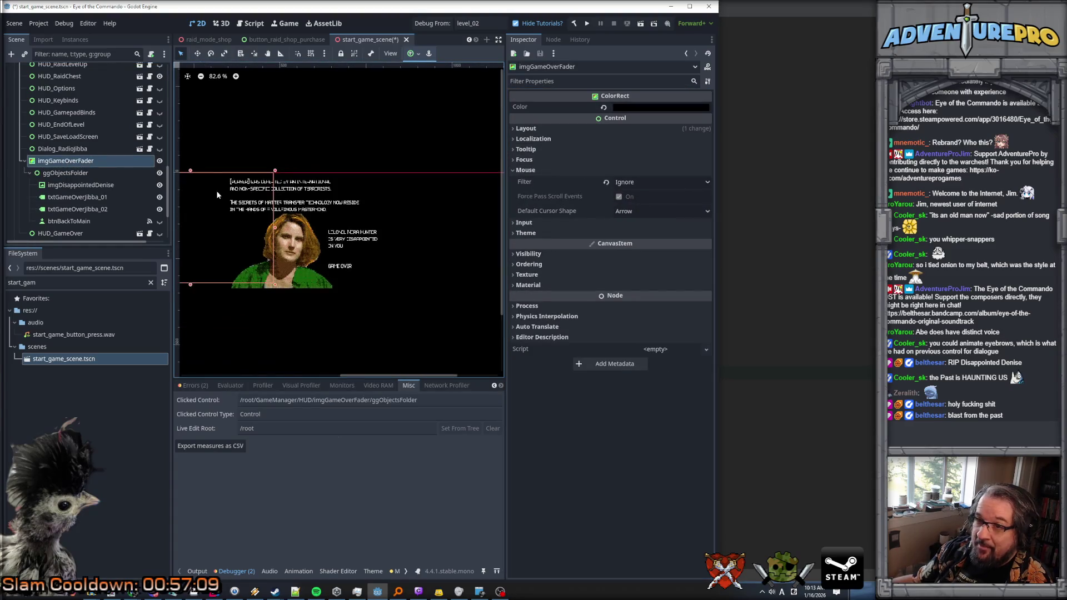
pyautogui.hscroll(-3, 403, 220)
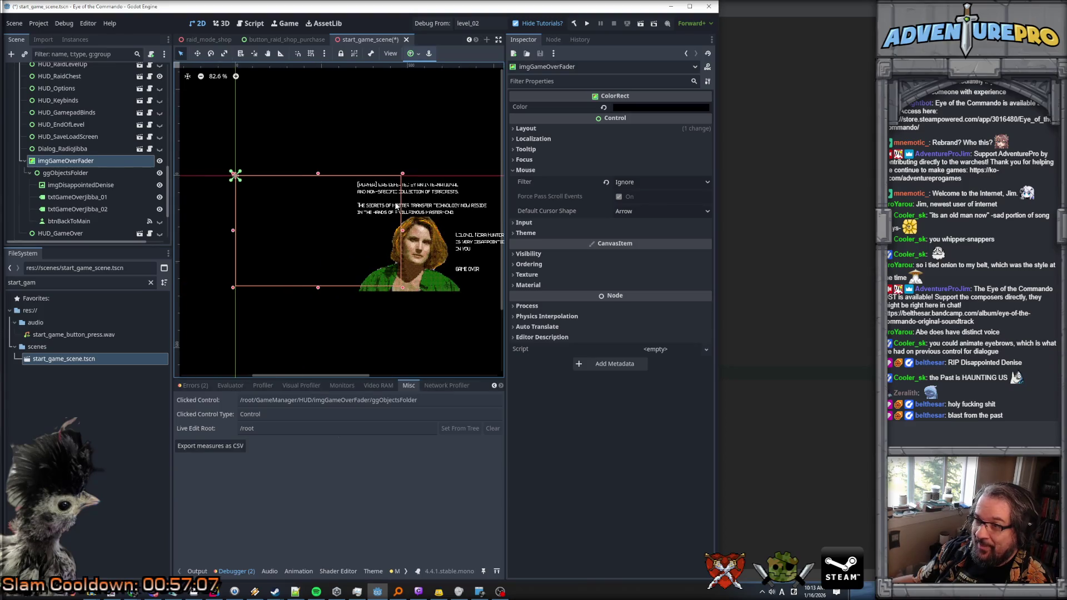
pyautogui.scroll(1, 396, 206)
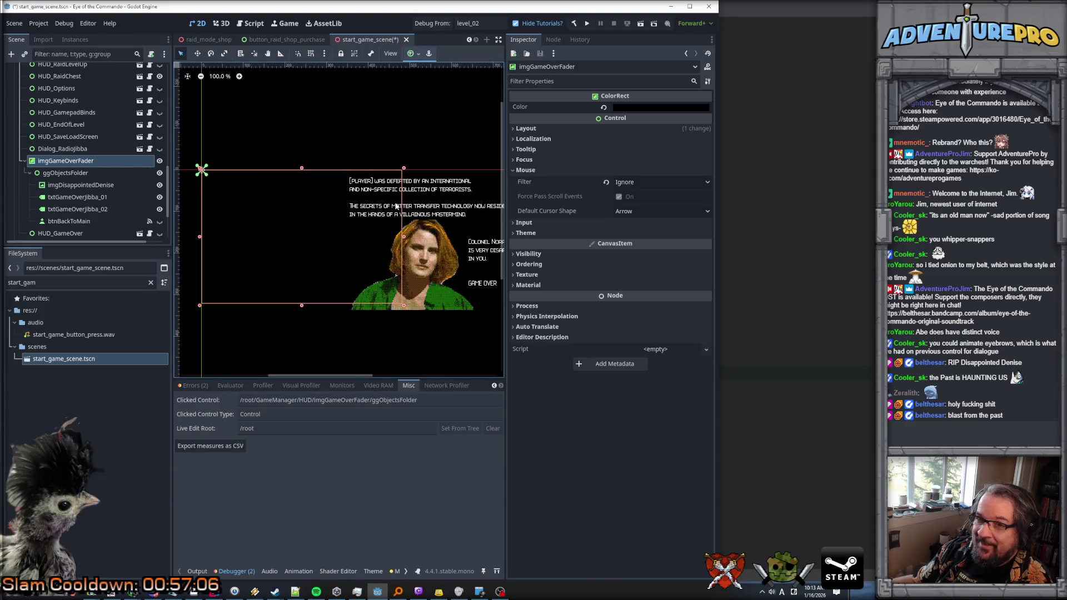
pyautogui.click(81, 173)
# Step: Multi-select the portrait, both game-over texts and btnBackToMain under ggObjectsFolder
pyautogui.click(86, 187)
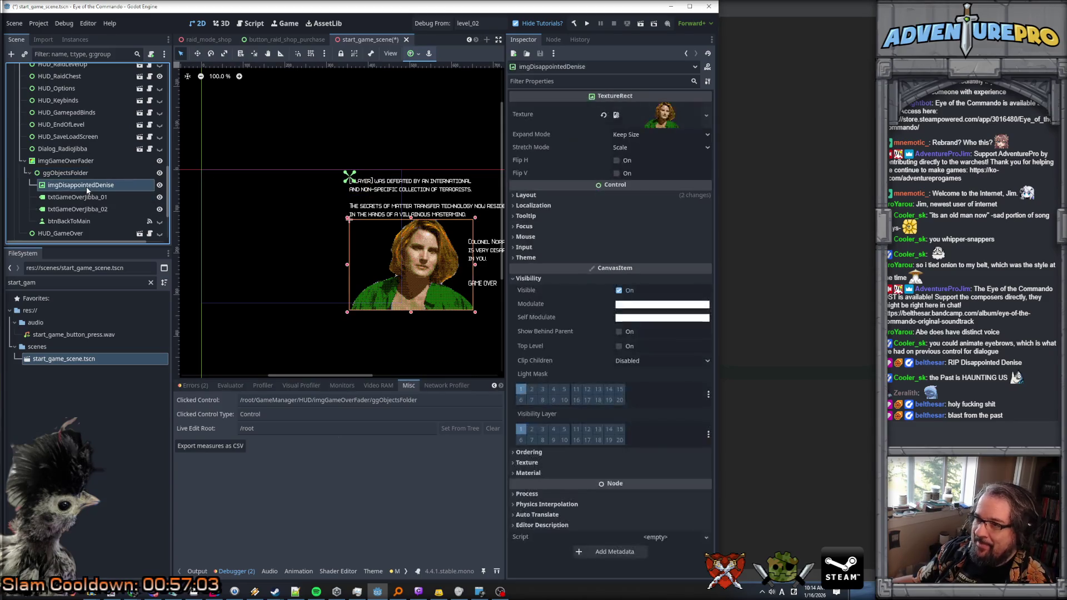
pyautogui.click(539, 237)
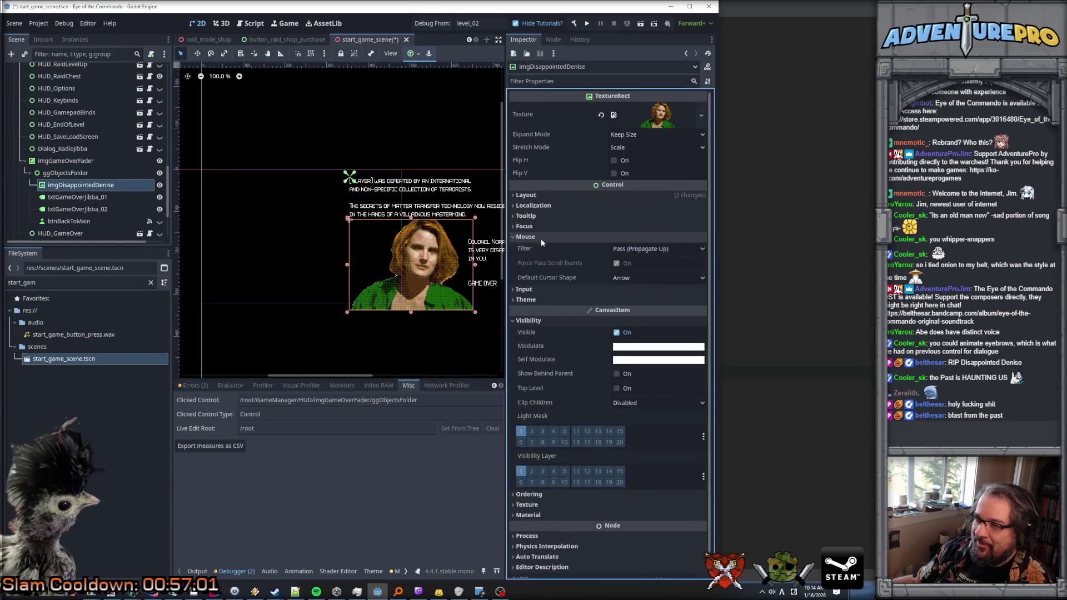
pyautogui.click(639, 249)
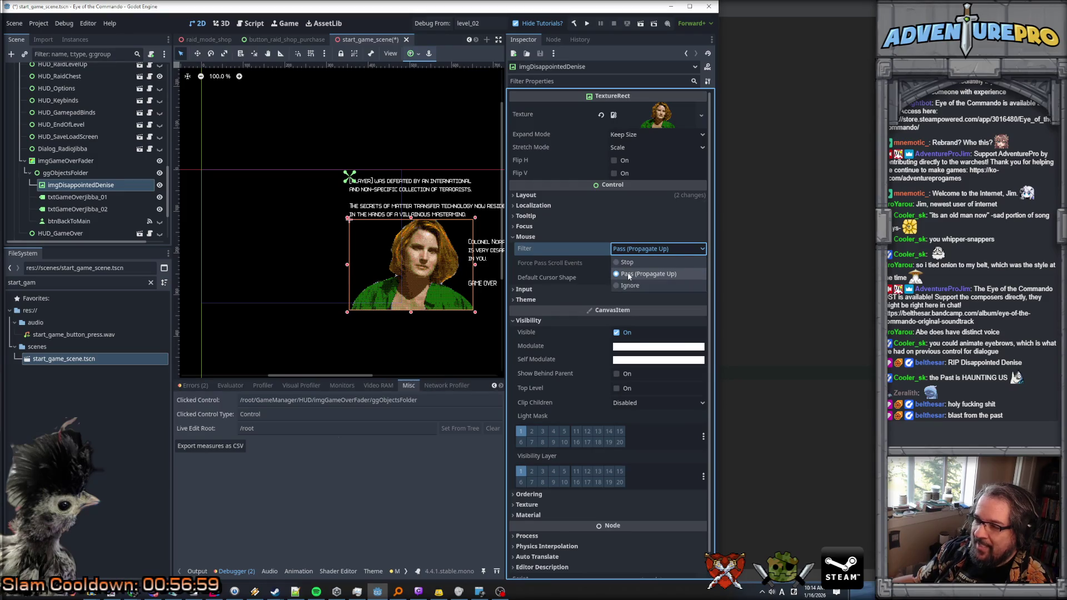
pyautogui.click(72, 209)
pyautogui.click(72, 209)
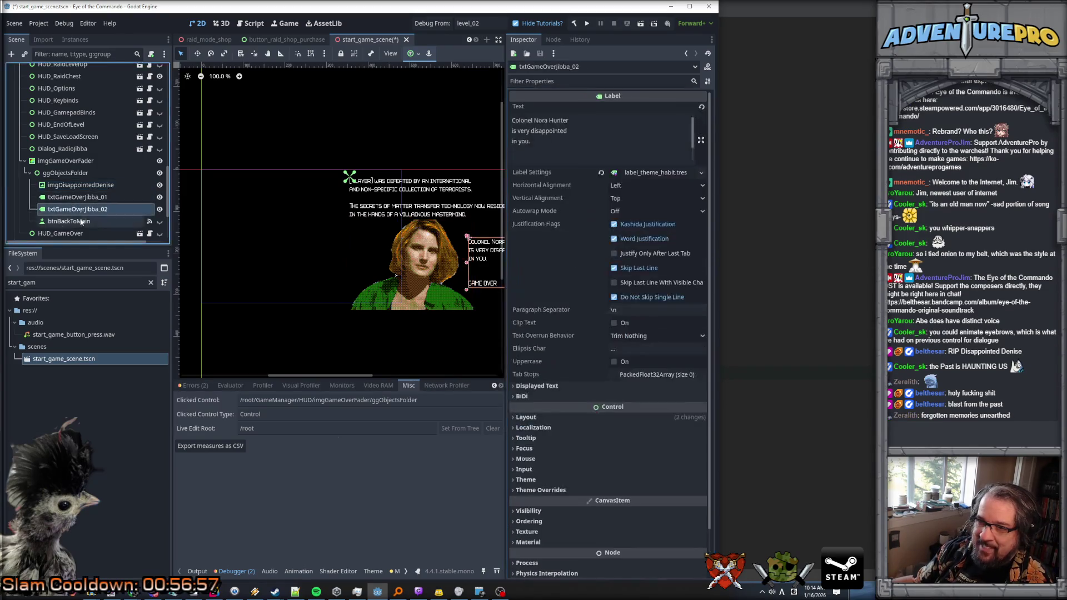
pyautogui.click(70, 221)
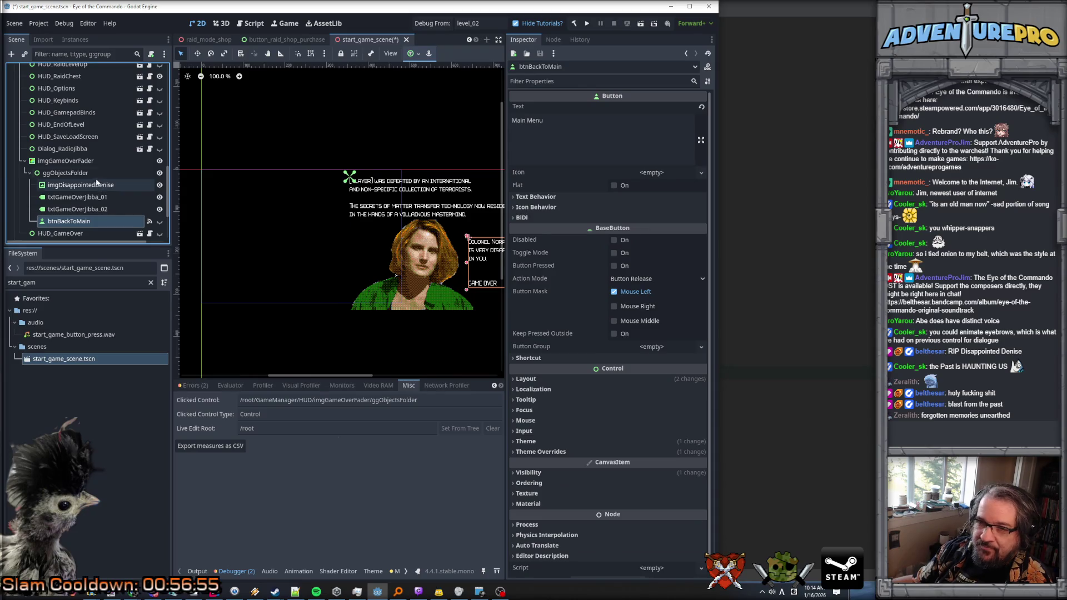
pyautogui.scroll(2, 460, 249)
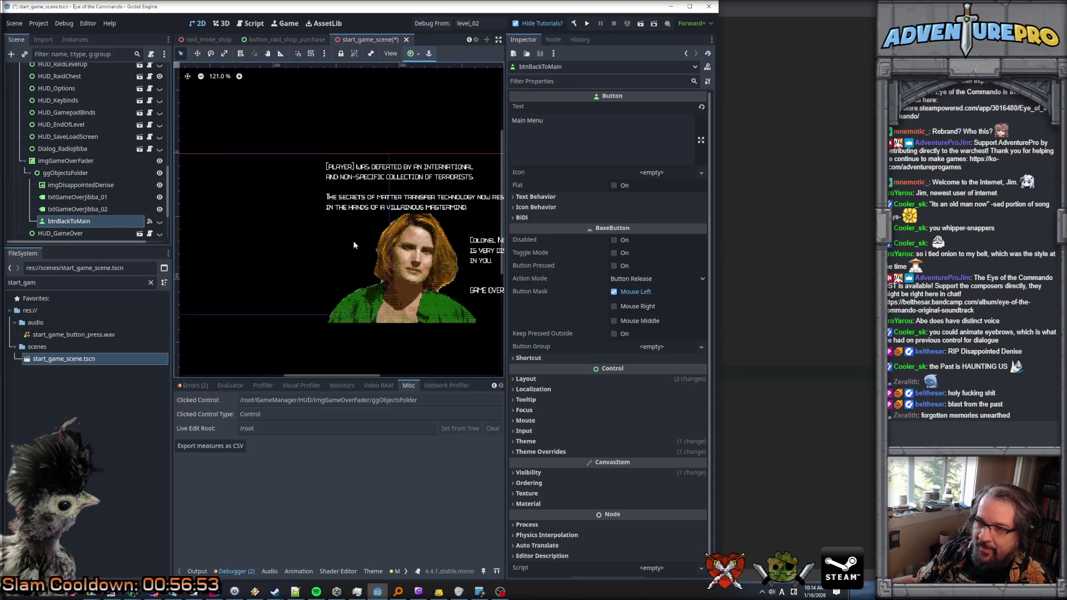
pyautogui.keyDown('shift'); pyautogui.click(91, 211); pyautogui.keyUp('shift')
pyautogui.keyDown('shift'); pyautogui.click(84, 186); pyautogui.keyUp('shift')
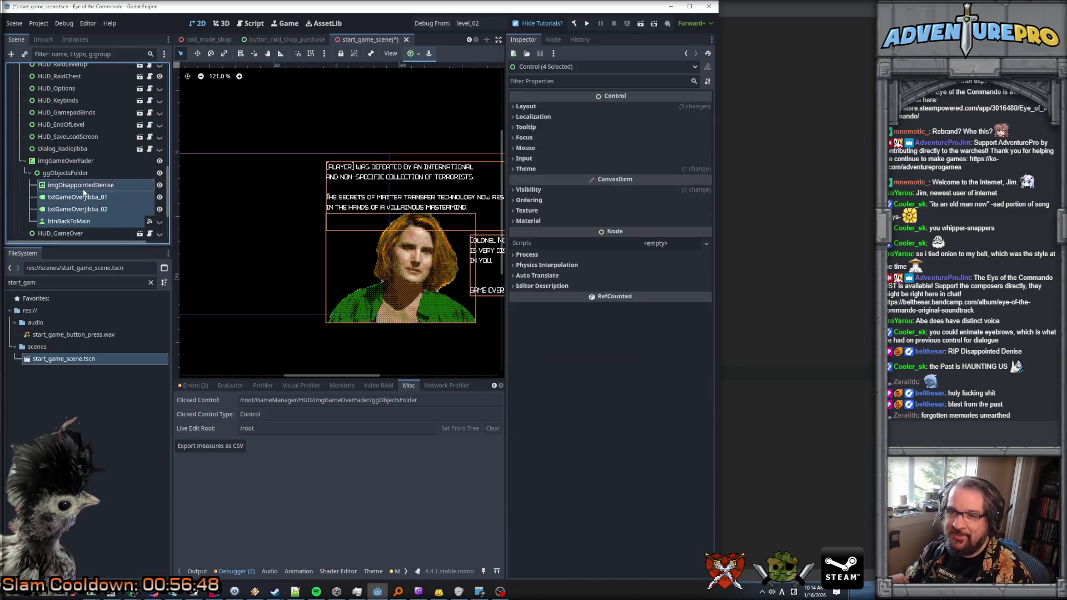
# Step: Set the four selected nodes' mouse filter to Ignore and save the scene
pyautogui.click(533, 149)
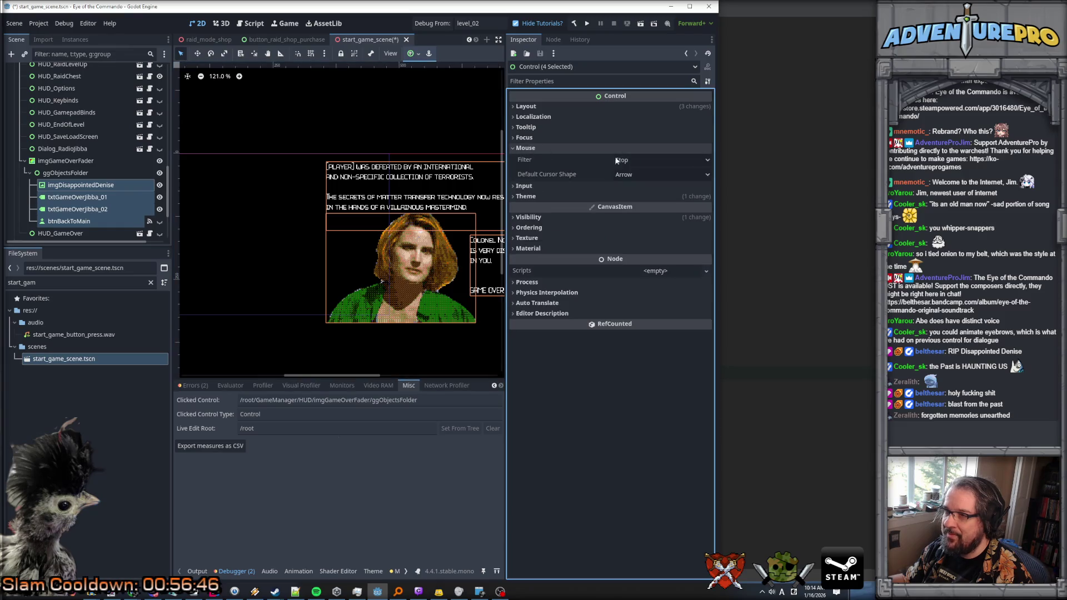
pyautogui.click(634, 160)
pyautogui.click(633, 185)
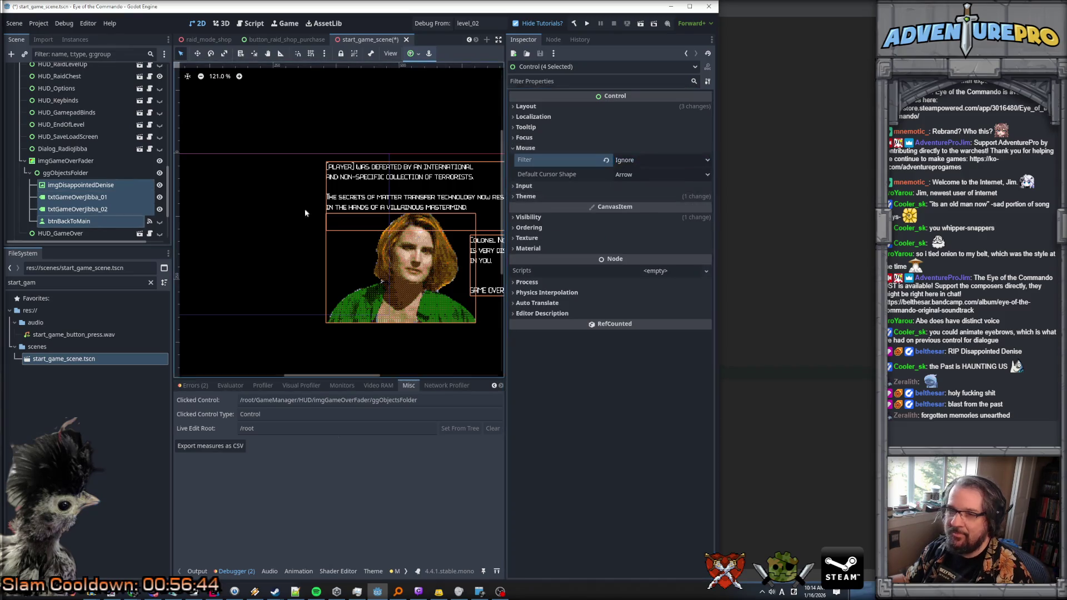
pyautogui.hotkey('ctrl', 's')
pyautogui.click(66, 161)
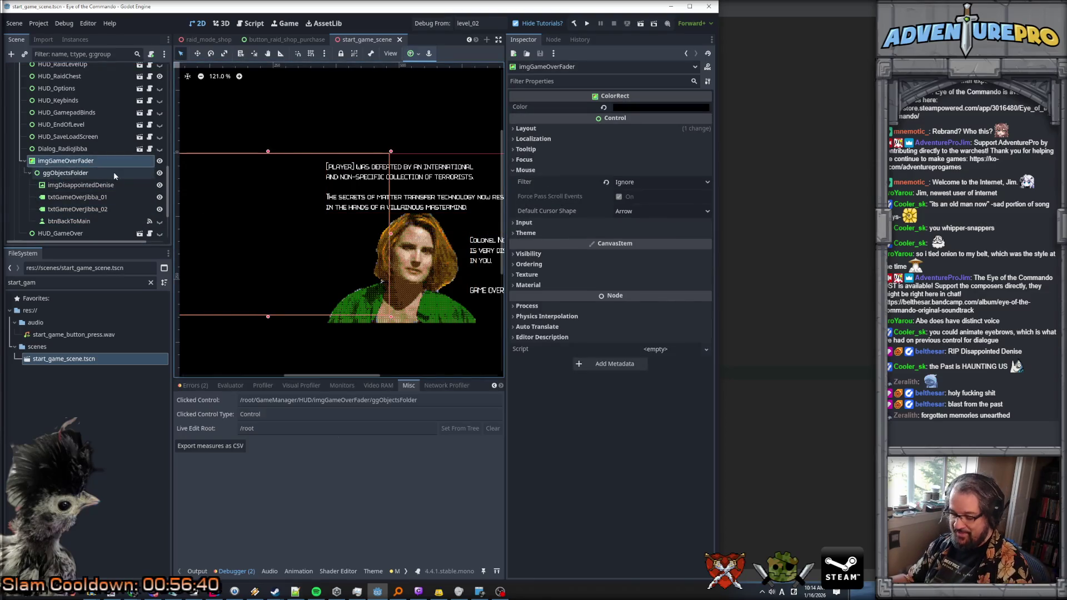
# Step: Hide ggObjectsFolder, save start_game_scene, and start a debug run of Eye of the Commando
pyautogui.click(160, 174)
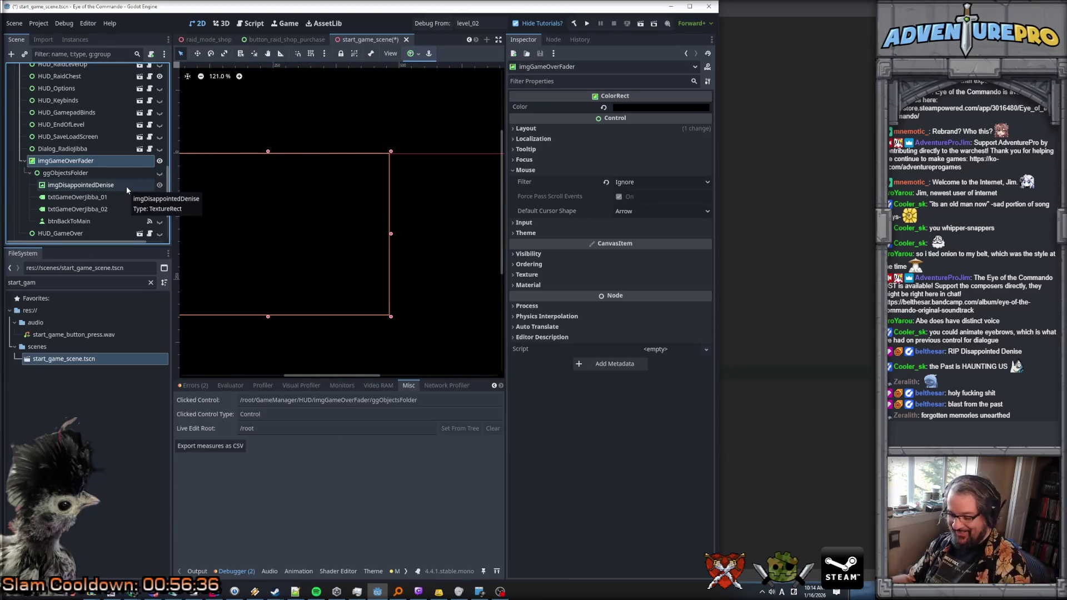
pyautogui.hotkey('ctrl', 's')
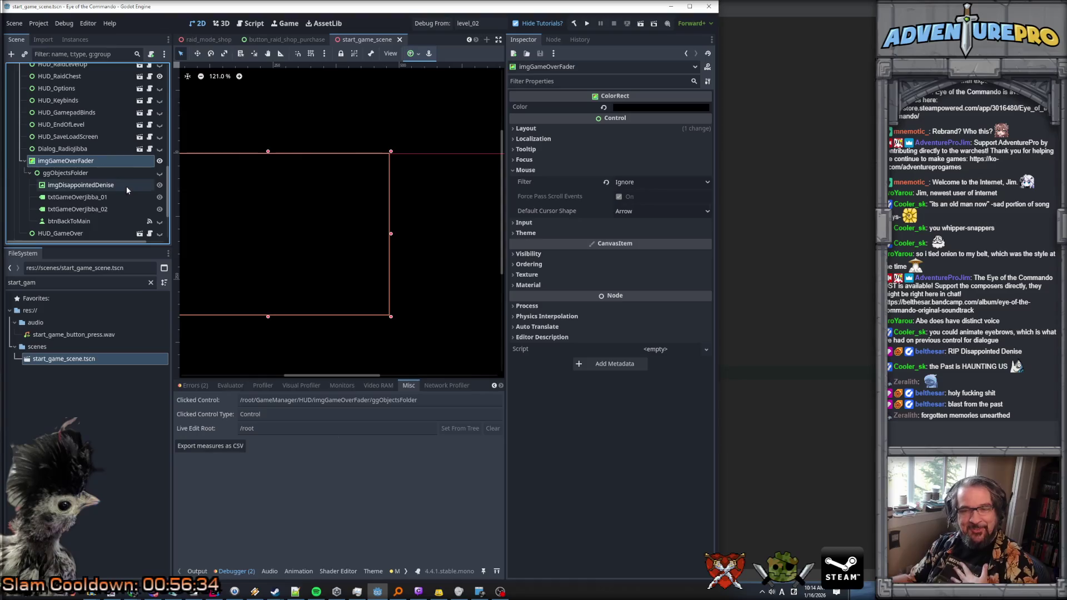
pyautogui.scroll(-8, 314, 234)
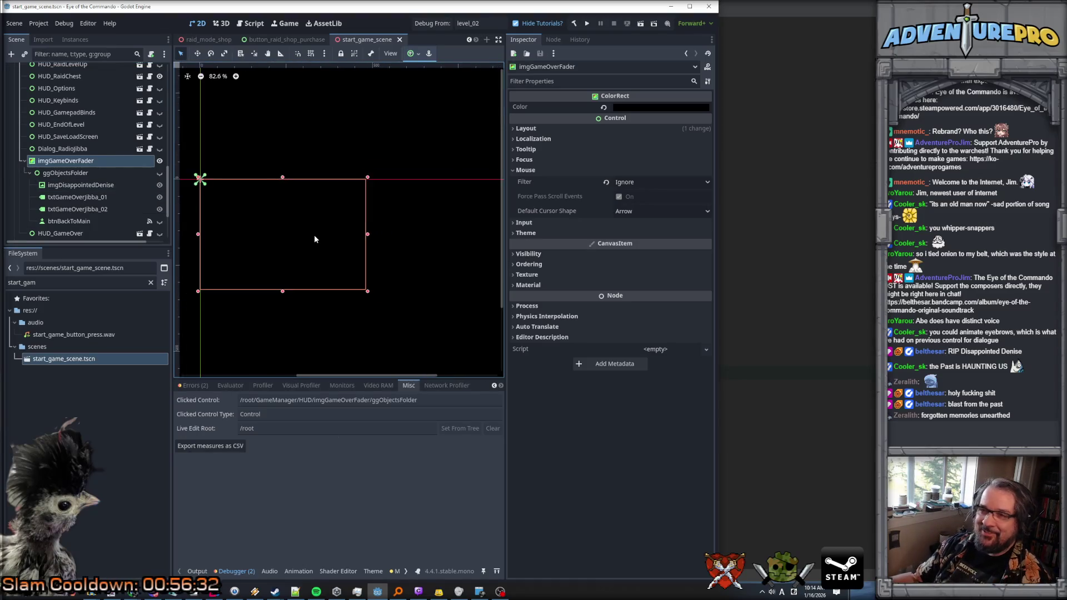
pyautogui.scroll(10, 315, 235)
pyautogui.scroll(-3, 333, 346)
pyautogui.scroll(3, 333, 347)
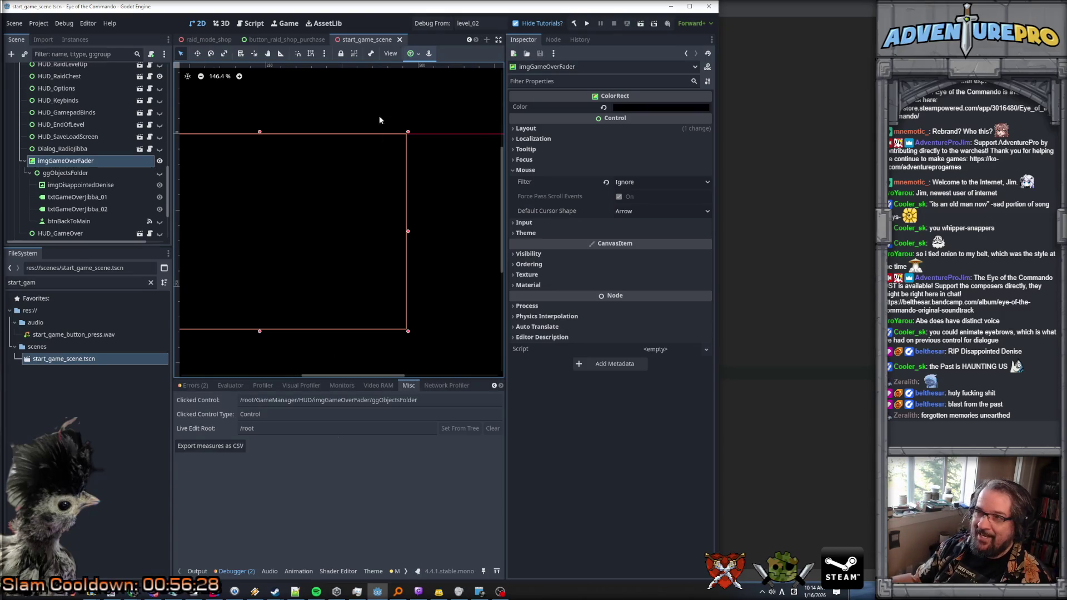
pyautogui.click(432, 23)
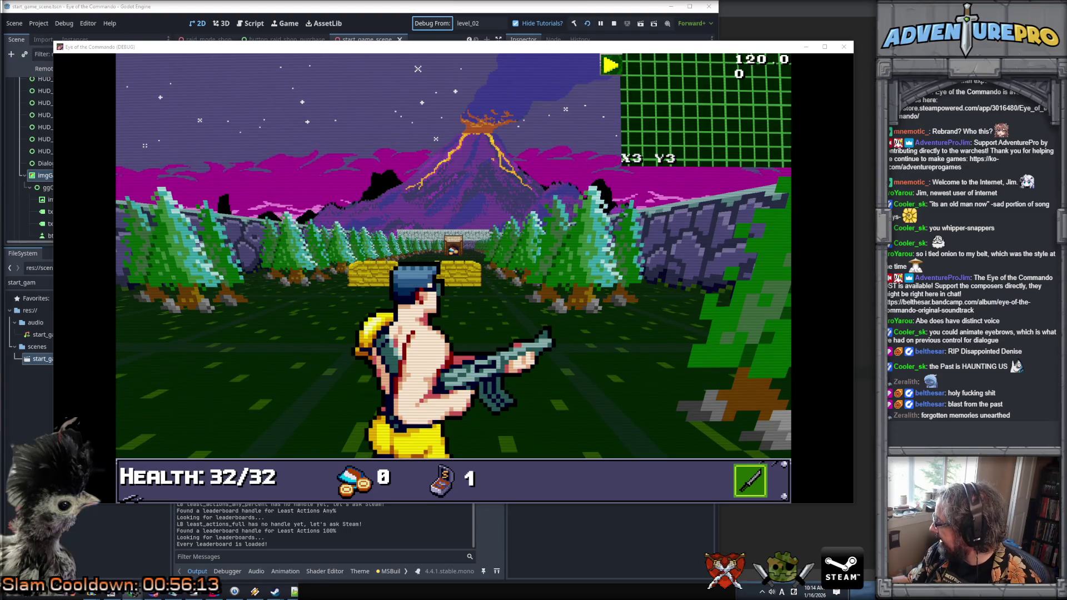
pyautogui.hotkey('alt', 'Tab')
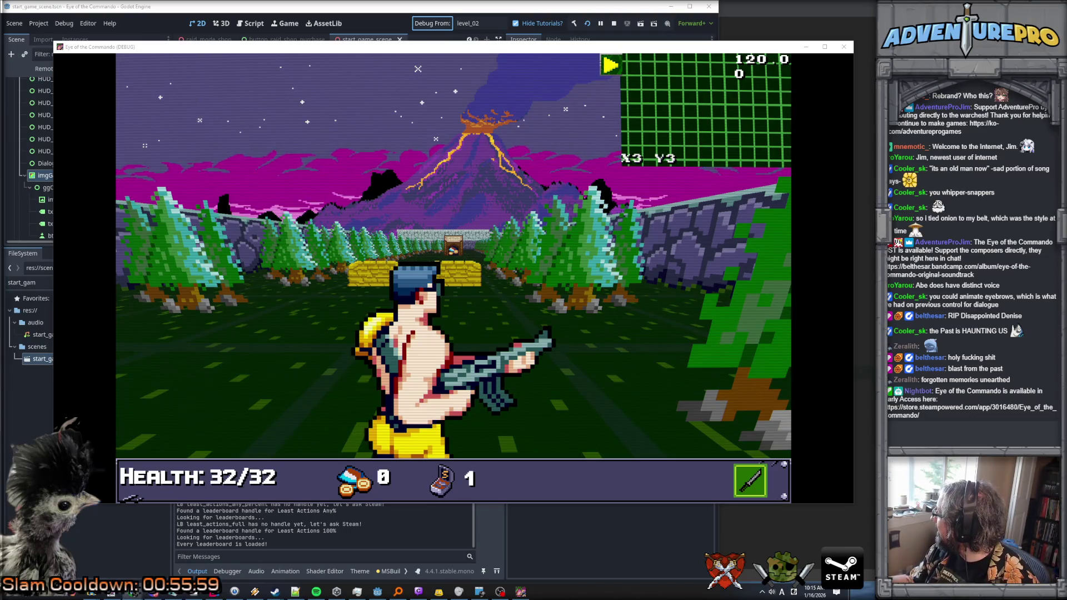
pyautogui.hotkey('alt', 'Tab')
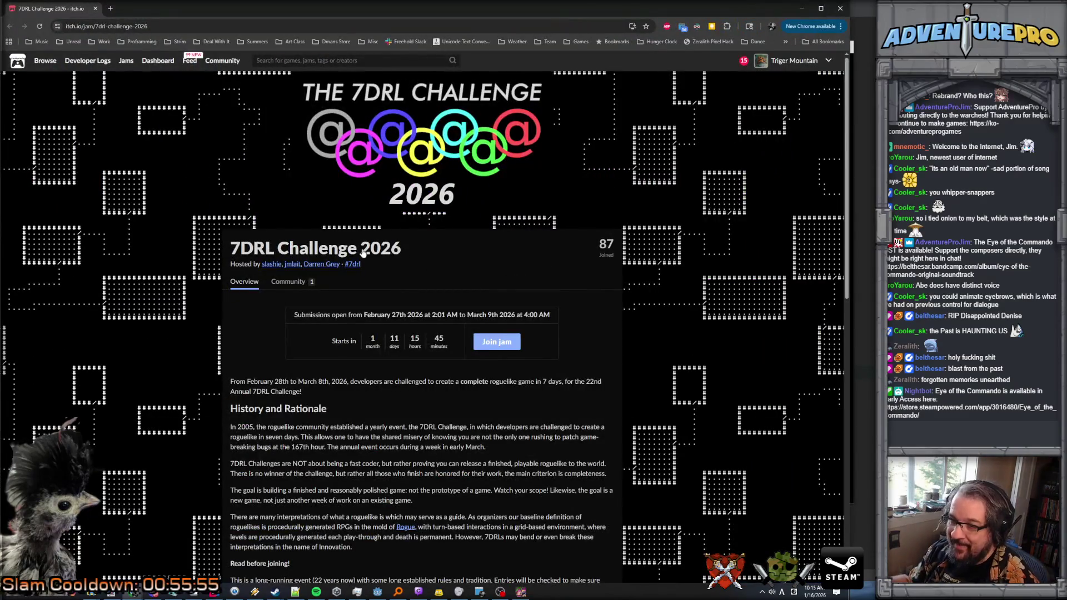
# Step: Join the 7DRL Challenge 2026 jam and scroll down to its rules
pyautogui.click(492, 343)
pyautogui.scroll(-3, 400, 409)
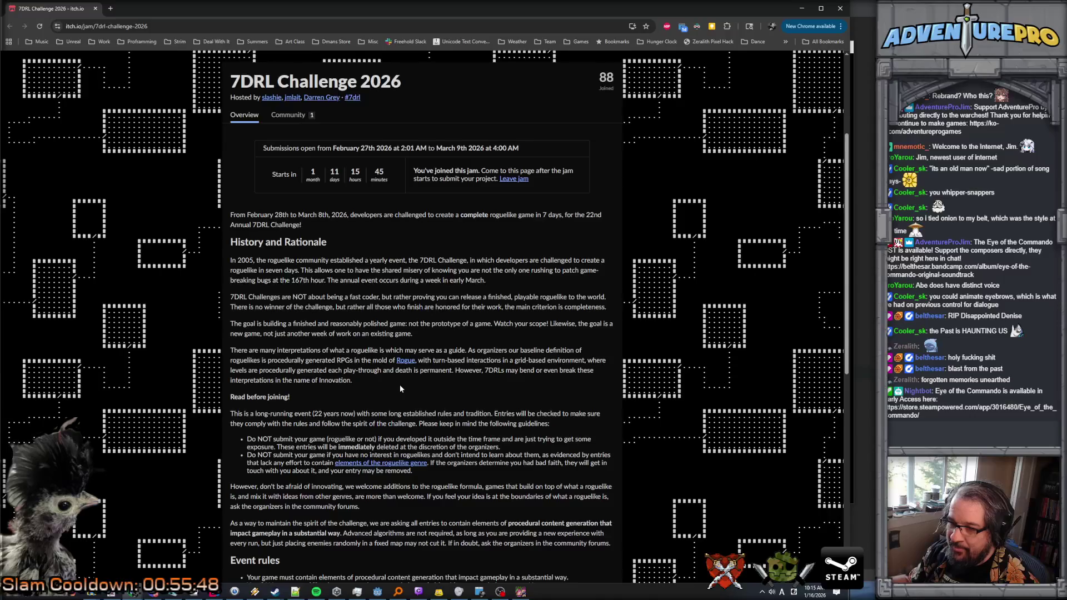
pyautogui.scroll(-1, 400, 387)
pyautogui.scroll(-1, 406, 354)
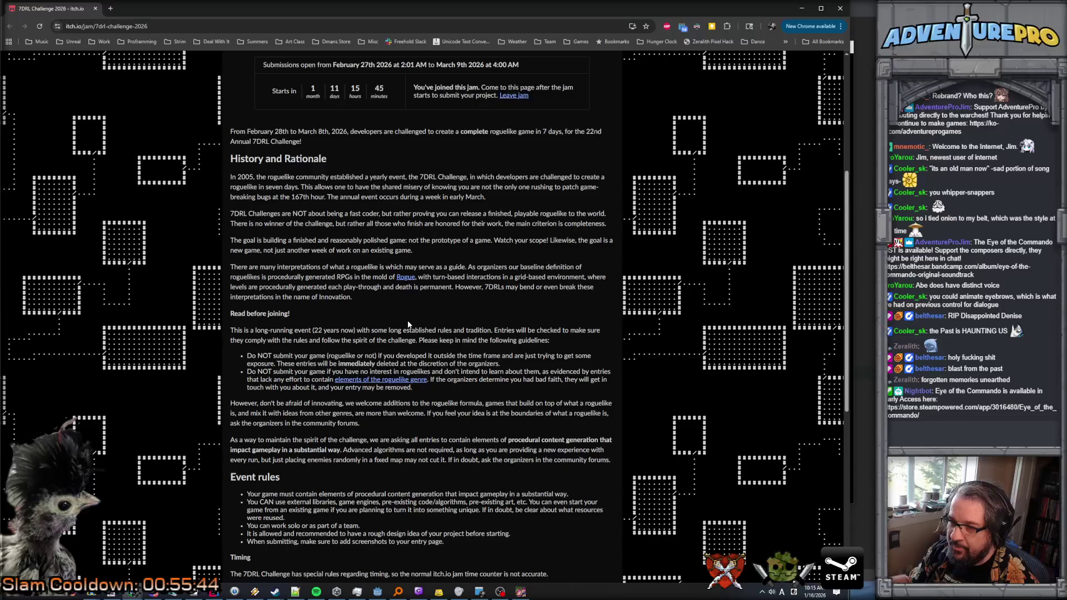
# Step: Read the rules, highlighting the ones on uninterested entrants and external libraries/engines
pyautogui.moveTo(248, 371); pyautogui.dragTo(541, 374)
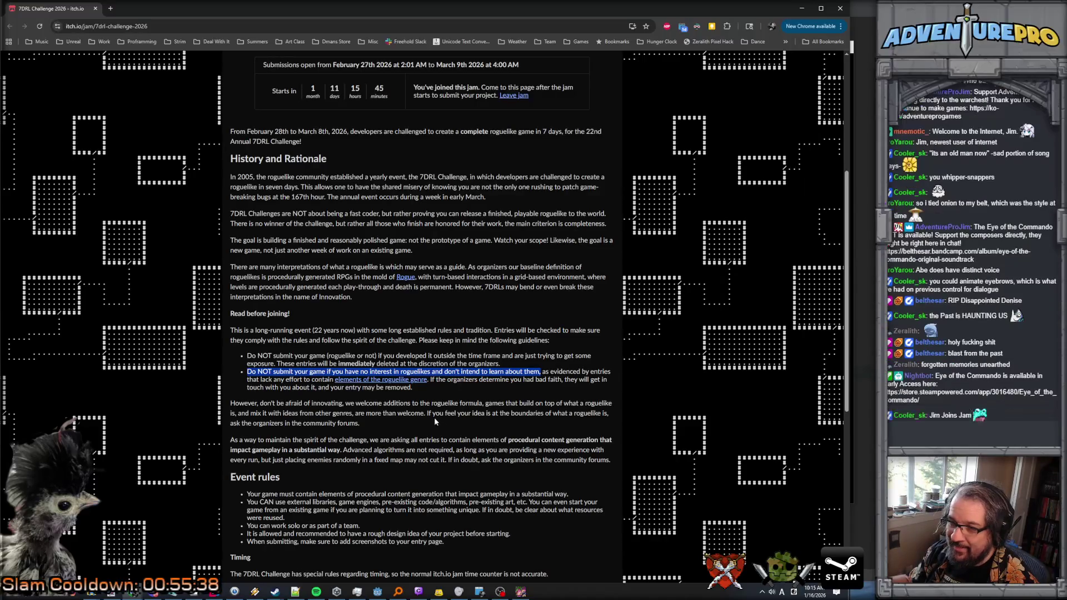
pyautogui.scroll(-3, 433, 421)
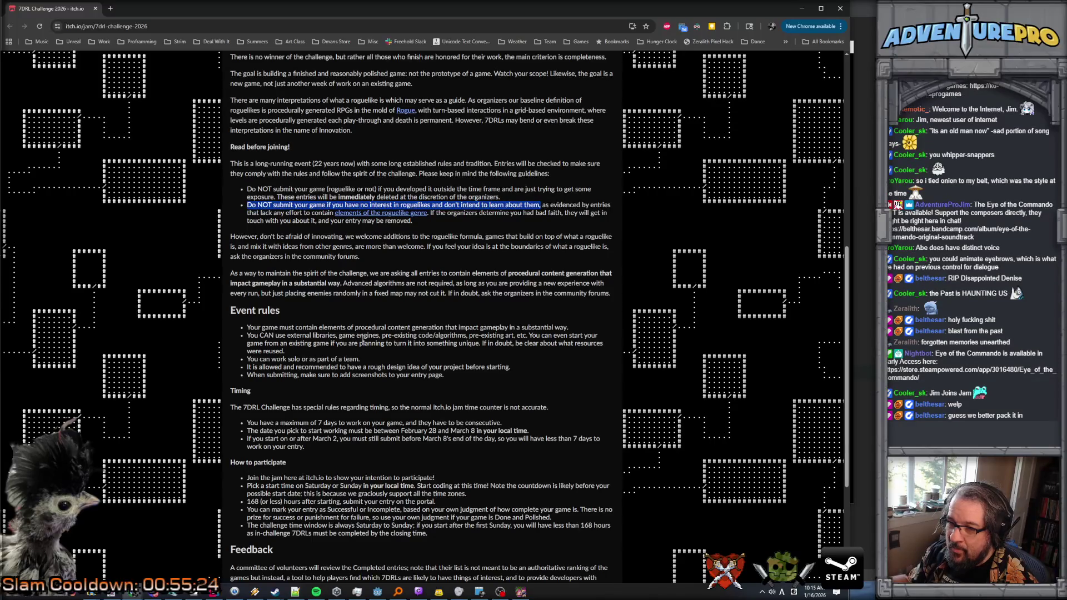
pyautogui.moveTo(288, 335)
pyautogui.mouseDown()
pyautogui.moveTo(560, 338)
pyautogui.moveTo(600, 348)
pyautogui.moveTo(604, 360)
pyautogui.mouseUp()
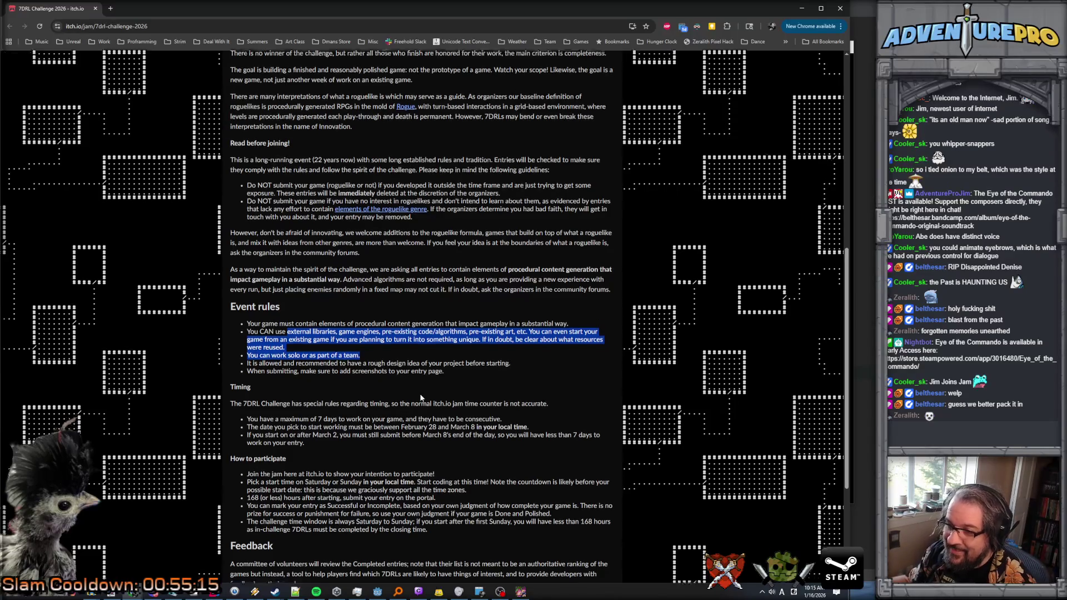
pyautogui.scroll(-2, 419, 394)
pyautogui.click(350, 376)
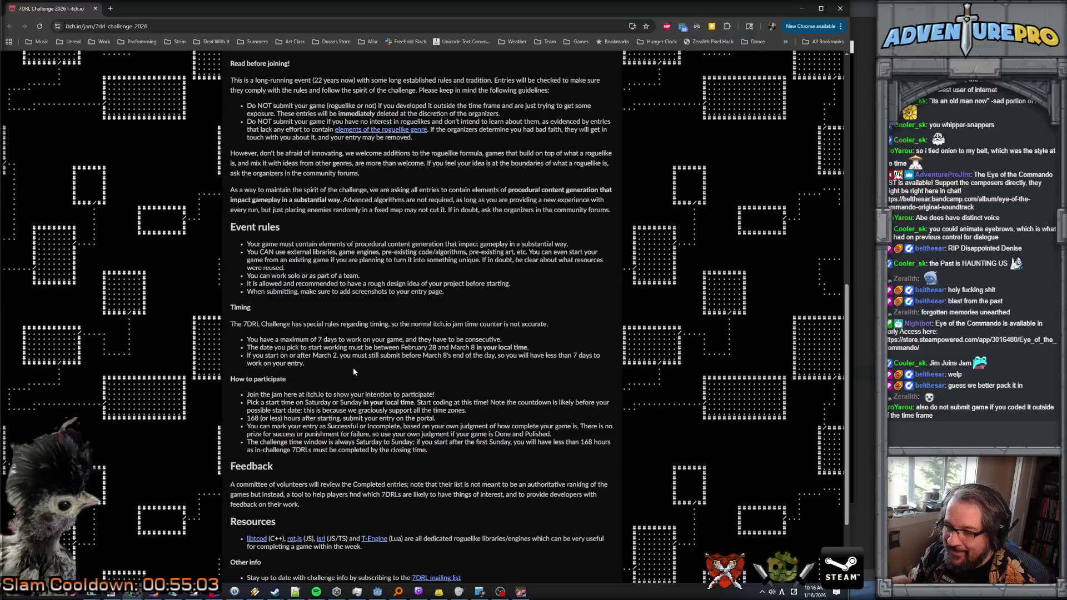
pyautogui.scroll(-2, 354, 372)
pyautogui.scroll(12, 354, 371)
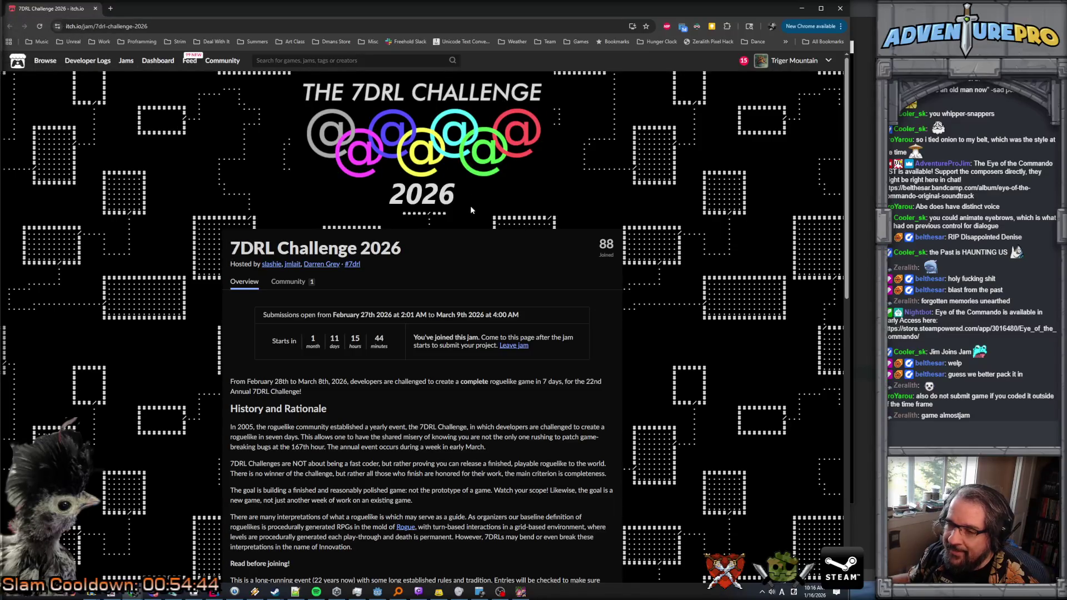
# Step: View the jam's Community topics, then return to the running game window
pyautogui.click(288, 281)
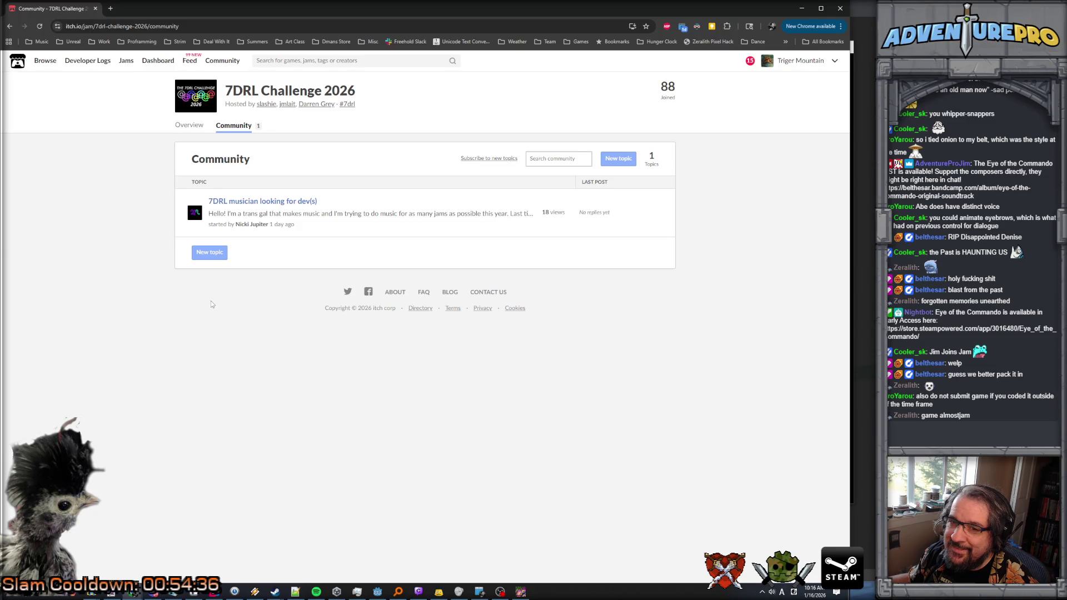
pyautogui.hotkey('alt', 'Tab')
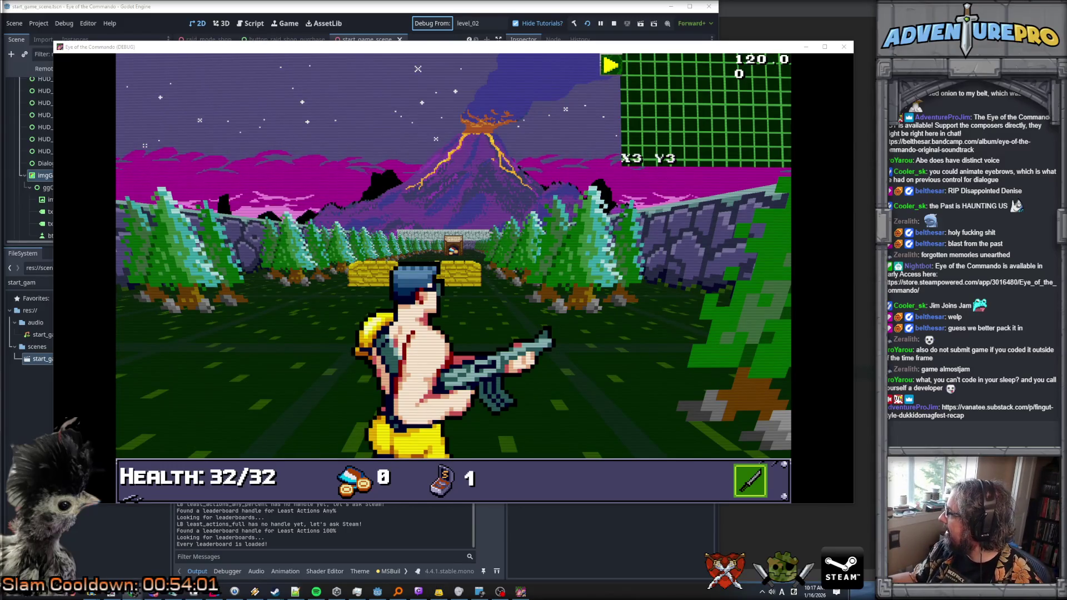
# Step: Drag the review browser window into view and maximize it to fill the screen
pyautogui.moveTo(368, 167)
pyautogui.mouseDown()
pyautogui.moveTo(368, 322)
pyautogui.moveTo(269, 244)
pyautogui.mouseUp()
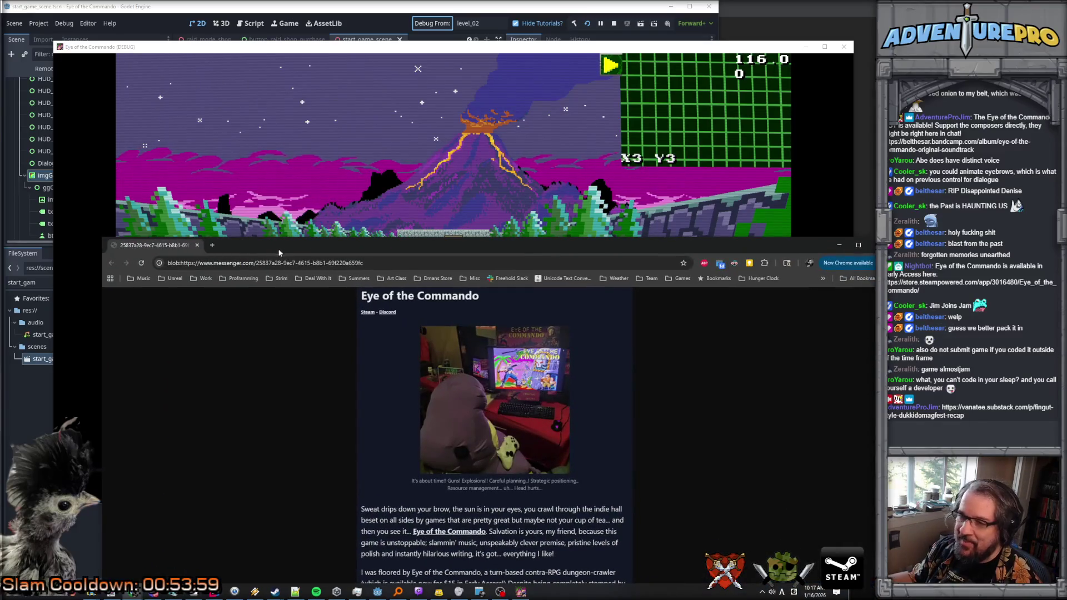
pyautogui.doubleClick(268, 244)
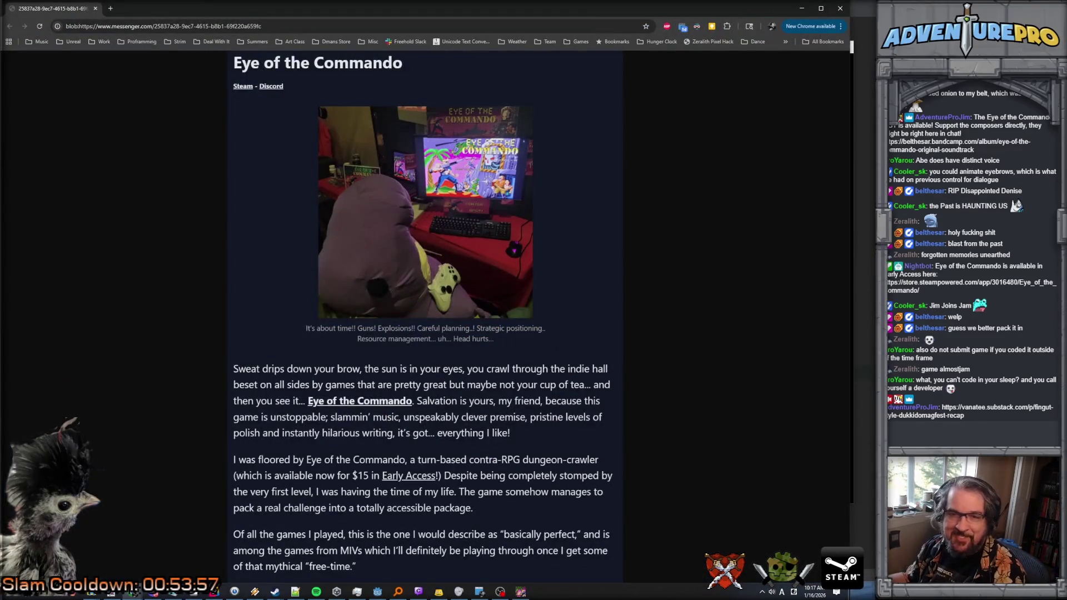
pyautogui.hotkey('alt', 'Tab')
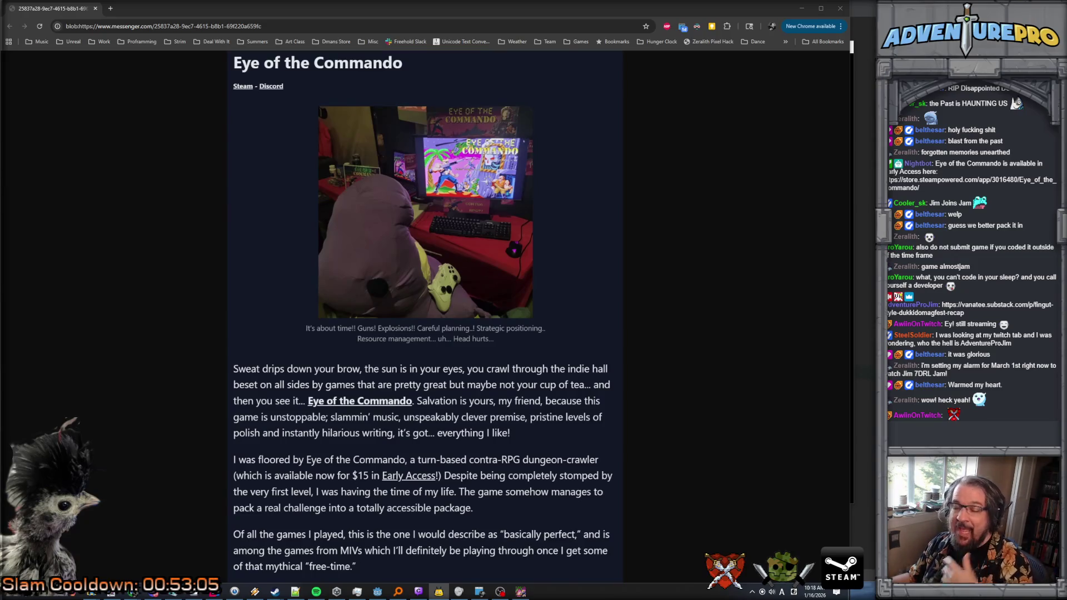
pyautogui.scroll(-10, 338, 258)
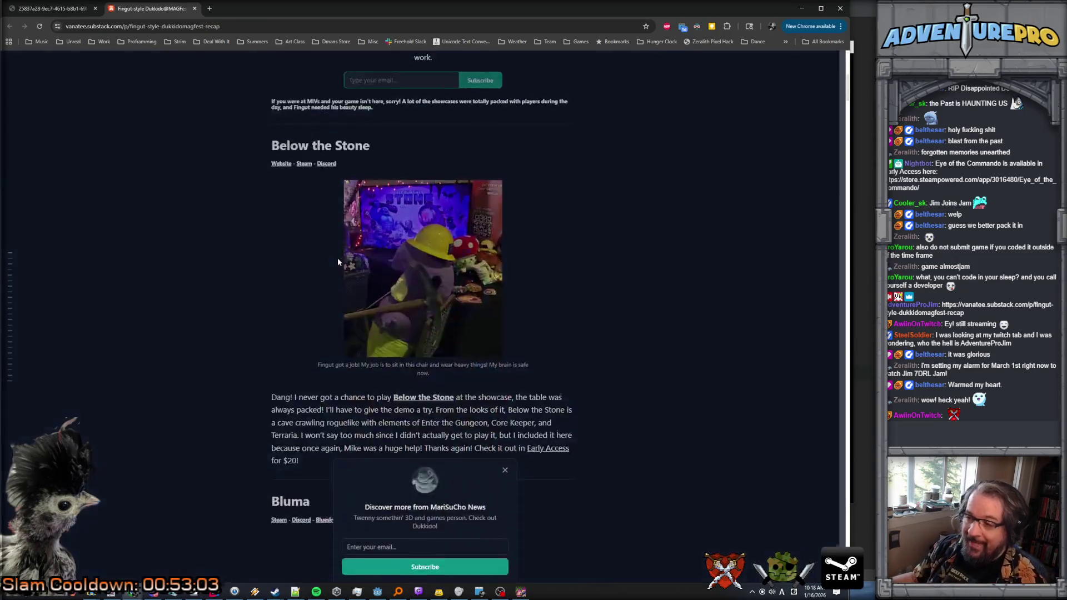
# Step: Close the subscribe popup and follow the Chainstaff link to its Steam store page
pyautogui.click(503, 245)
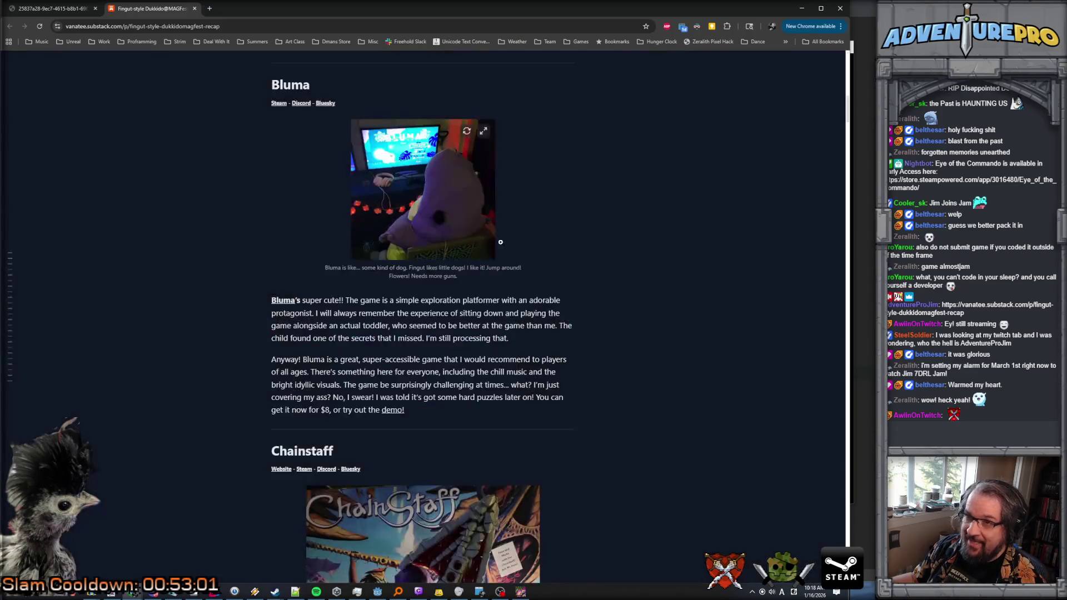
pyautogui.scroll(-5, 517, 272)
pyautogui.scroll(-3, 631, 309)
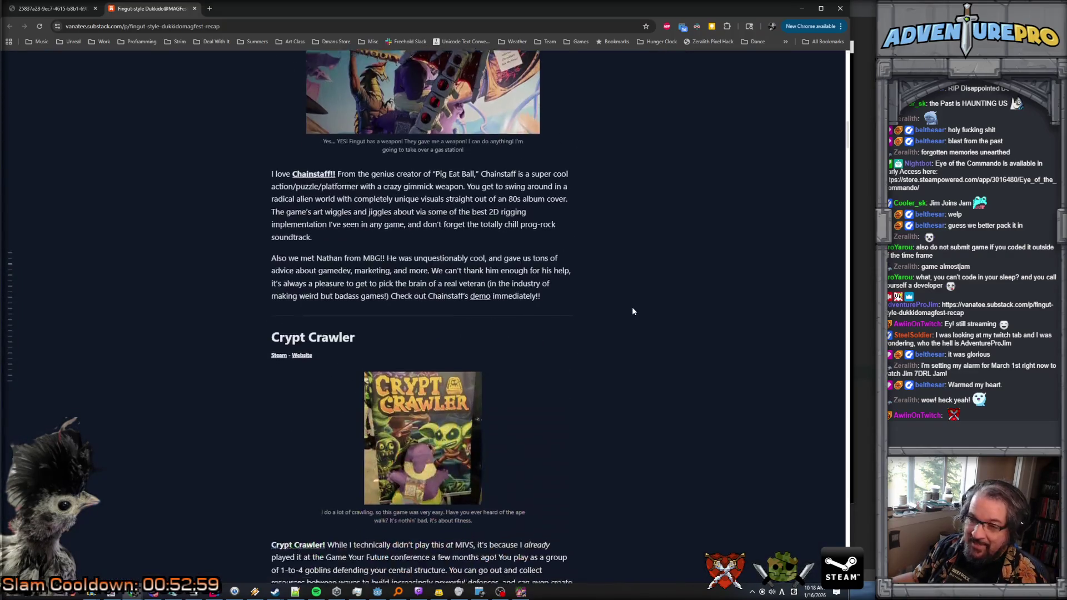
pyautogui.scroll(3, 631, 309)
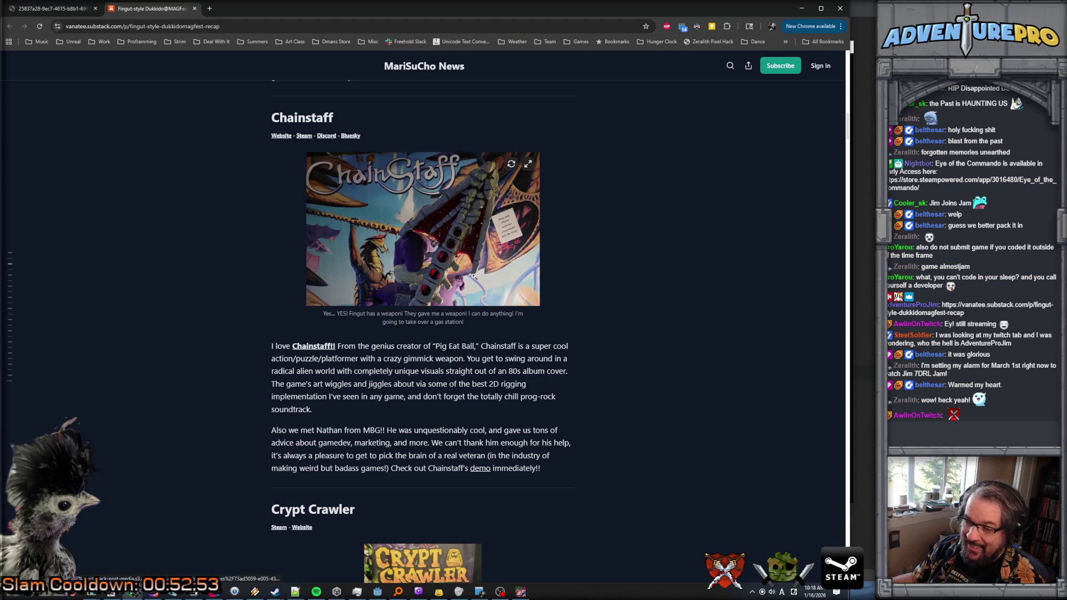
pyautogui.scroll(-2, 317, 310)
pyautogui.scroll(1, 317, 310)
pyautogui.click(318, 310)
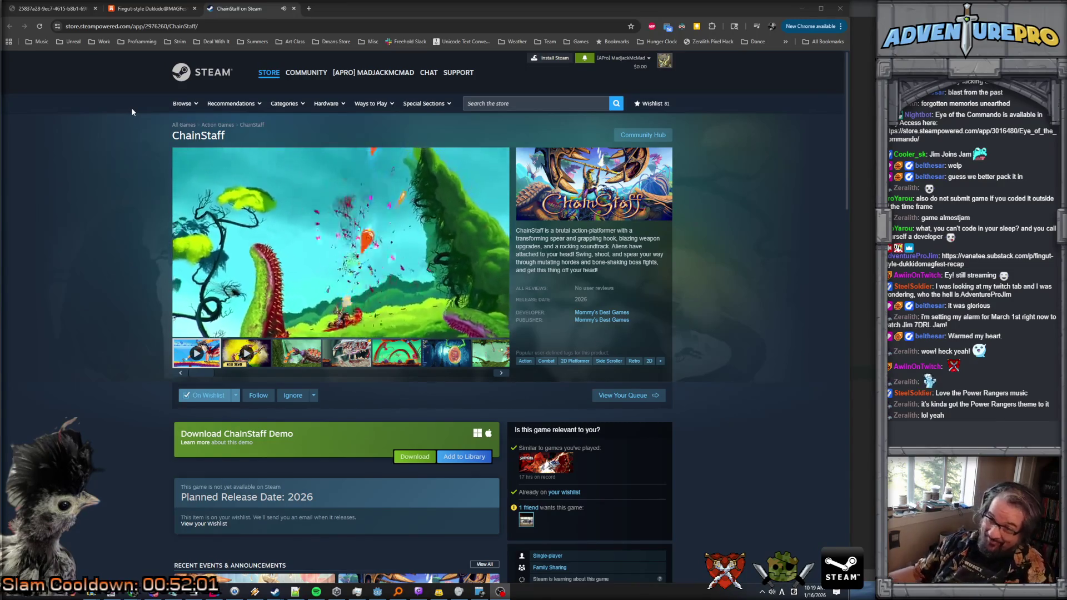
# Step: View the giant-teeth screenshot, copy the store URL, and open the life-sized ChainStaff MAGFest post
pyautogui.moveTo(305, 73)
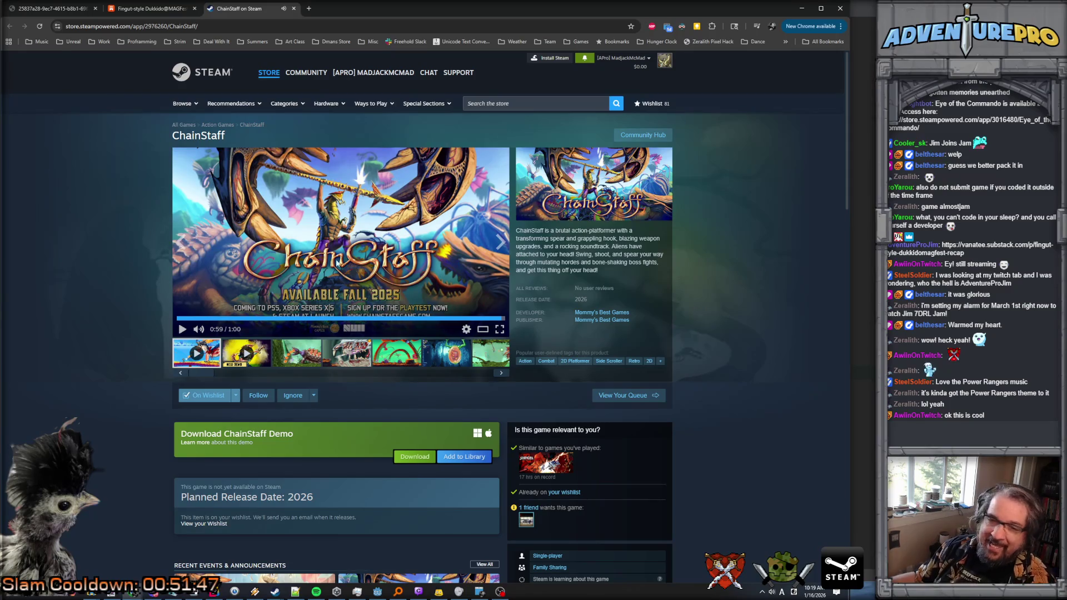
pyautogui.click(352, 355)
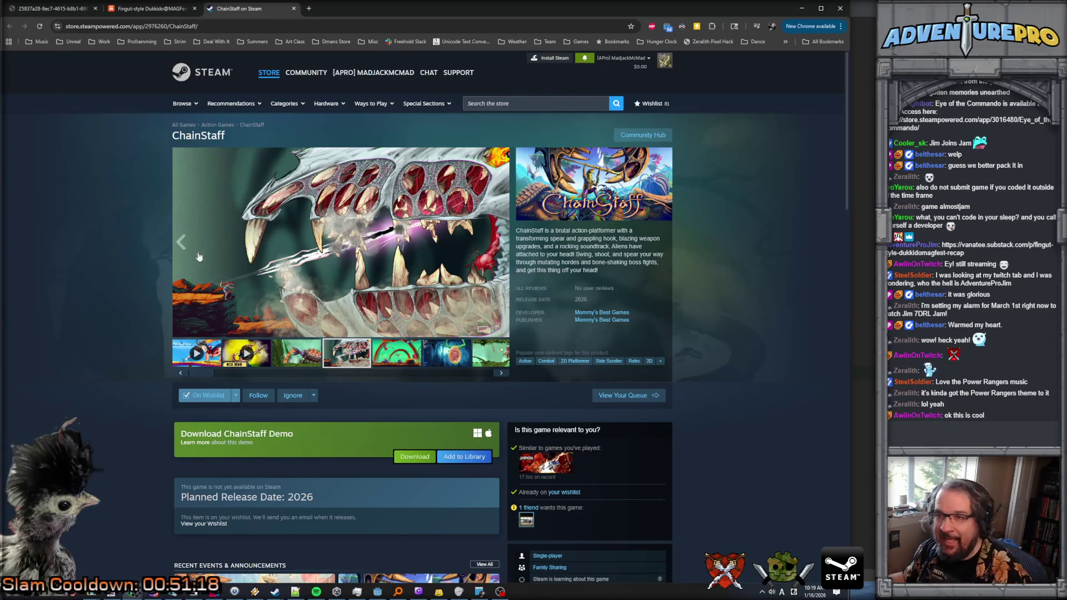
pyautogui.click(193, 27)
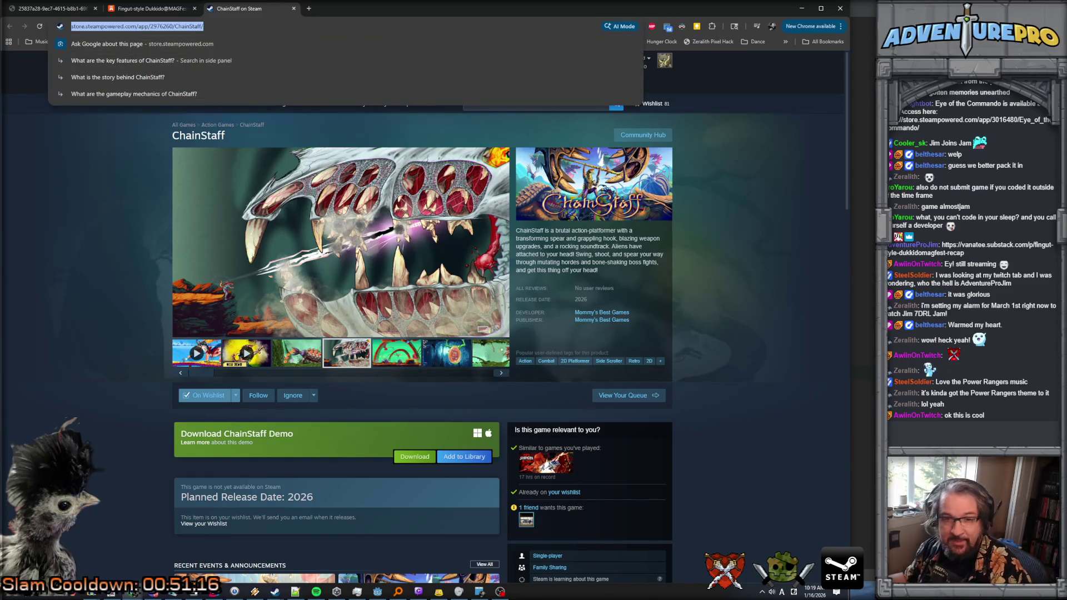
pyautogui.hotkey('alt', 'Tab')
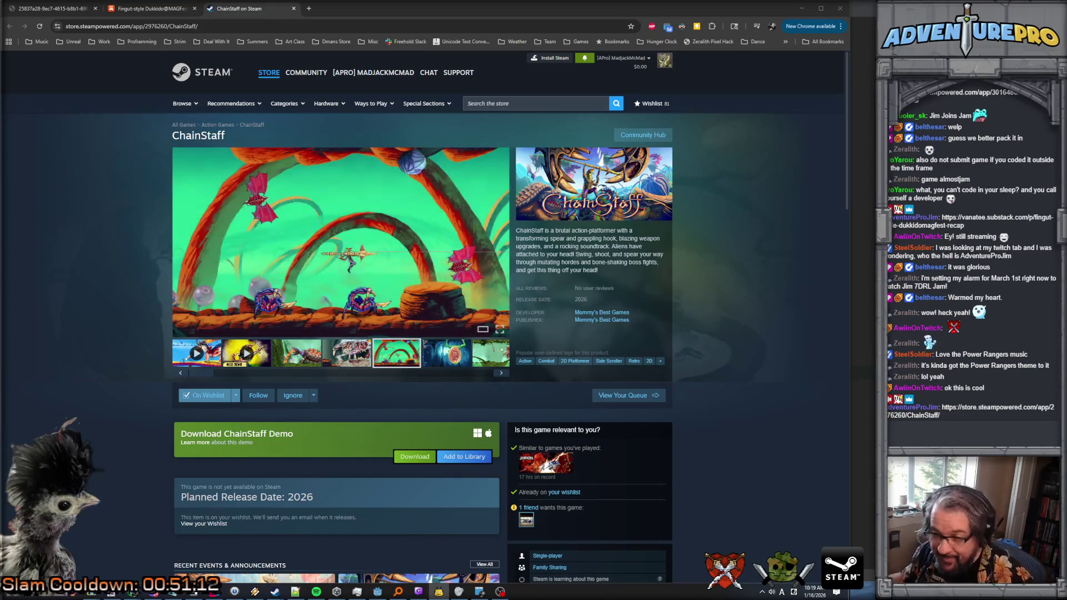
pyautogui.scroll(-4, 306, 490)
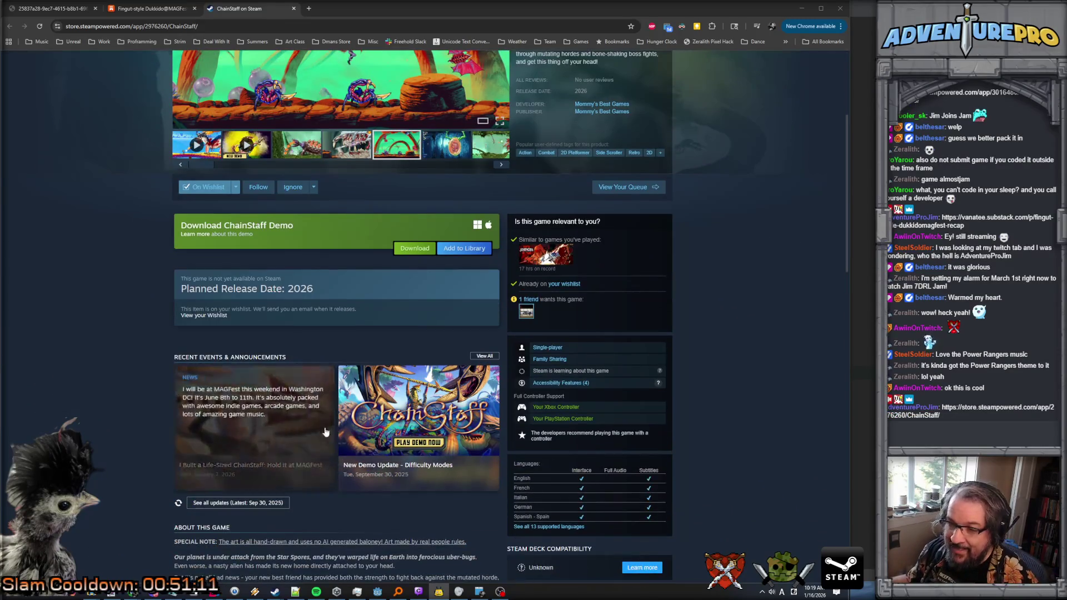
pyautogui.click(257, 435)
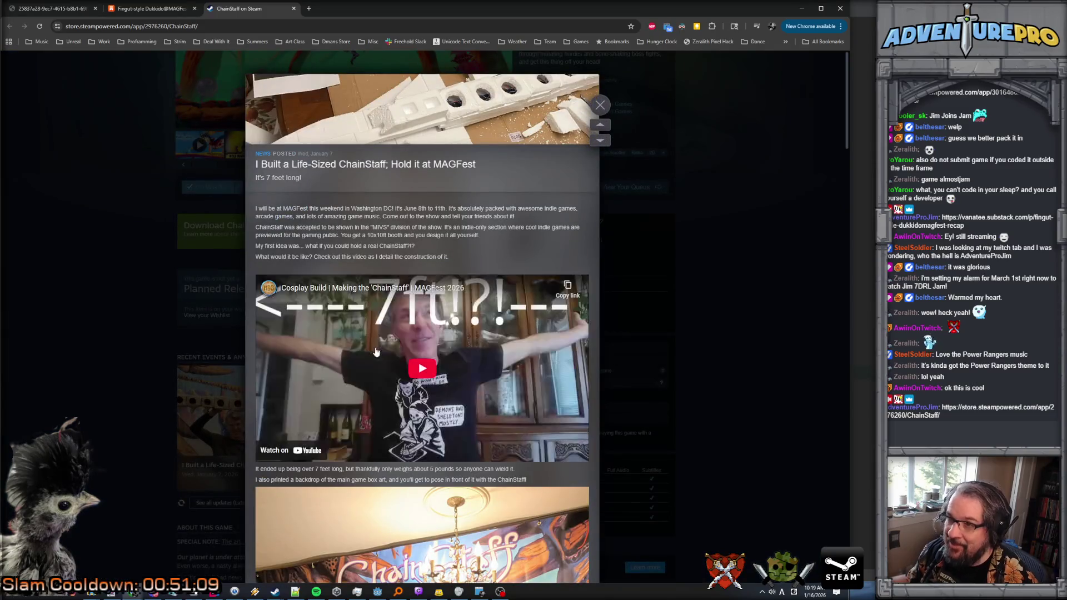
# Step: Scroll through the ChainStaff news post, then close the 'ChainStaff on Steam' tab
pyautogui.scroll(-6, 439, 390)
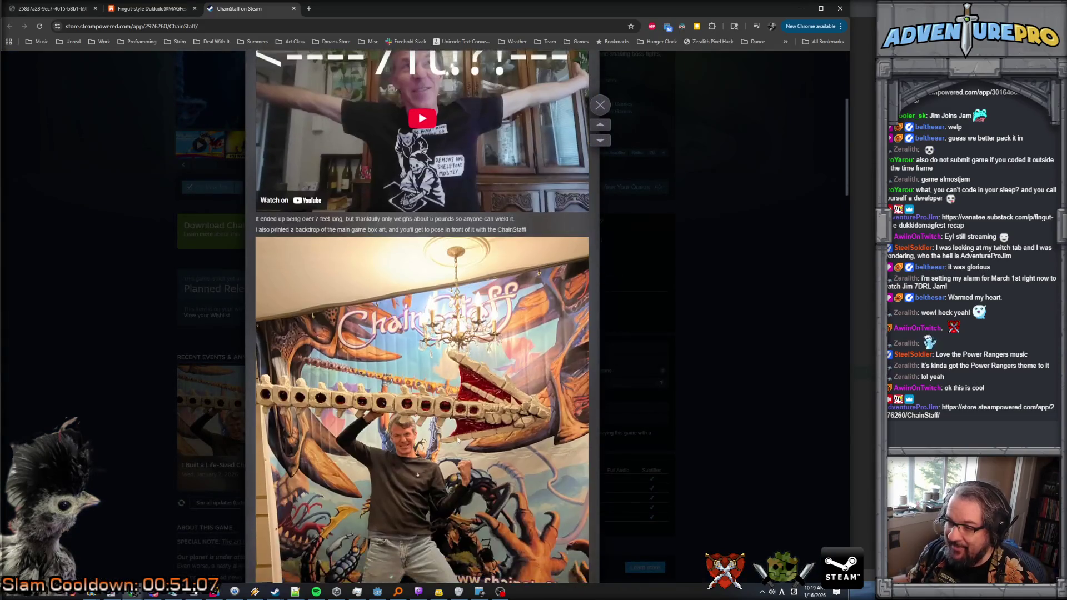
pyautogui.scroll(-2, 449, 338)
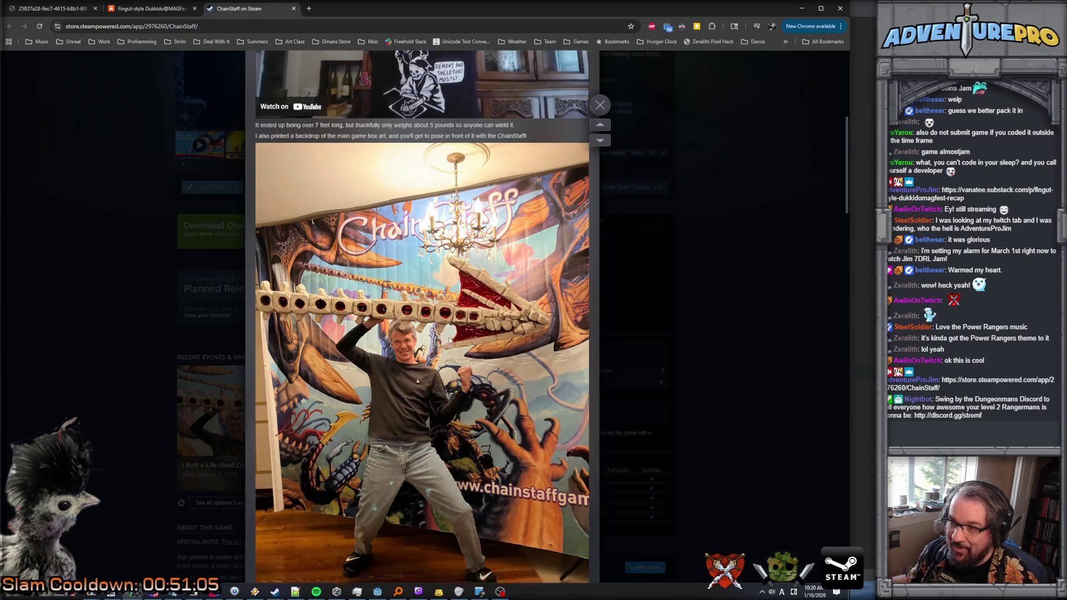
pyautogui.scroll(-3, 448, 335)
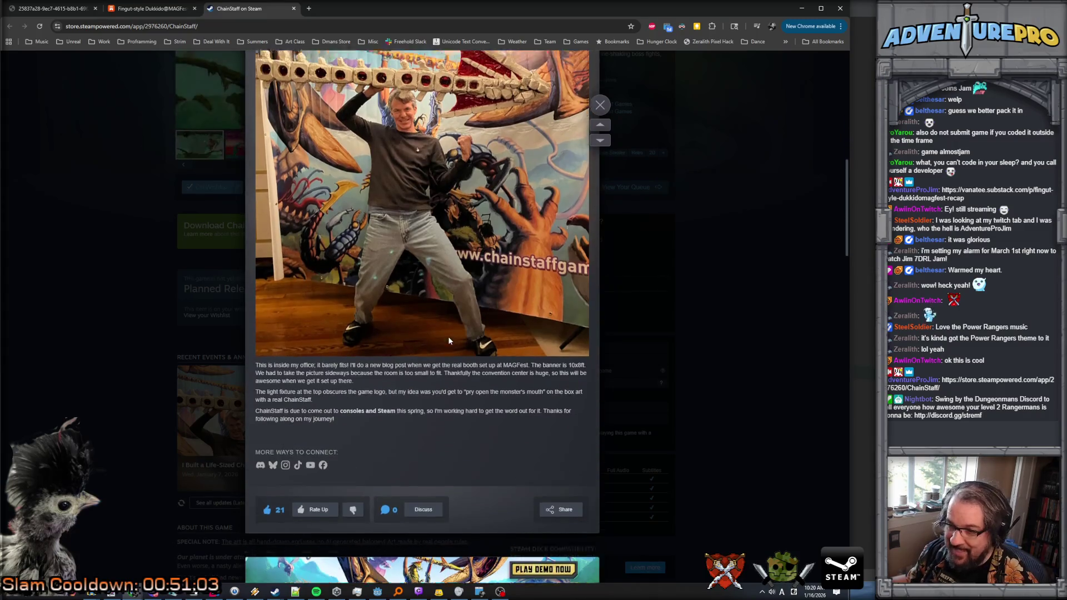
pyautogui.scroll(5, 448, 335)
pyautogui.scroll(-5, 449, 338)
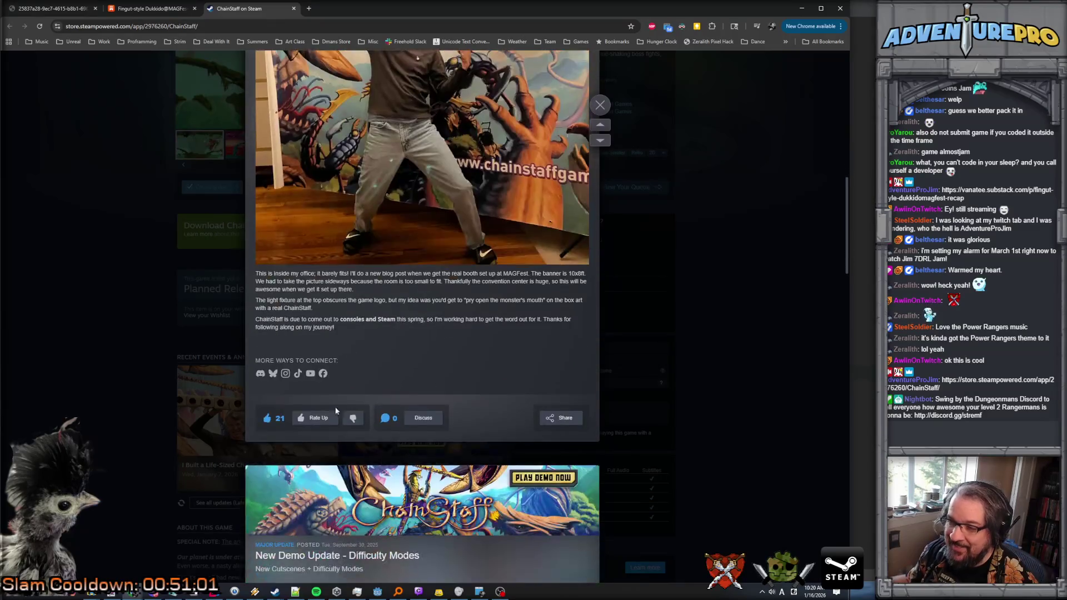
pyautogui.scroll(10, 435, 331)
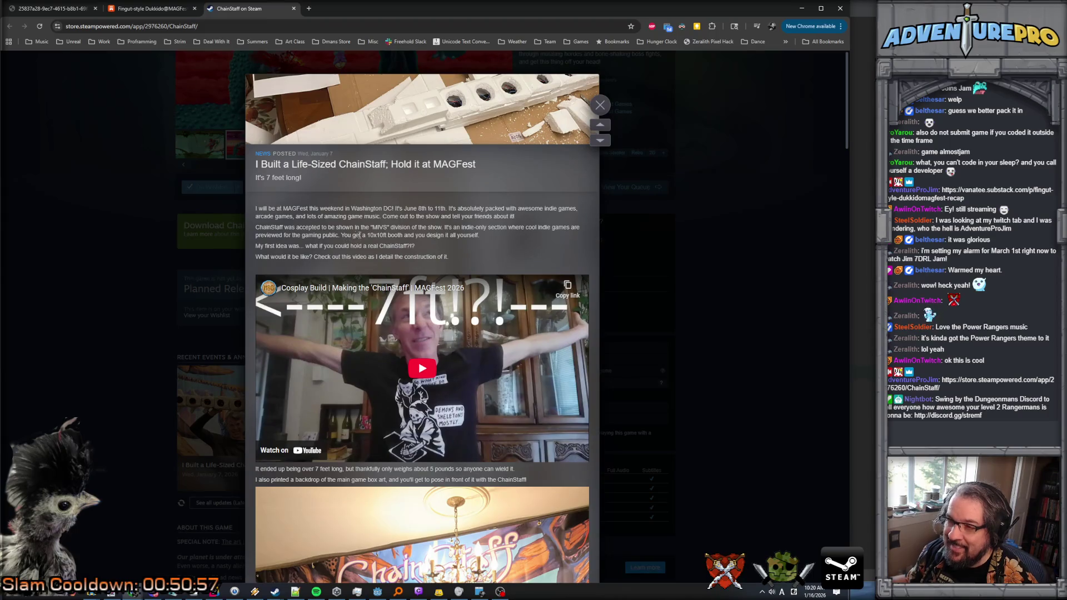
pyautogui.scroll(-5, 361, 158)
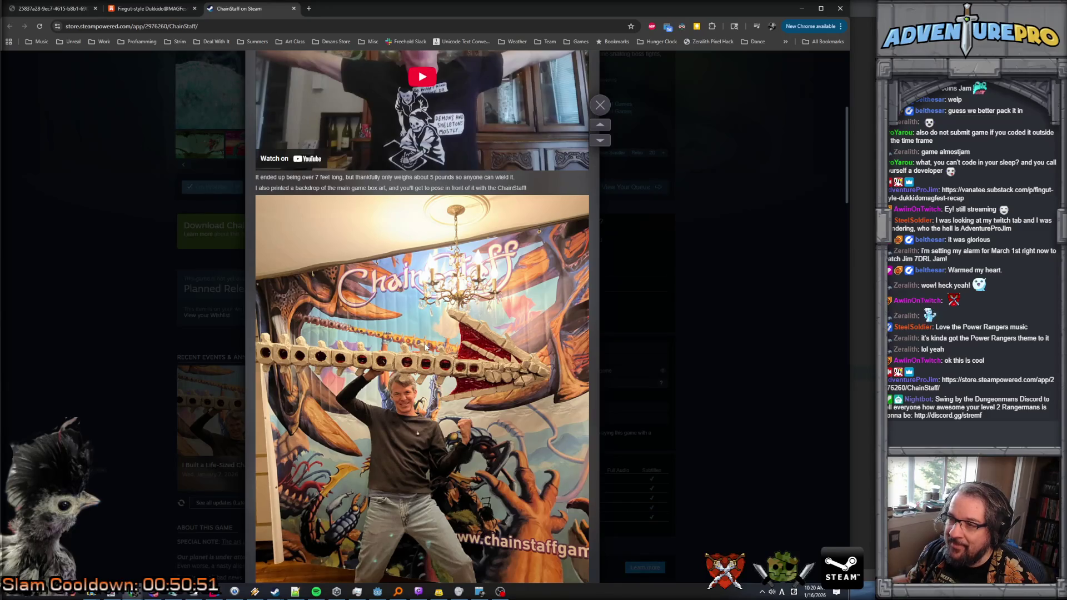
pyautogui.scroll(-2, 425, 348)
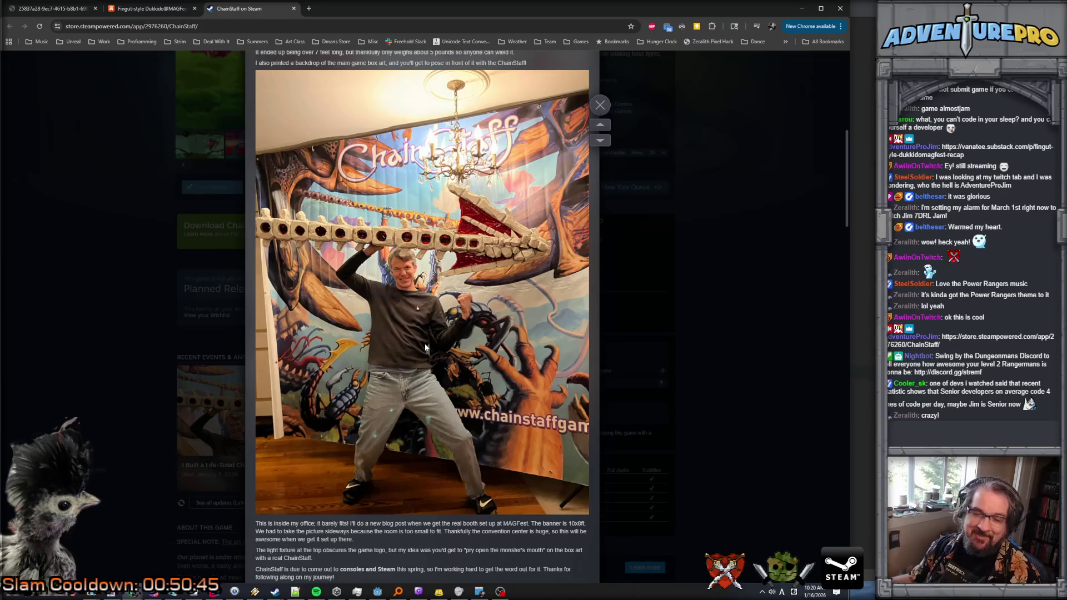
pyautogui.scroll(-10, 425, 347)
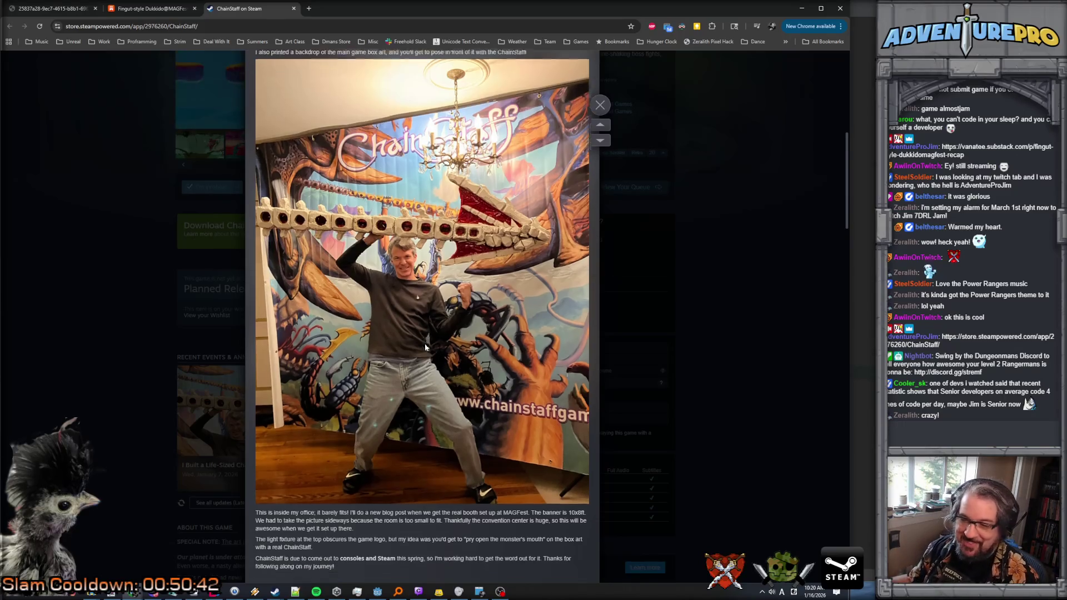
pyautogui.scroll(-10, 425, 348)
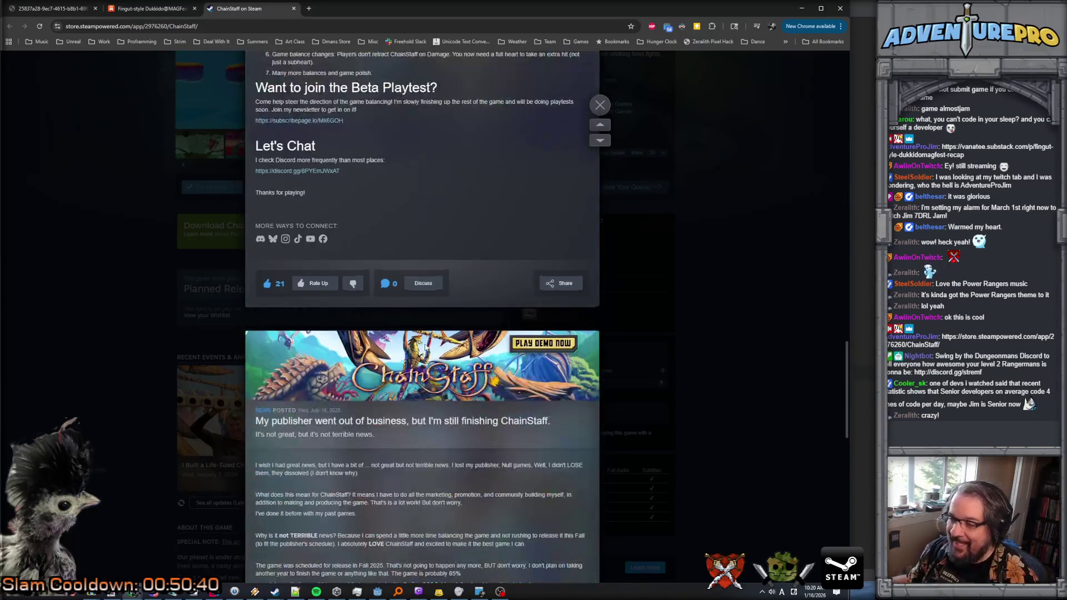
pyautogui.scroll(15, 425, 347)
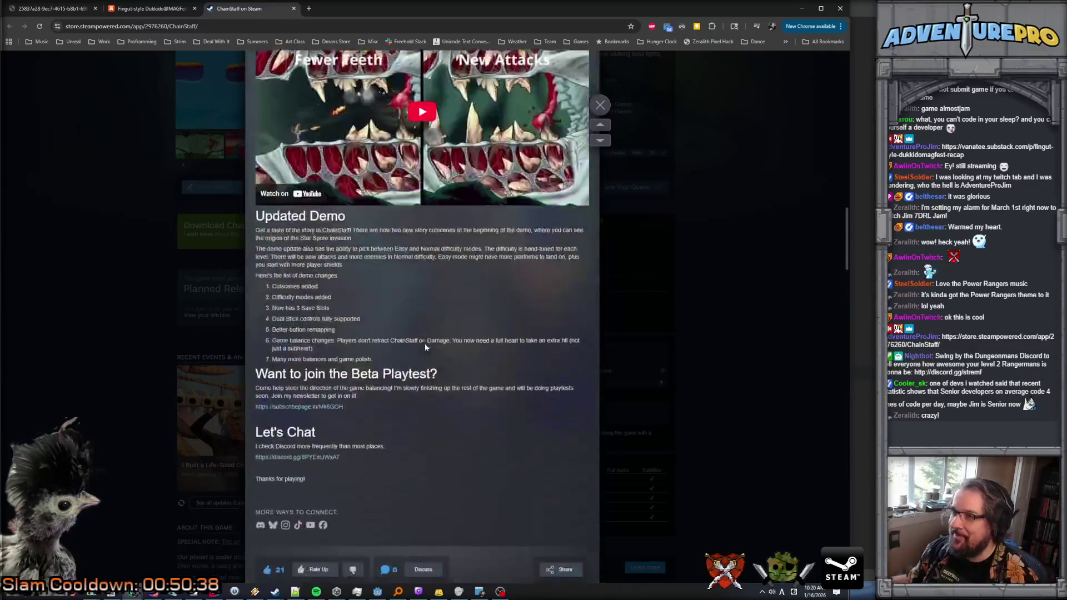
pyautogui.scroll(5, 424, 340)
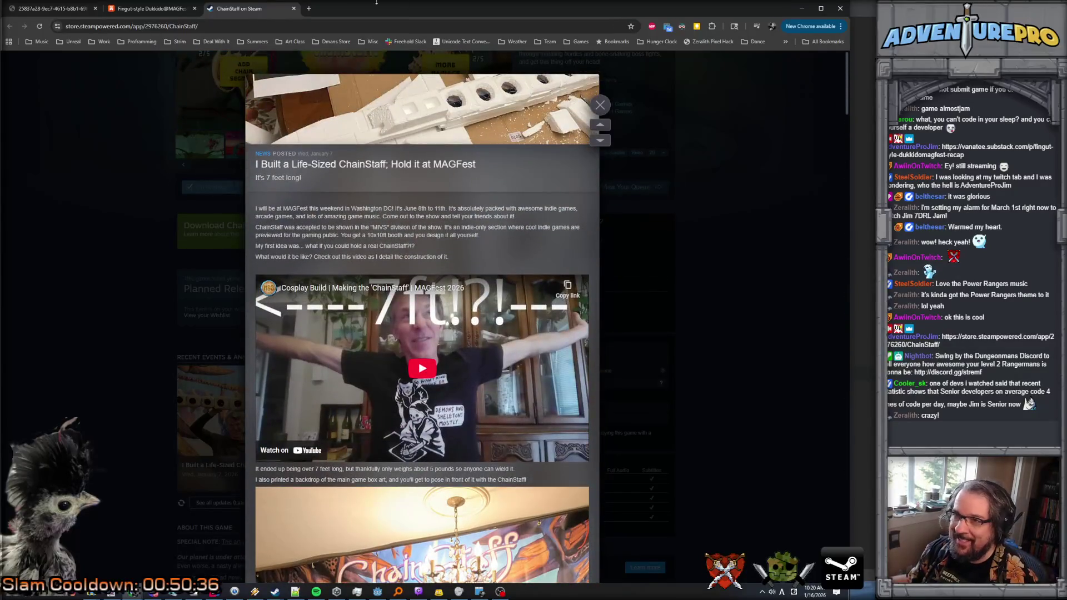
pyautogui.click(294, 8)
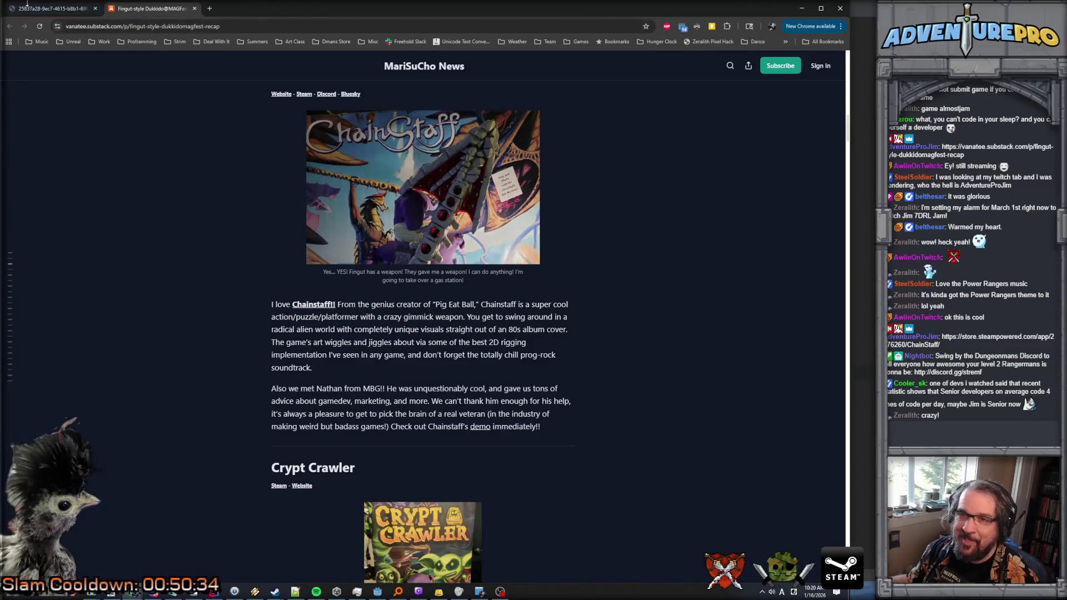
# Step: Close the extra tab showing the Eye of the Commando image, returning to the recap
pyautogui.click(33, 9)
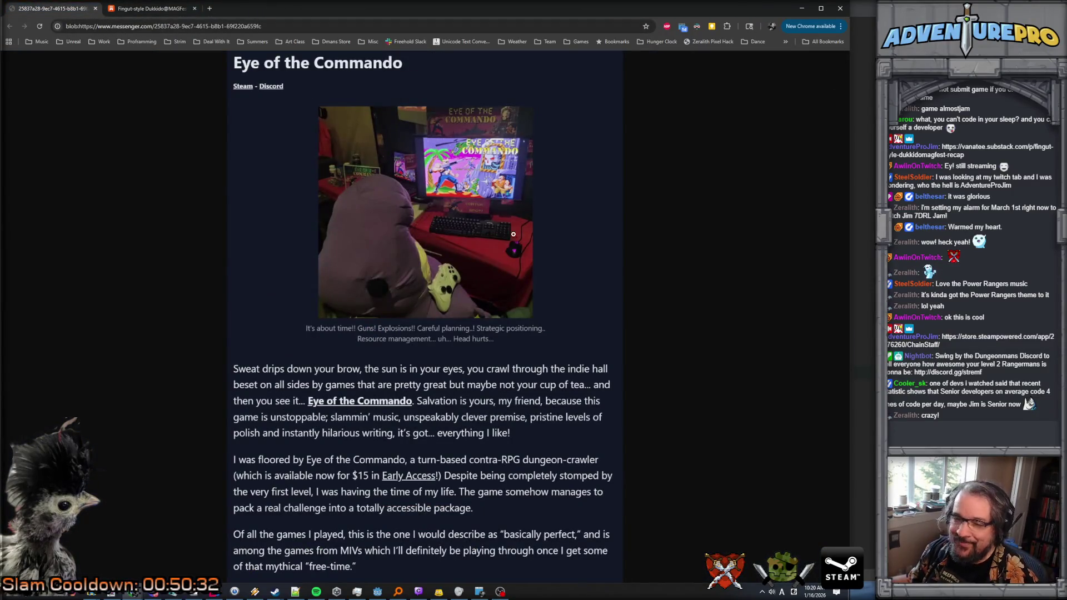
pyautogui.click(95, 9)
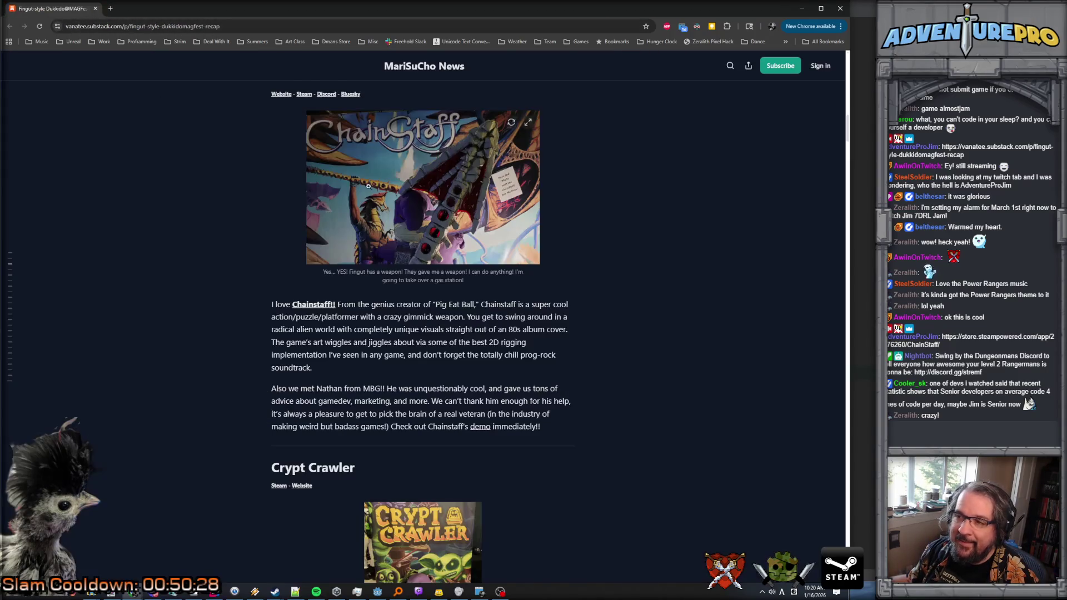
pyautogui.scroll(-10, 394, 225)
pyautogui.scroll(-10, 394, 224)
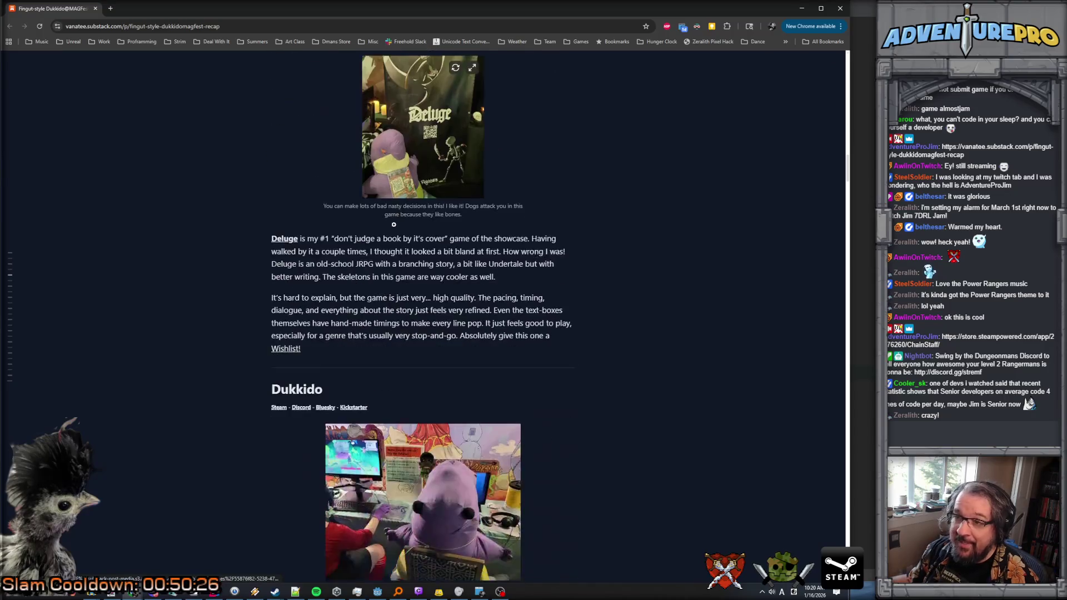
pyautogui.scroll(3, 400, 230)
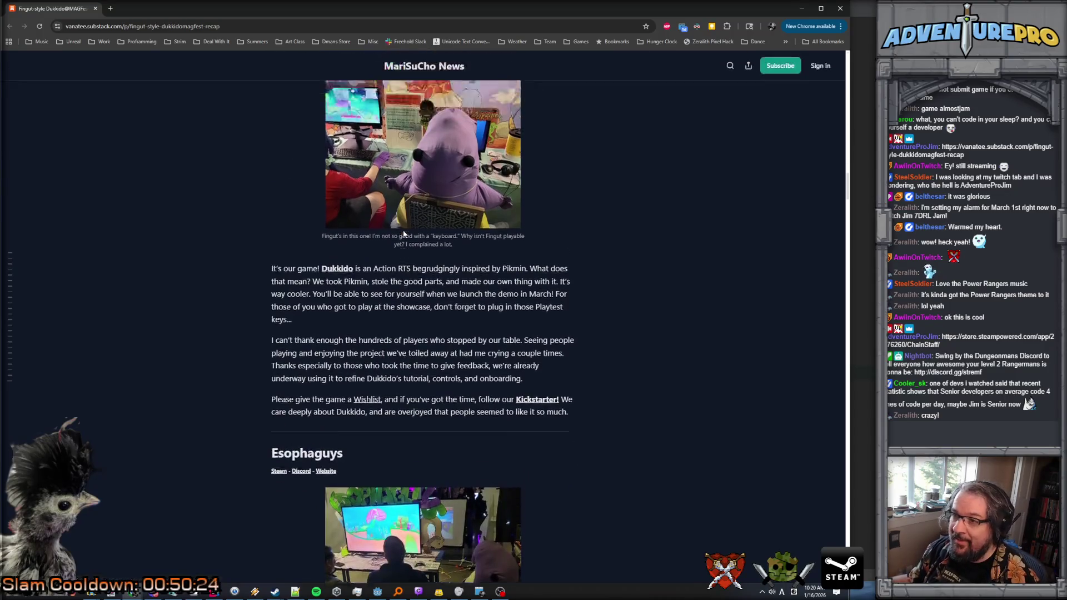
pyautogui.scroll(-4, 422, 222)
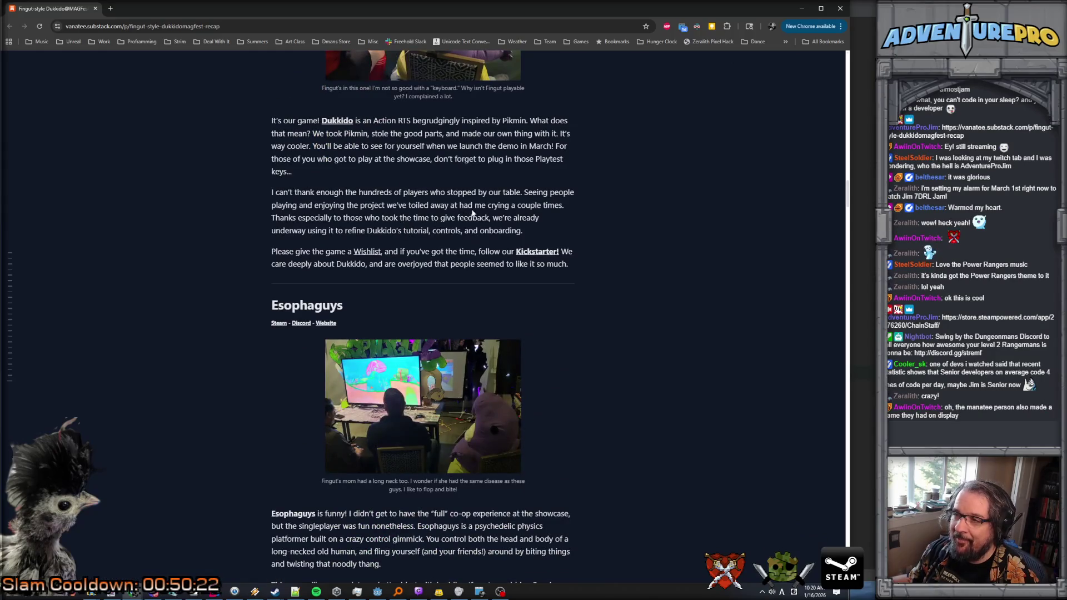
pyautogui.scroll(4, 473, 213)
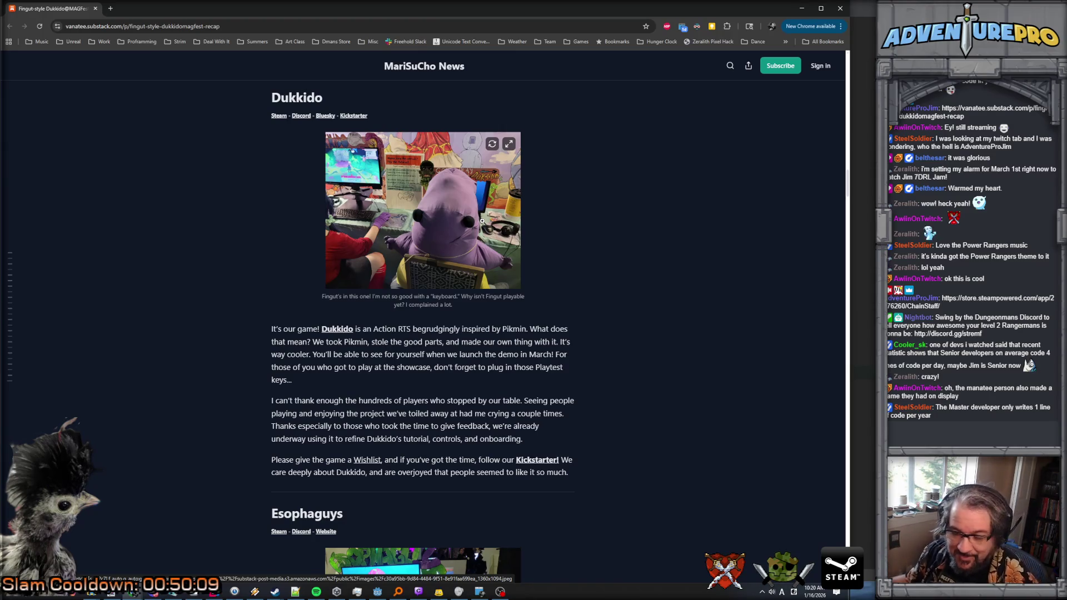
# Step: Scroll the MariSuCho News MAGFest recap down to the Red Thread review
pyautogui.scroll(-5, 510, 306)
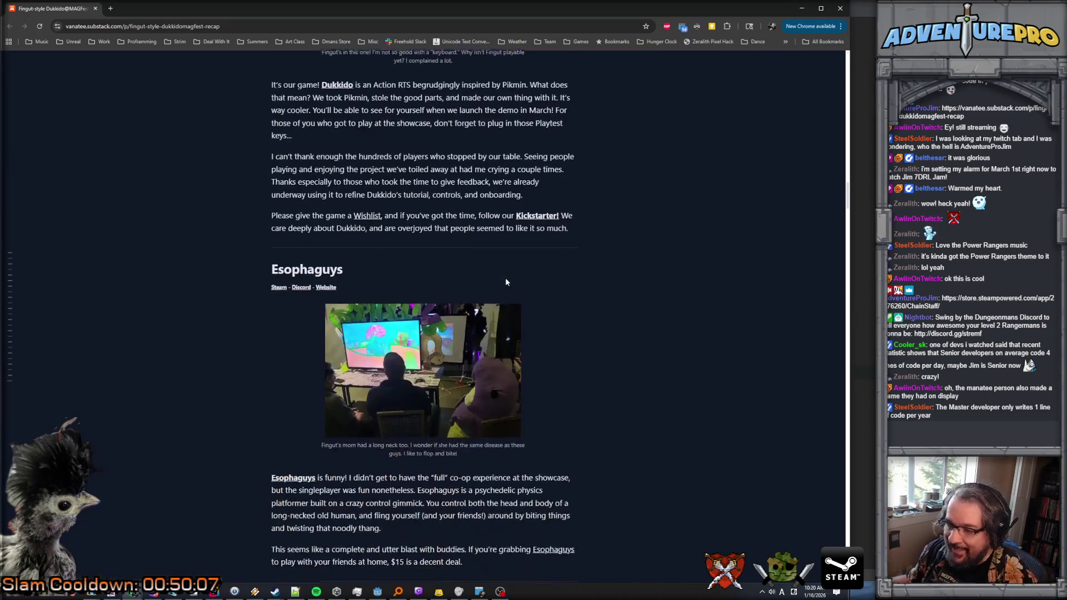
pyautogui.scroll(4, 506, 282)
pyautogui.scroll(-8, 505, 281)
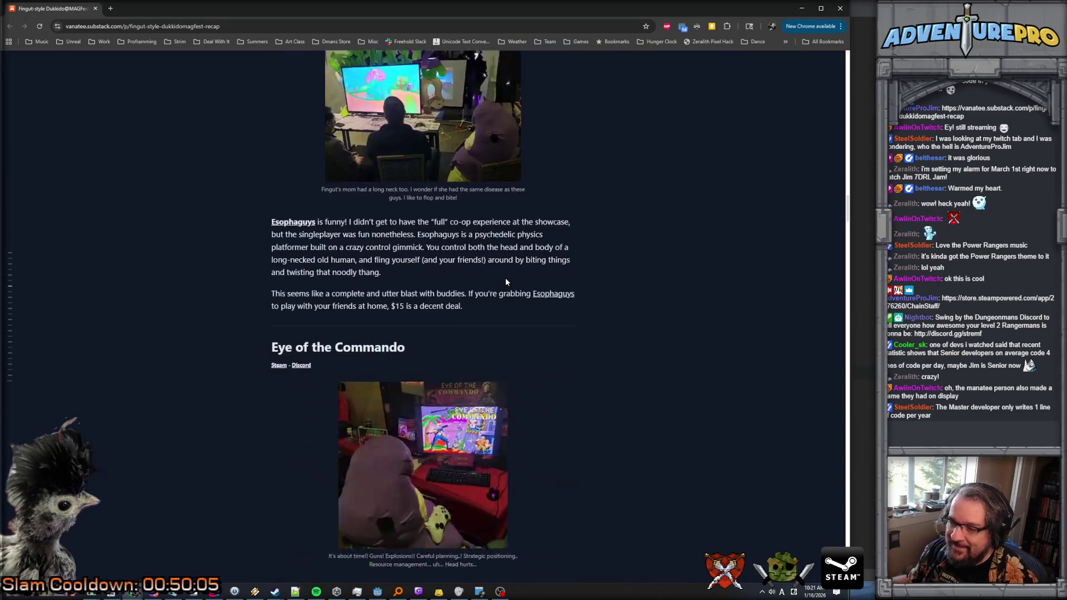
pyautogui.scroll(-12, 505, 281)
pyautogui.scroll(-7, 505, 282)
pyautogui.scroll(-20, 505, 281)
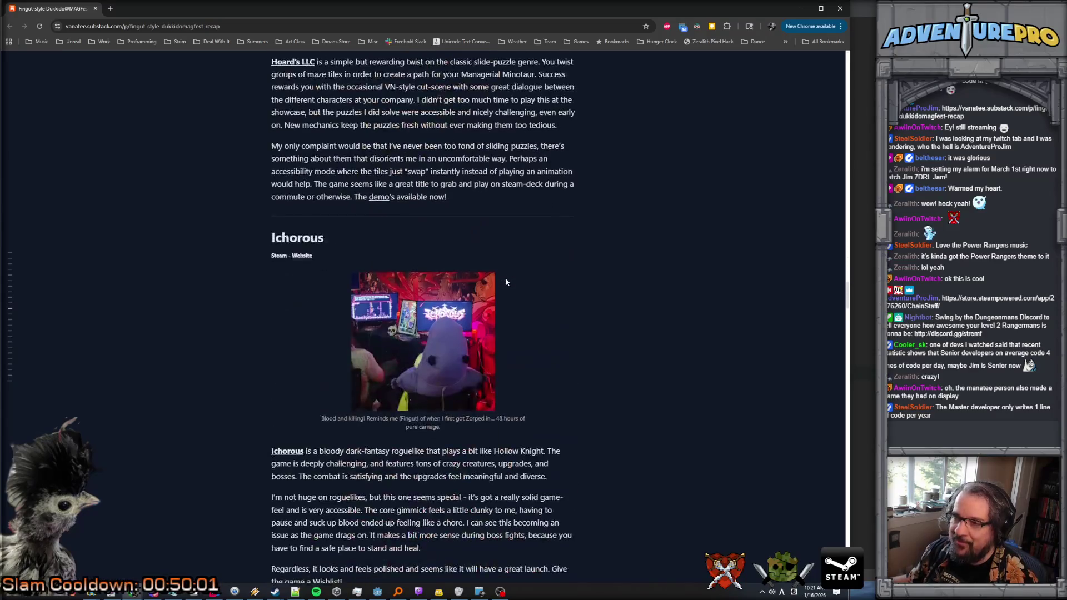
pyautogui.scroll(-20, 505, 282)
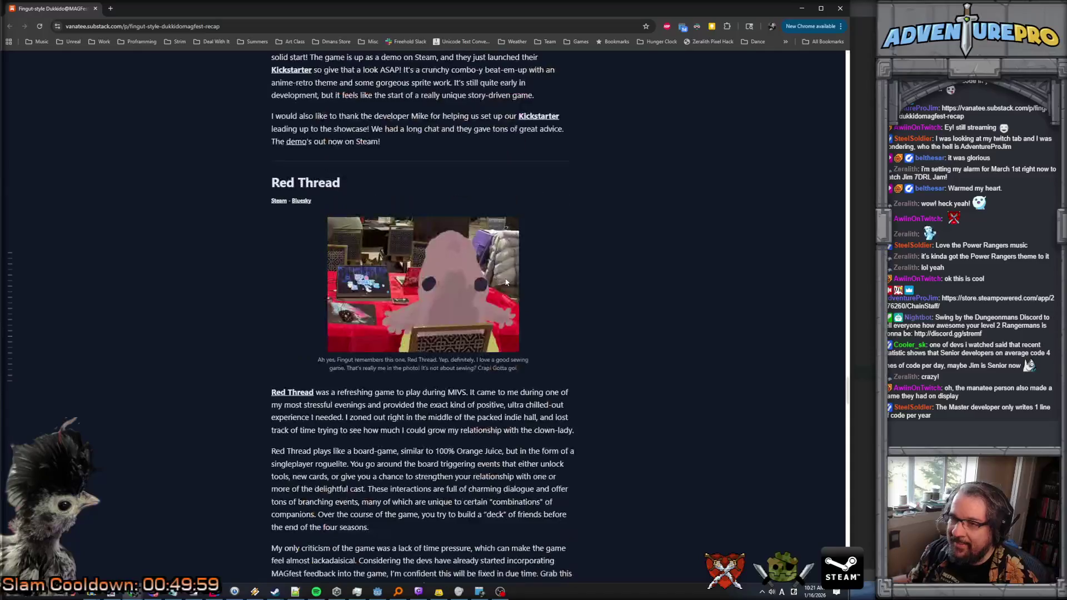
pyautogui.scroll(3, 506, 282)
pyautogui.scroll(-3, 414, 319)
# Step: Open Red Thread's Steam page in a new tab and view its dice-card, rolled-12, festival and map screenshots
pyautogui.click(296, 186)
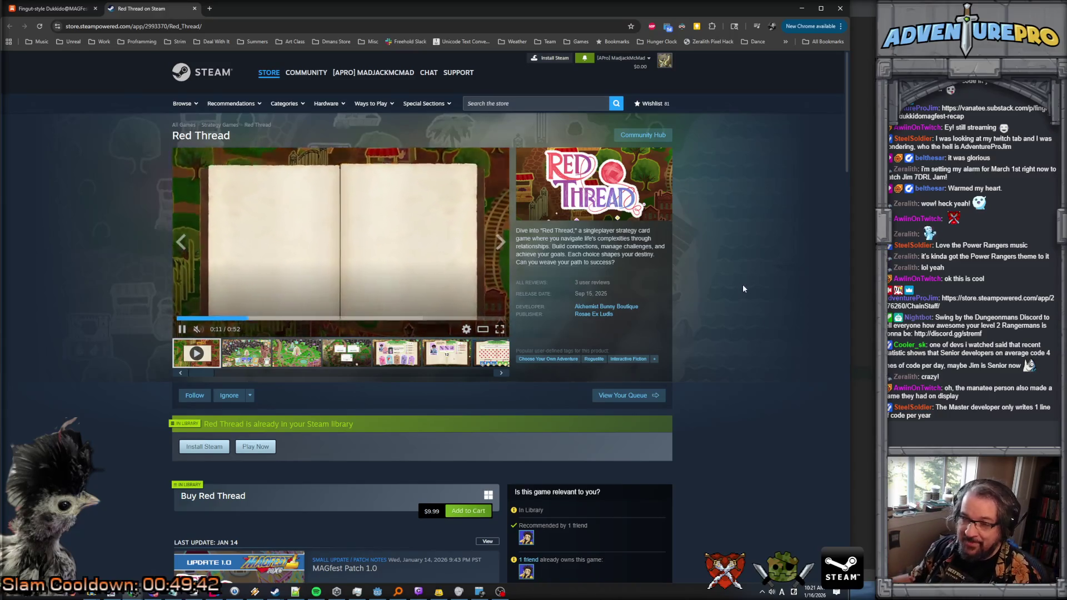
pyautogui.moveTo(593, 290)
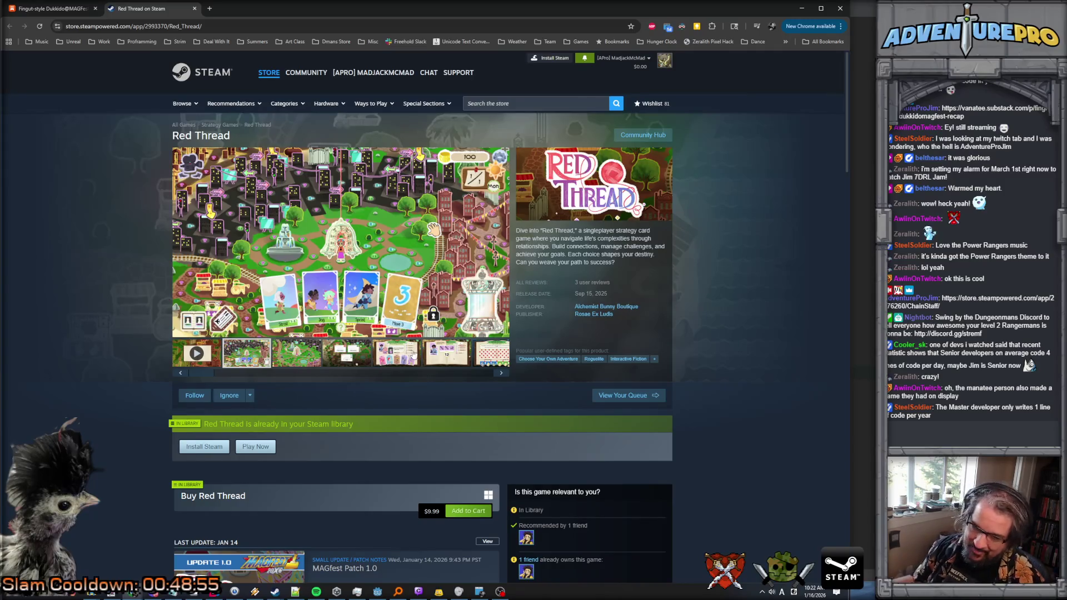
pyautogui.click(436, 357)
pyautogui.click(405, 358)
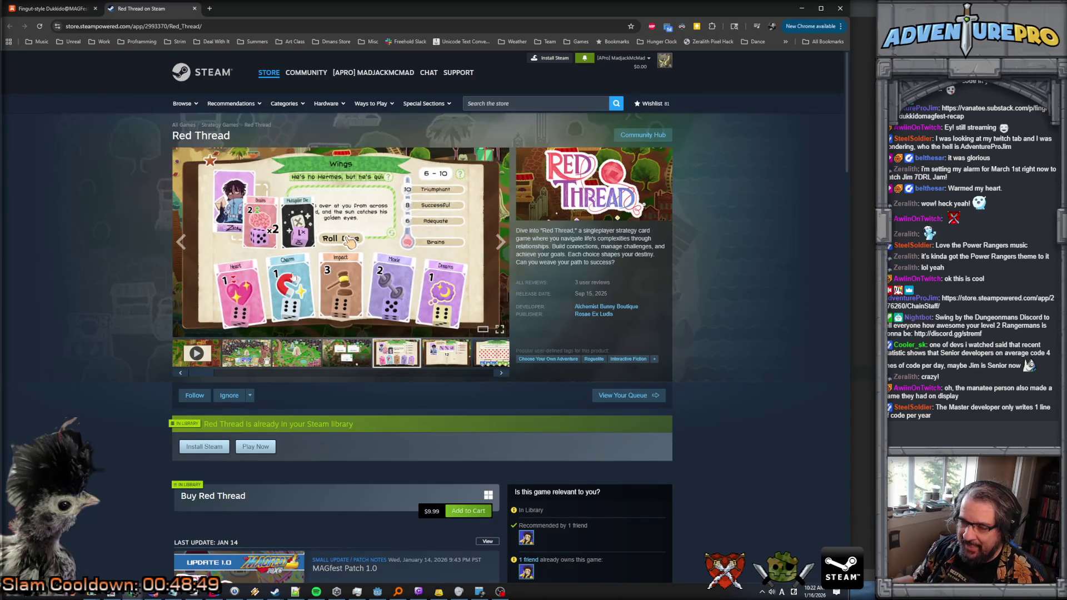
pyautogui.click(447, 360)
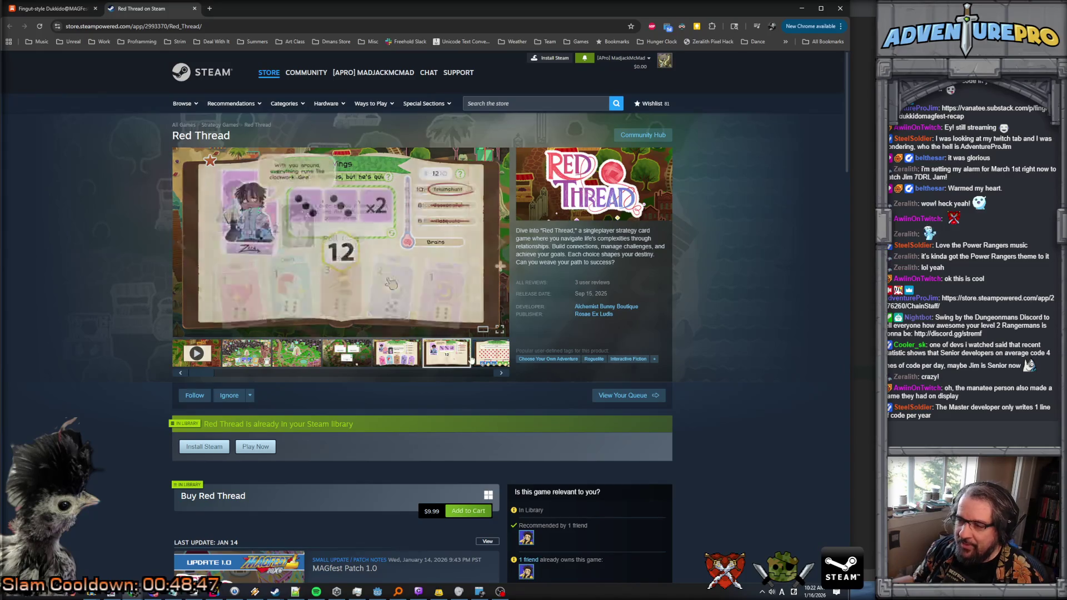
pyautogui.click(490, 353)
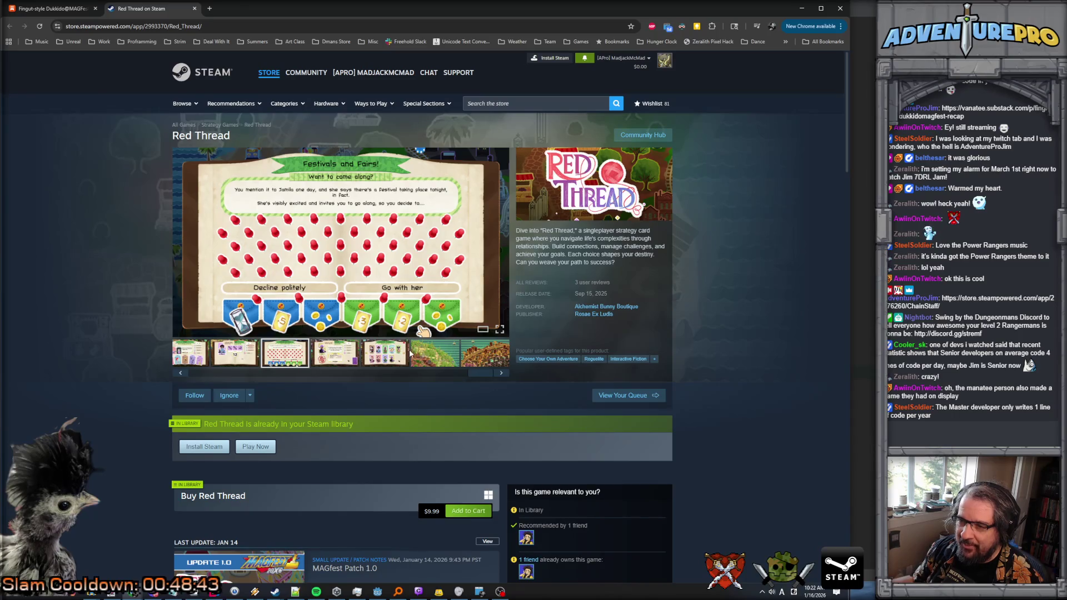
pyautogui.click(437, 355)
# Step: View the city-and-railway screenshot, then the second, garden, letters and dice-card screenshots
pyautogui.click(493, 358)
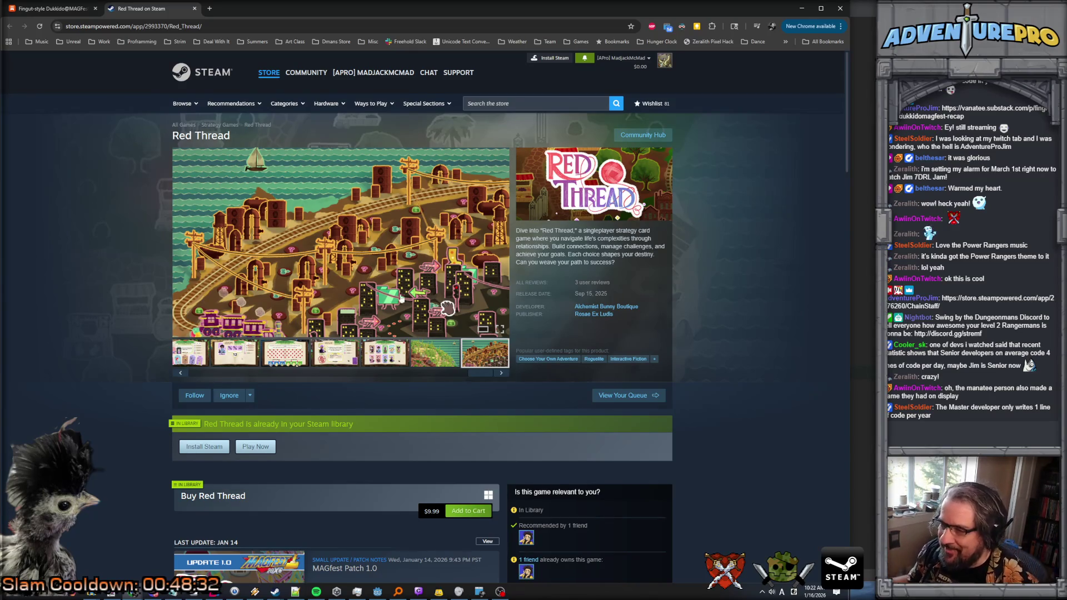
pyautogui.moveTo(480, 378); pyautogui.dragTo(225, 371)
pyautogui.click(257, 359)
pyautogui.click(292, 358)
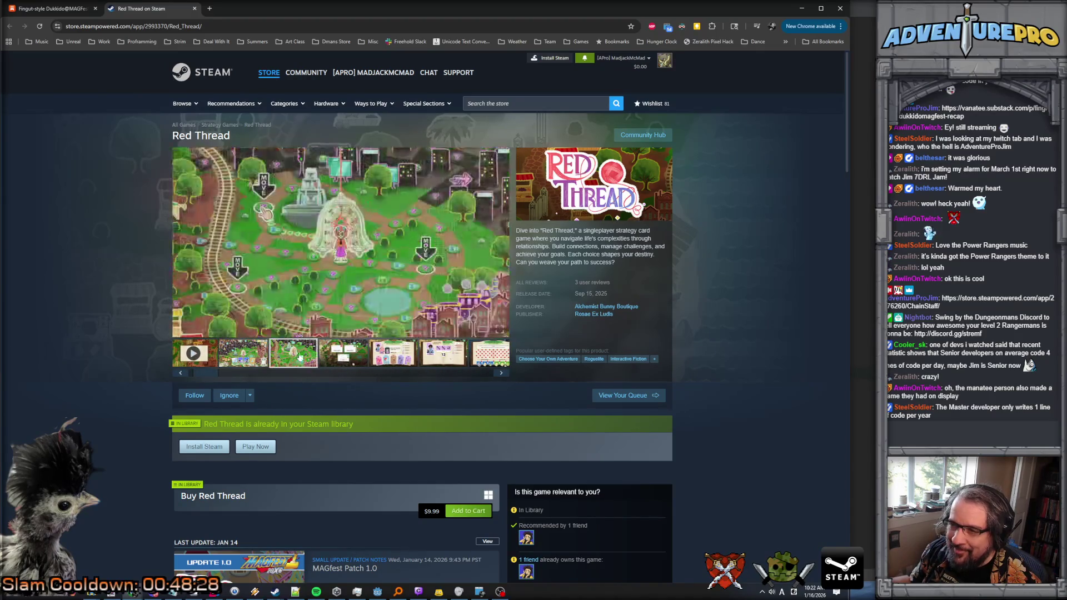
pyautogui.click(329, 354)
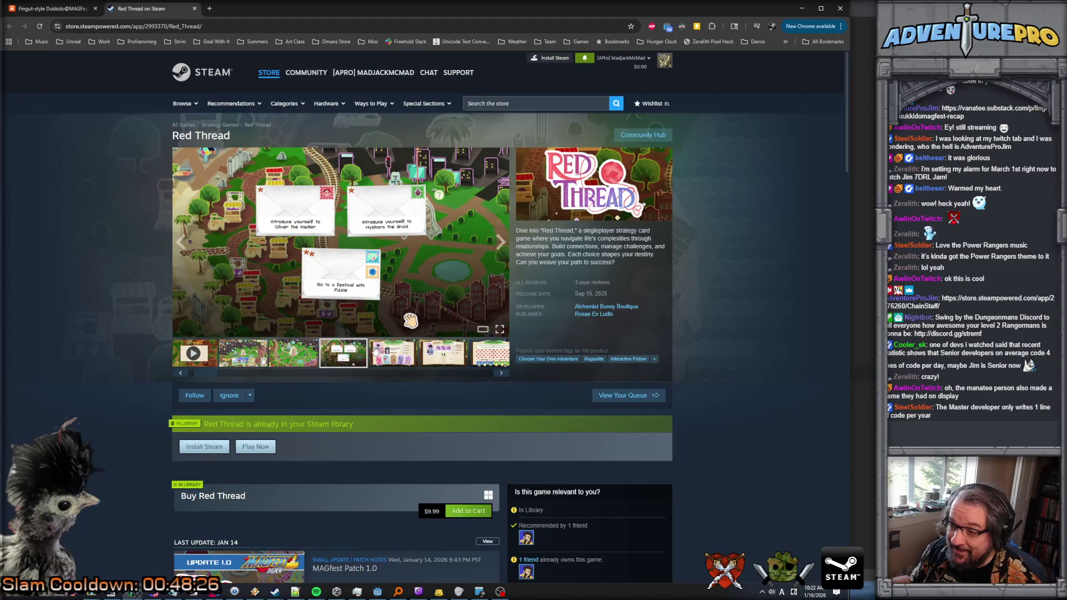
pyautogui.click(410, 360)
# Step: Browse Red Thread's More Like This row, then close the 'Red Thread on Steam' tab
pyautogui.scroll(-7, 283, 268)
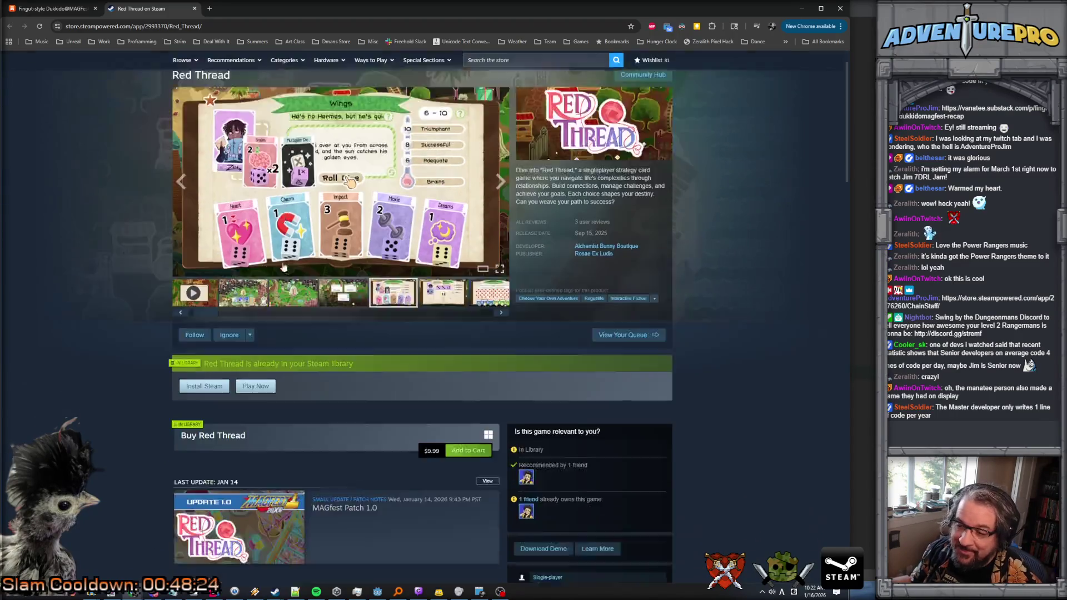
pyautogui.scroll(-7, 283, 267)
pyautogui.scroll(8, 153, 250)
pyautogui.scroll(-5, 150, 249)
pyautogui.scroll(-4, 151, 250)
pyautogui.scroll(1, 151, 250)
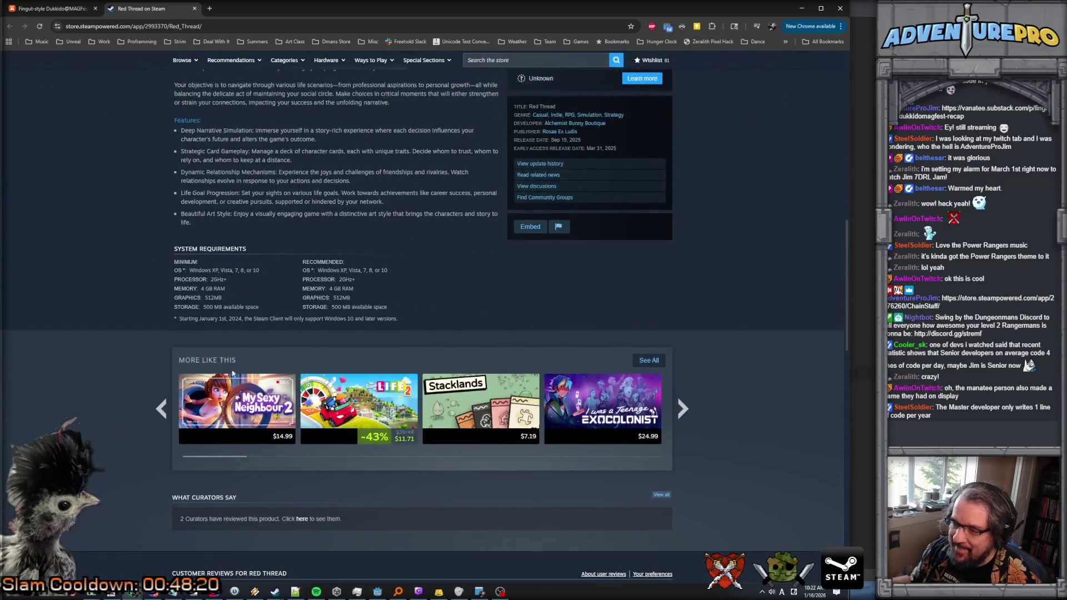
pyautogui.moveTo(265, 402)
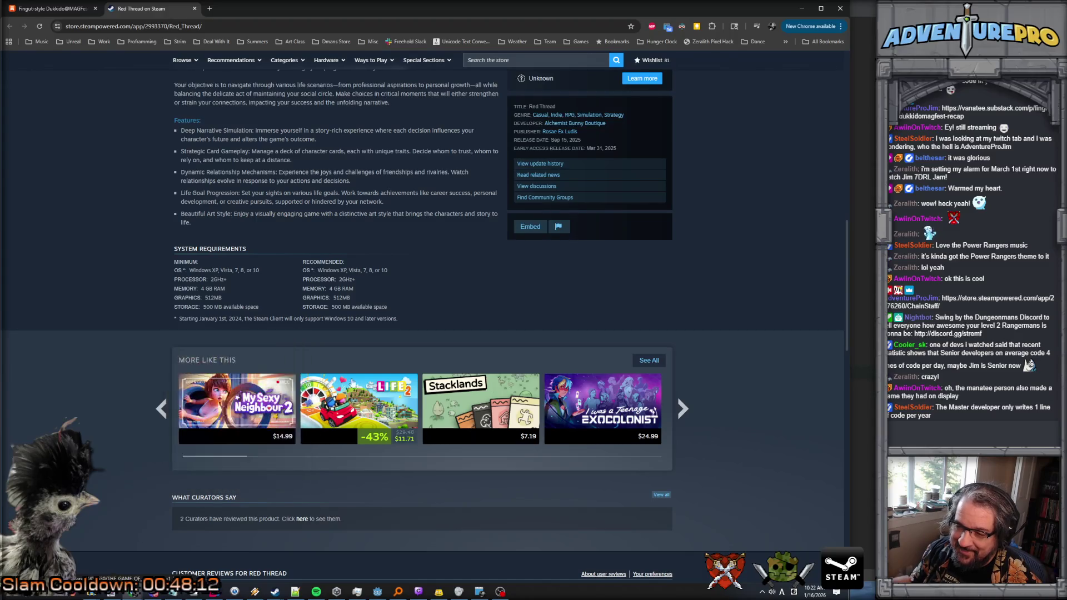
pyautogui.moveTo(463, 399)
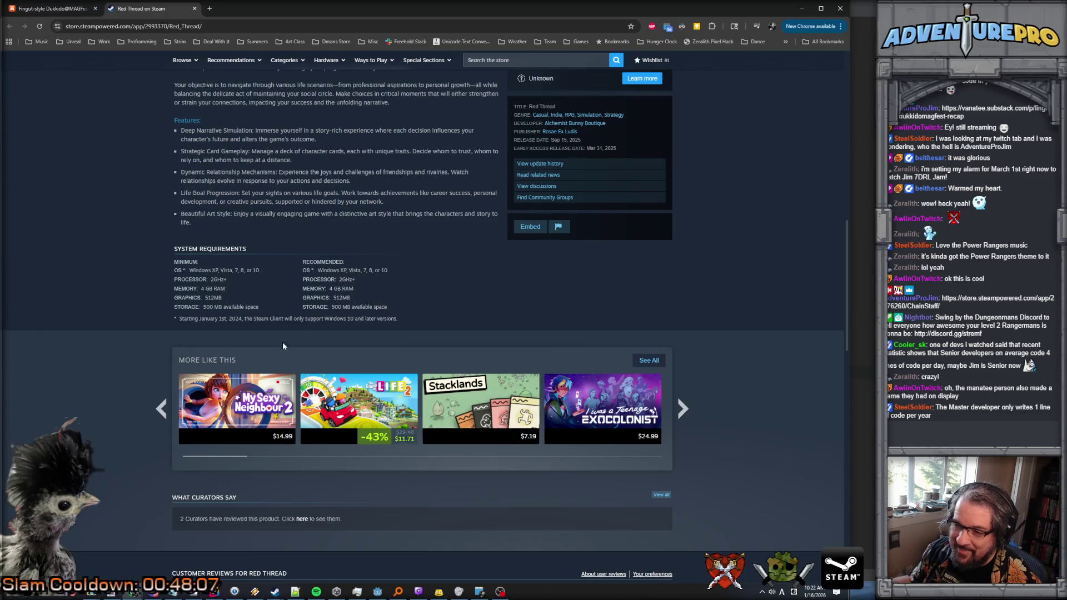
pyautogui.moveTo(616, 397)
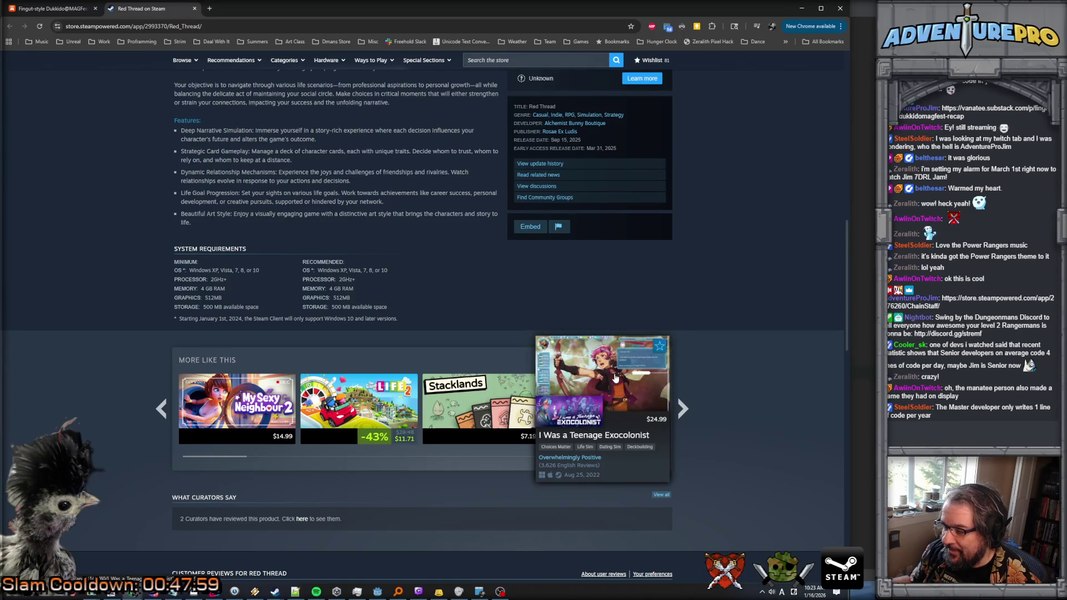
pyautogui.scroll(12, 408, 244)
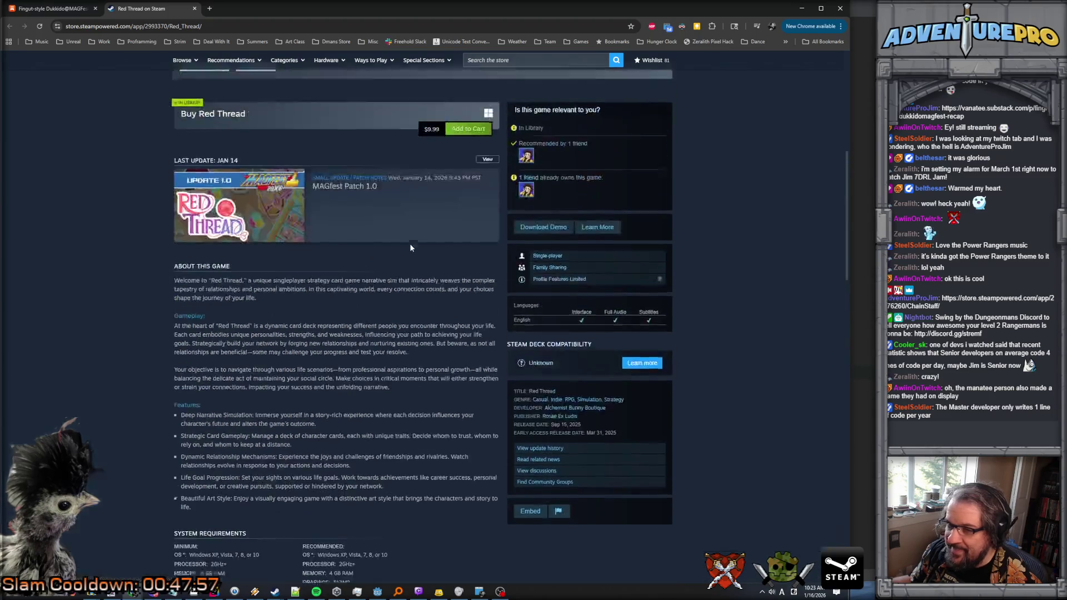
pyautogui.scroll(2, 409, 244)
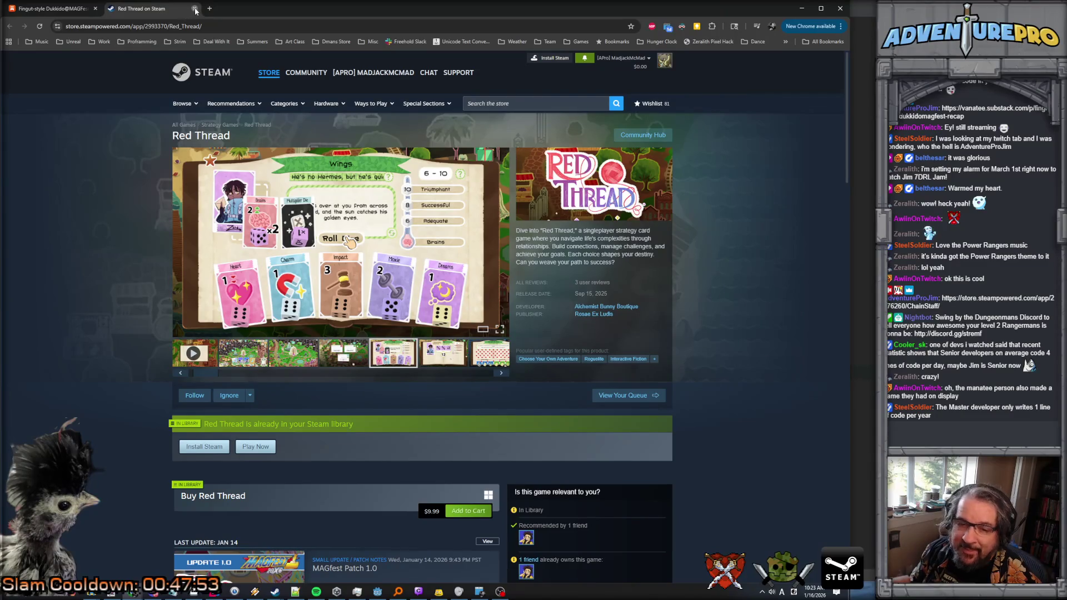
pyautogui.click(194, 9)
pyautogui.scroll(-15, 555, 322)
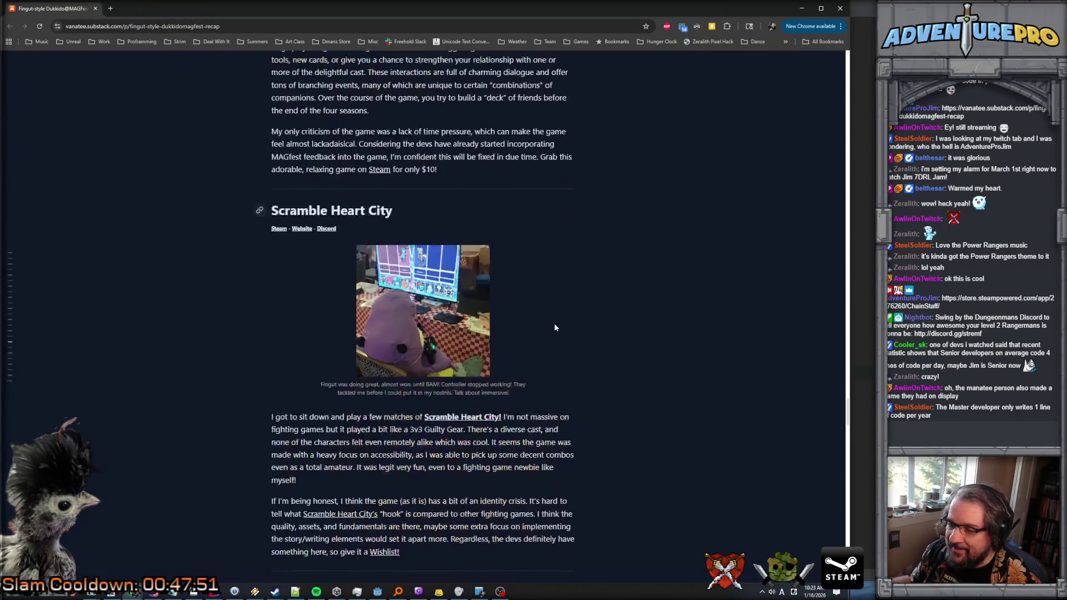
# Step: Minimize Chrome to bring the Godot editor back into view
pyautogui.click(800, 8)
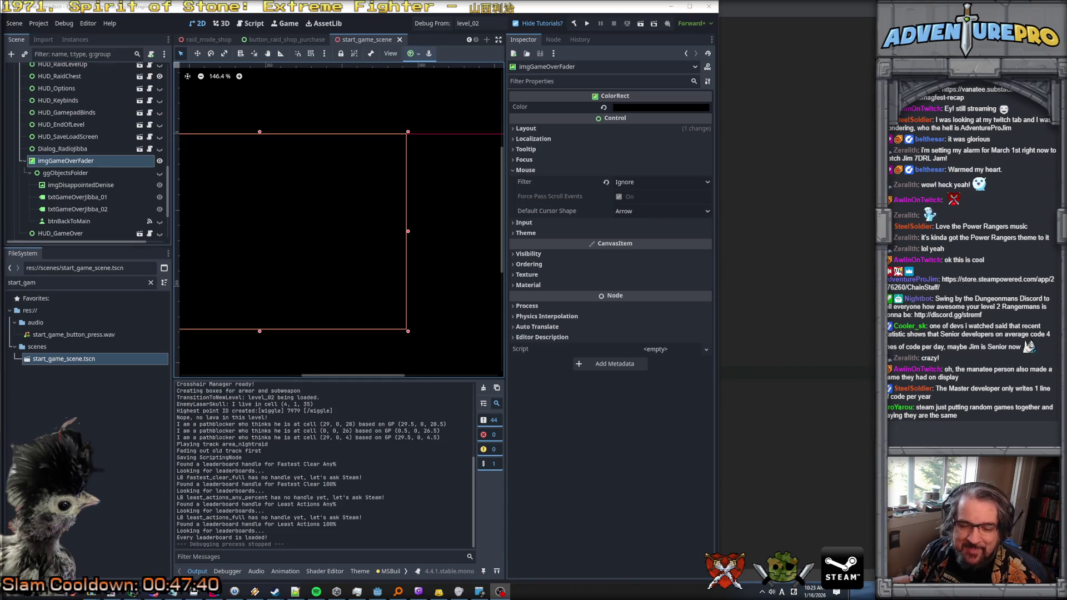
# Step: Close the start_game_scene tab and widen the Godot editor window
pyautogui.scroll(-3, 366, 336)
pyautogui.hscroll(-5, 344, 311)
pyautogui.scroll(1, 332, 315)
pyautogui.scroll(1, 303, 280)
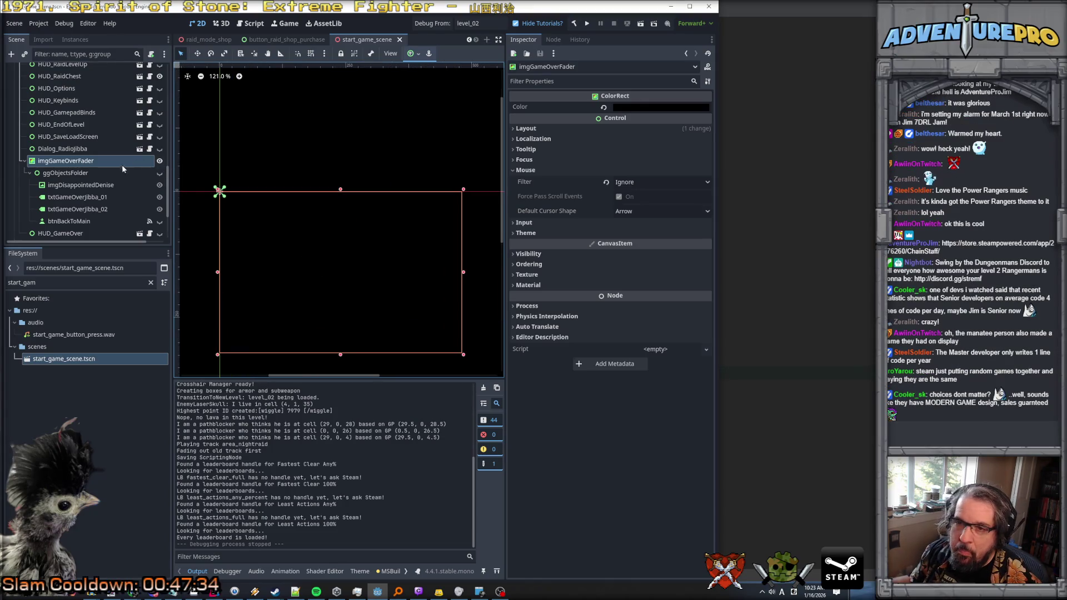
pyautogui.click(400, 39)
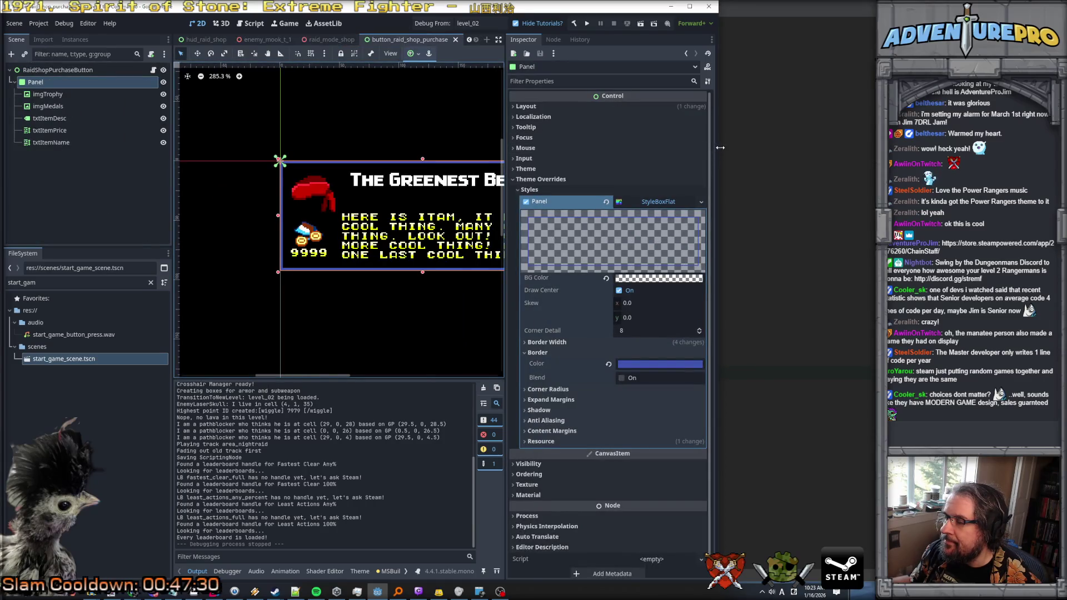
pyautogui.moveTo(719, 147); pyautogui.dragTo(876, 147)
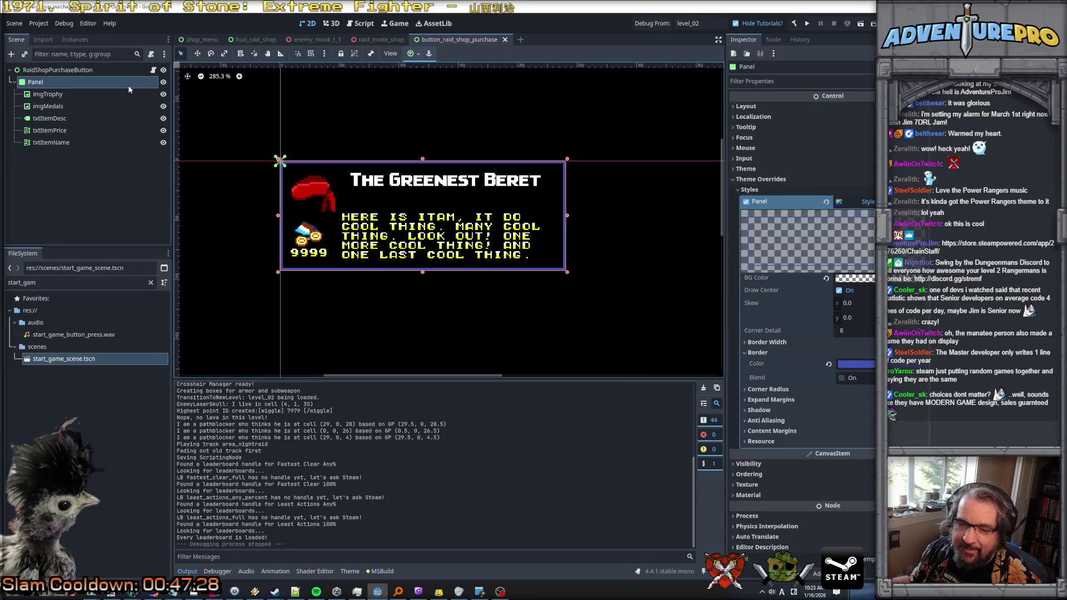
# Step: Set Debug From to level_xx, then launch a debug run with F5 and stop it
pyautogui.scroll(-1, 472, 240)
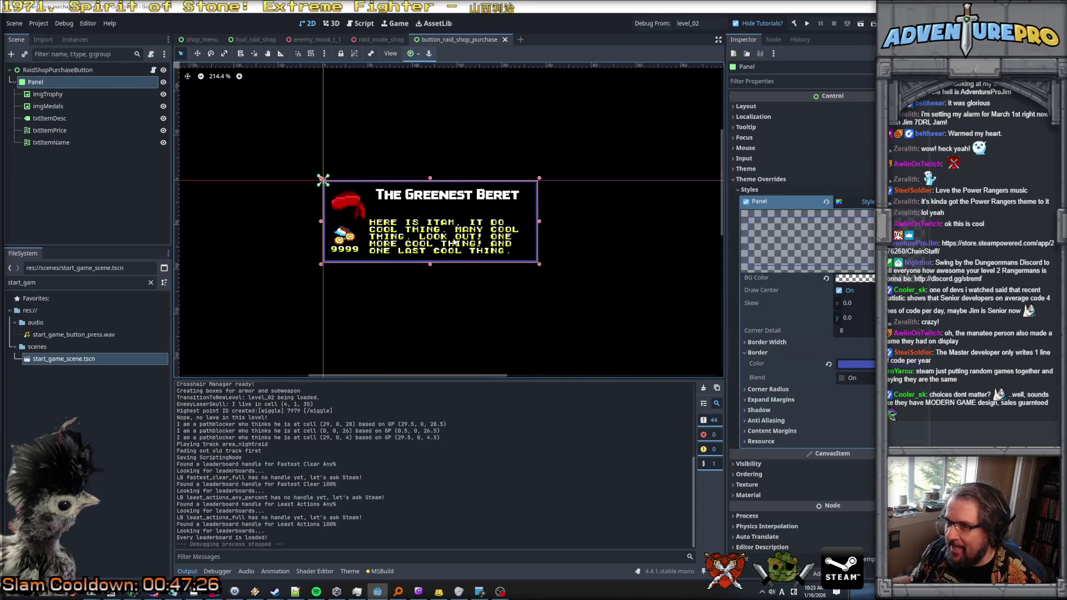
pyautogui.scroll(2, 454, 242)
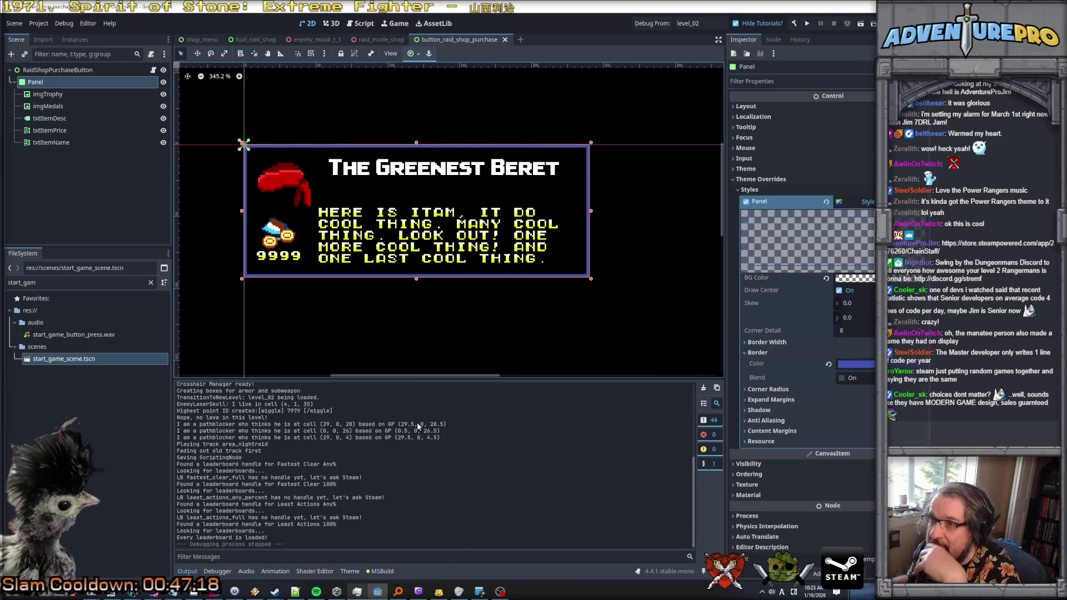
pyautogui.click(693, 23)
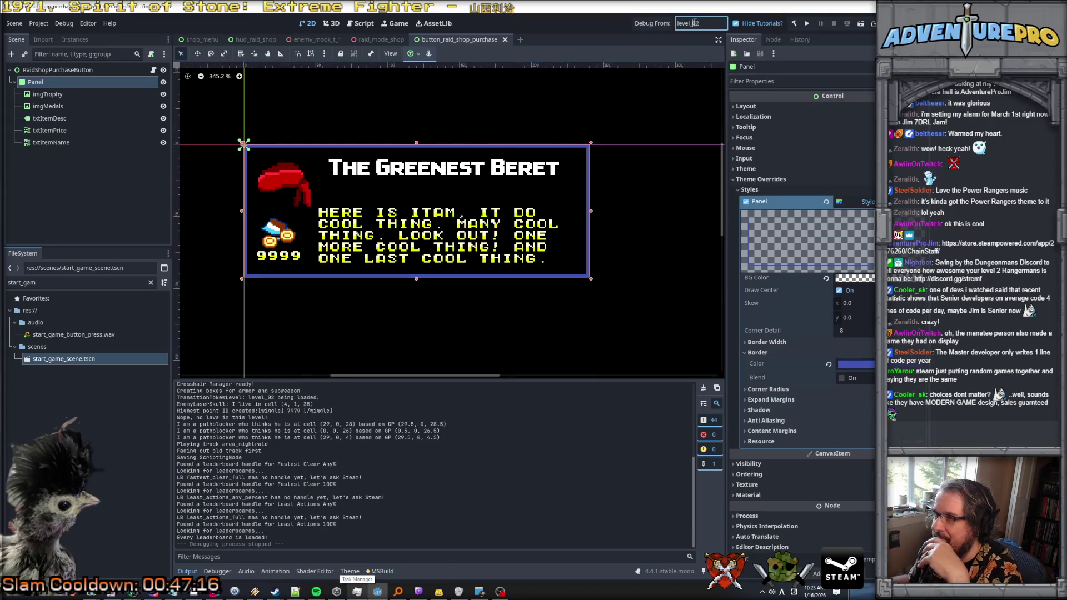
pyautogui.write('xx')
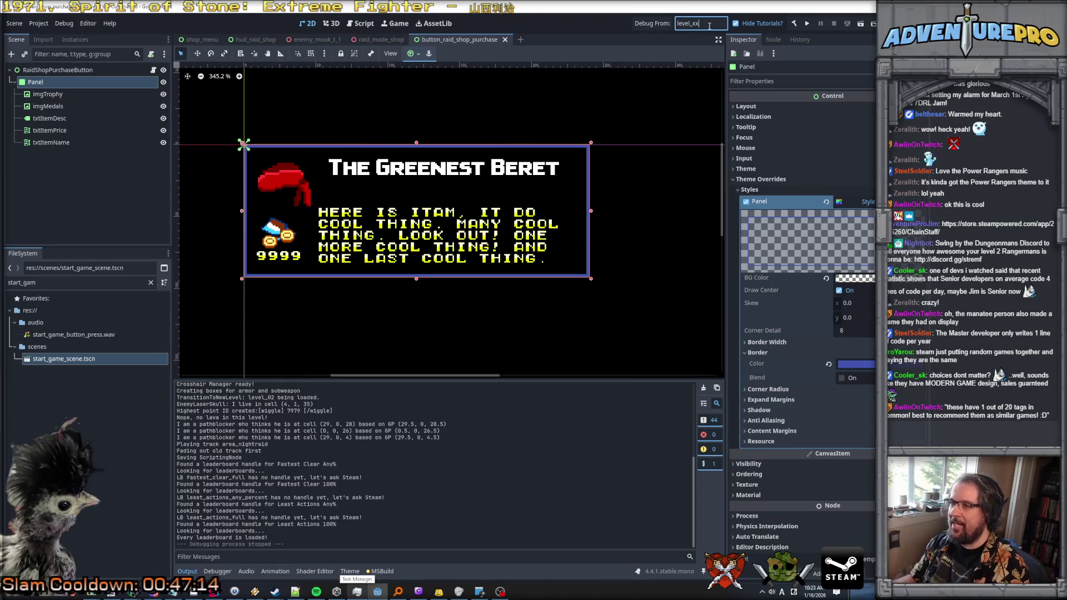
pyautogui.press('F5')
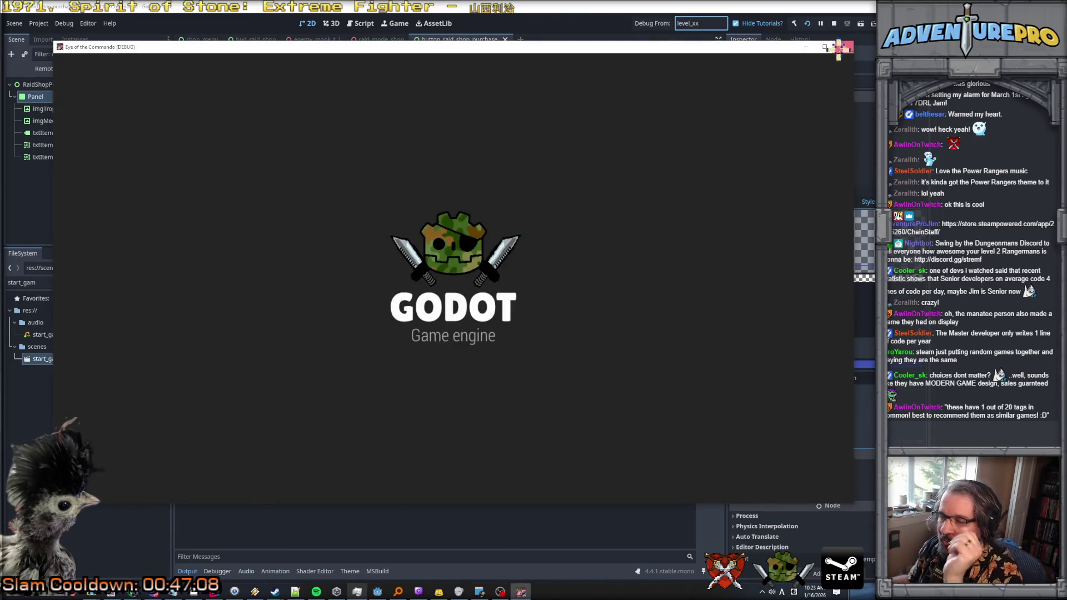
pyautogui.hotkey('alt', 'F4')
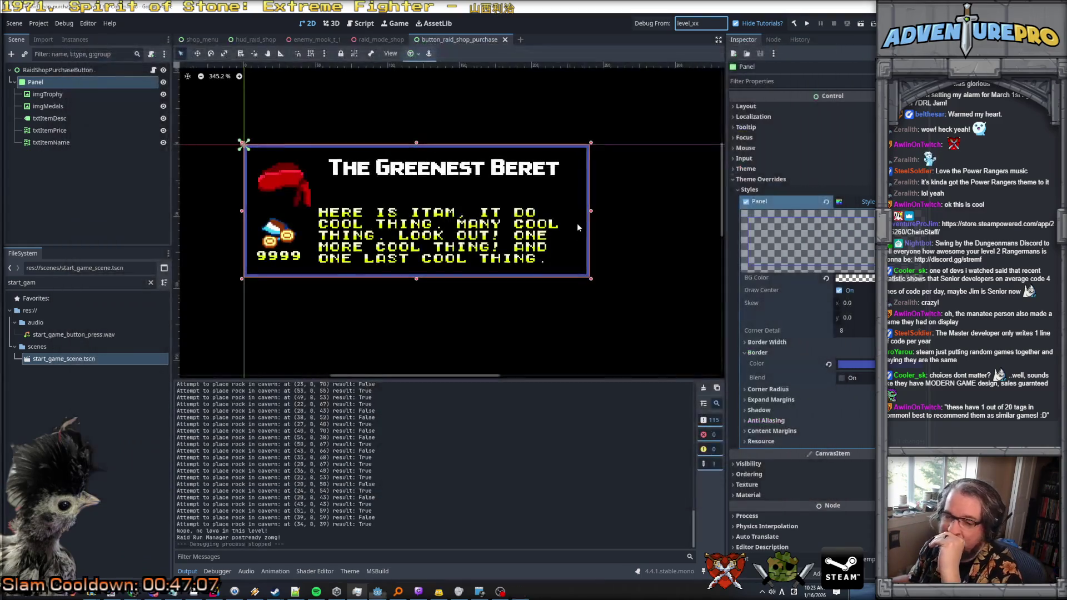
# Step: Return to the raid shop purchase button scene and select its RaidShopPurchaseButton root node
pyautogui.click(378, 39)
pyautogui.click(455, 39)
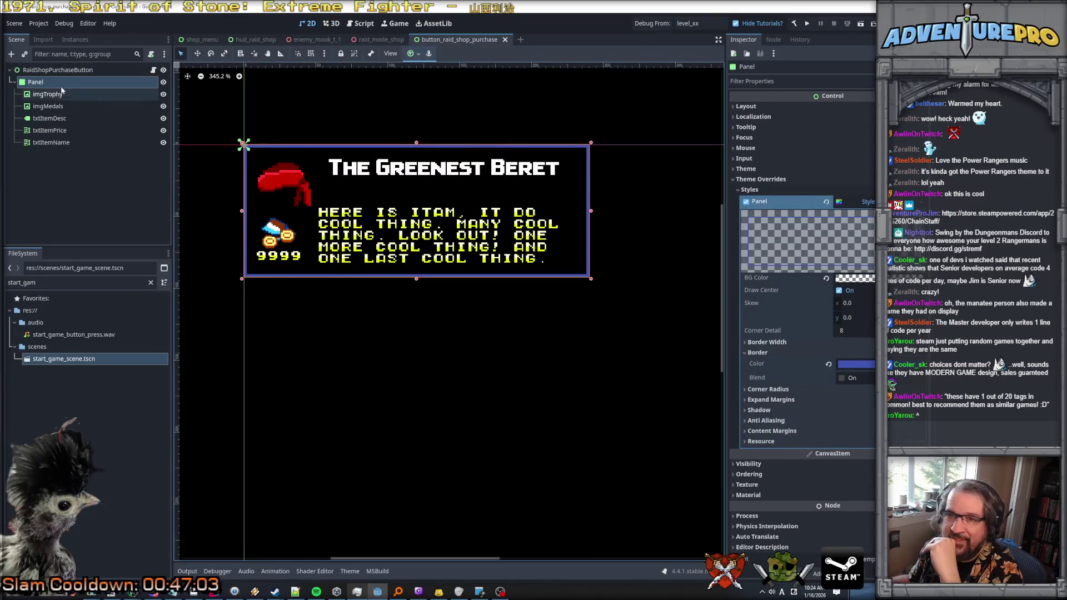
pyautogui.click(83, 70)
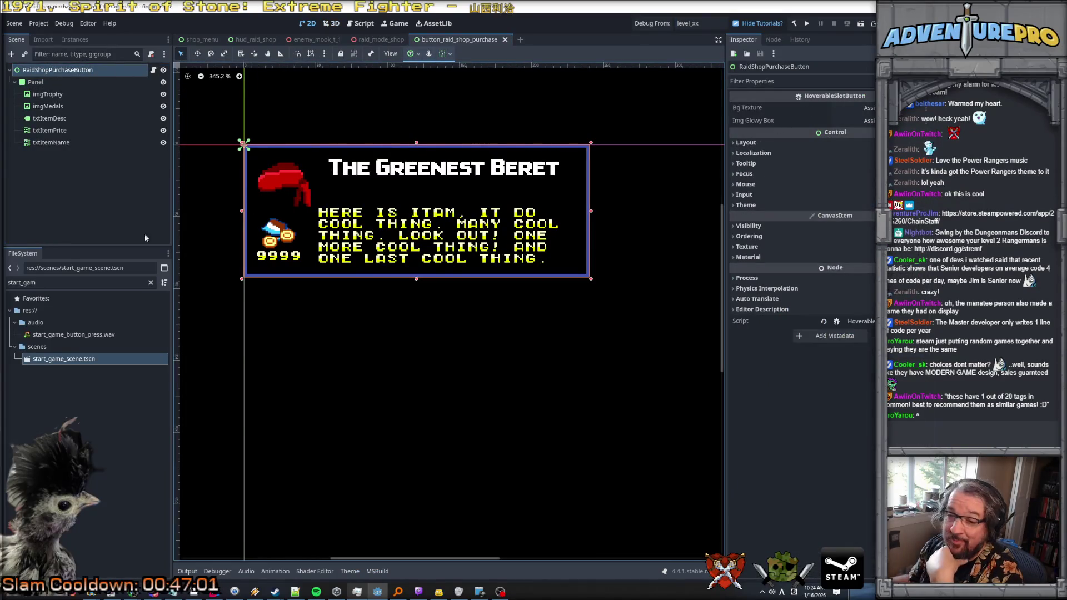
pyautogui.doubleClick(45, 282)
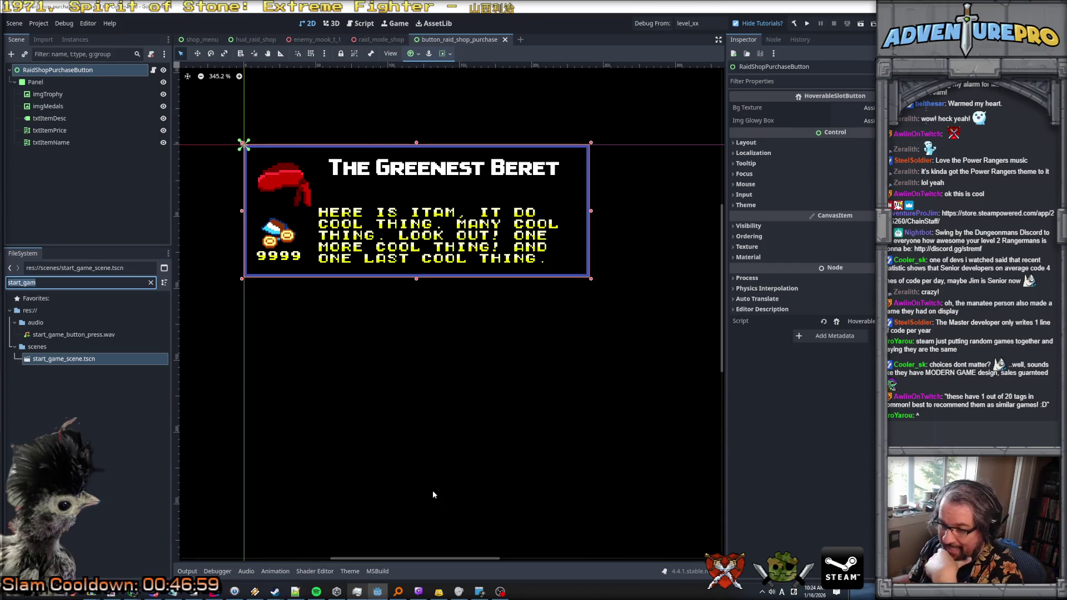
pyautogui.click(214, 591)
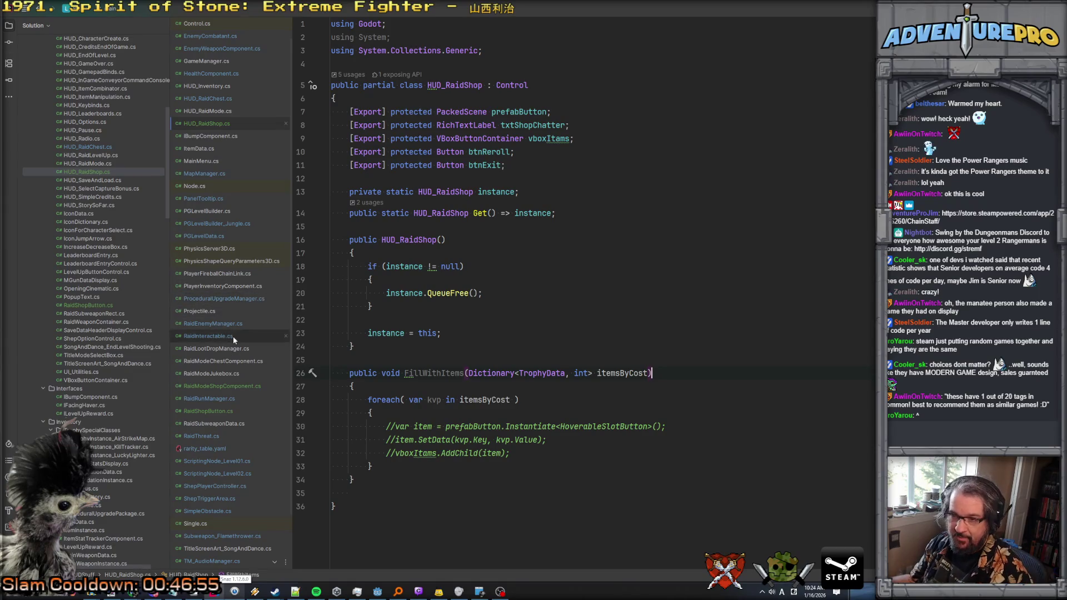
# Step: Copy RaidShopButton from RaidShopButton.cs and paste it over HoverableSlotButton on HUD_RaidShop.cs line 30
pyautogui.click(221, 386)
pyautogui.scroll(1, 219, 298)
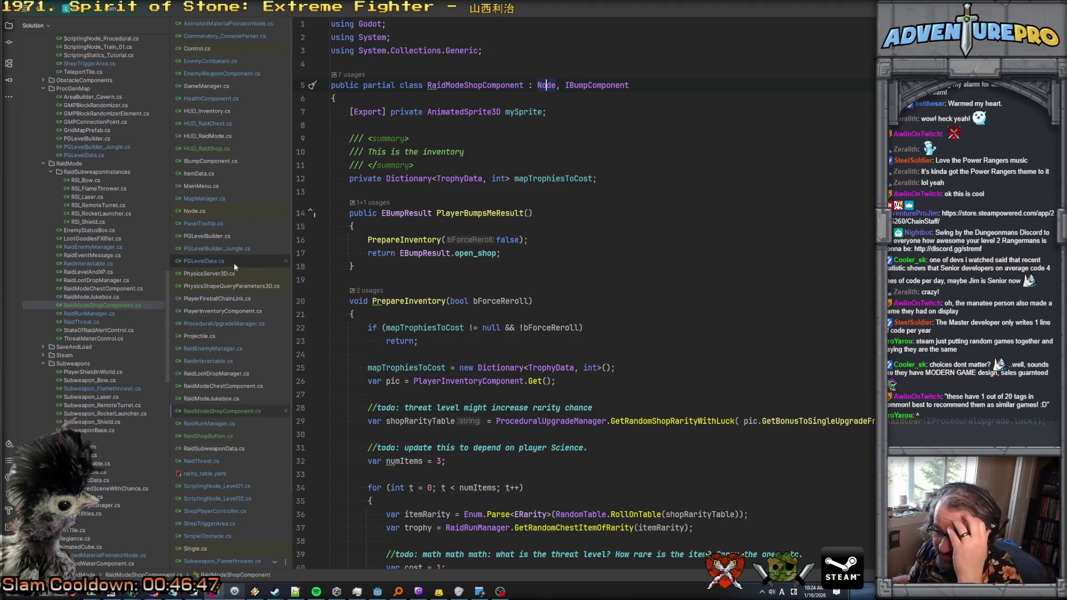
pyautogui.click(211, 438)
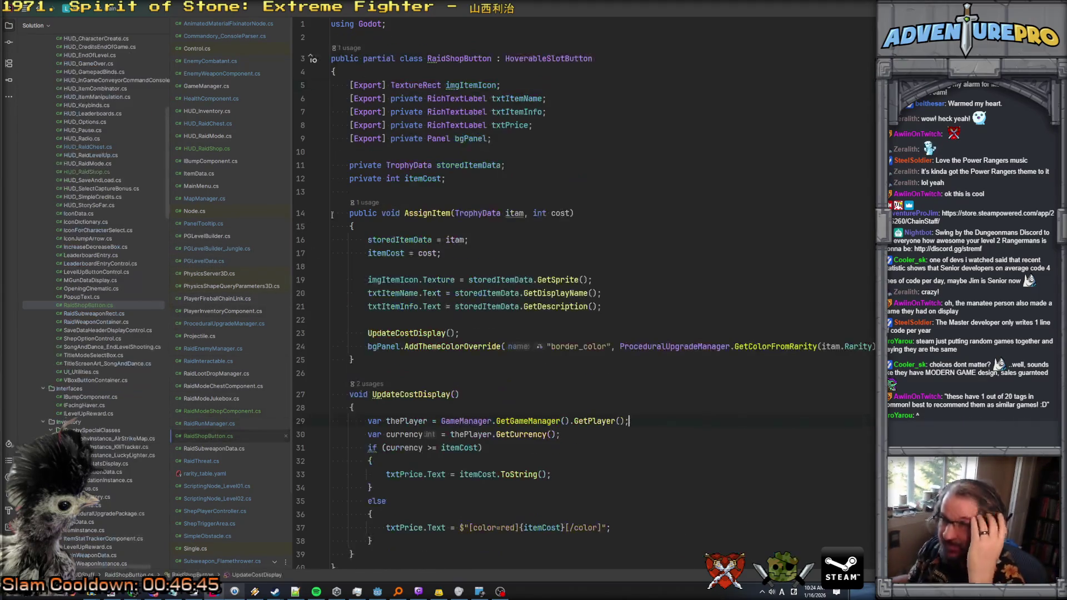
pyautogui.doubleClick(468, 59)
pyautogui.hotkey('ctrl', 'c')
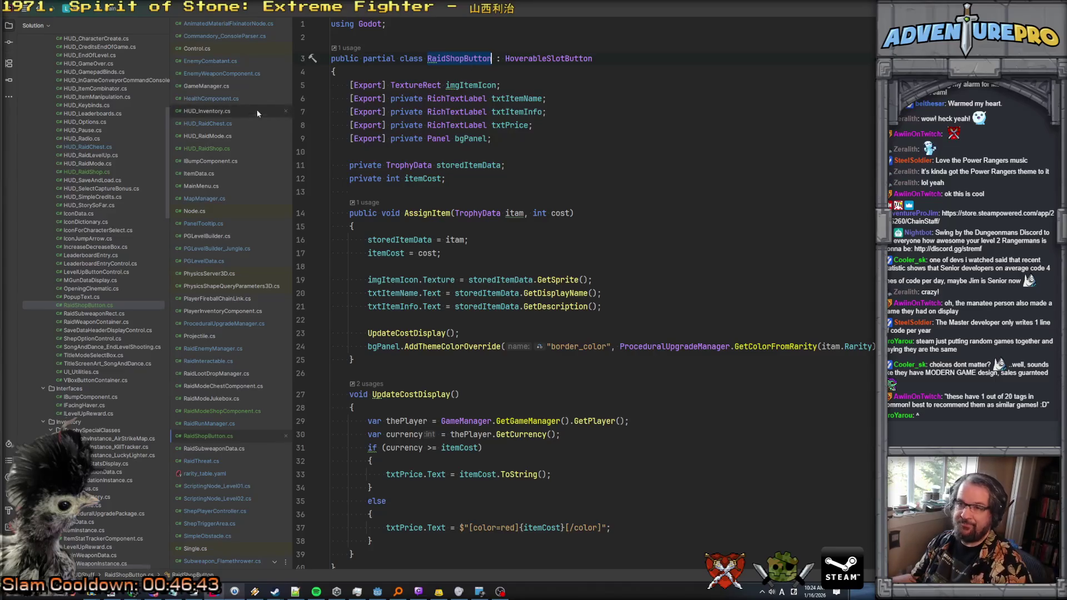
pyautogui.click(213, 137)
pyautogui.click(209, 148)
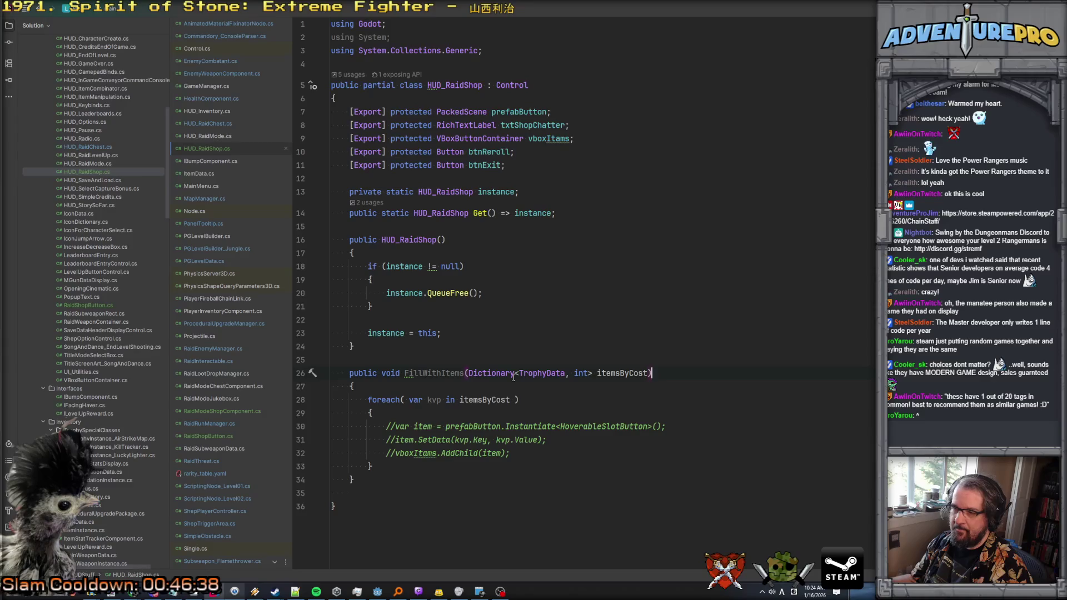
pyautogui.doubleClick(582, 424)
pyautogui.hotkey('ctrl', 'v')
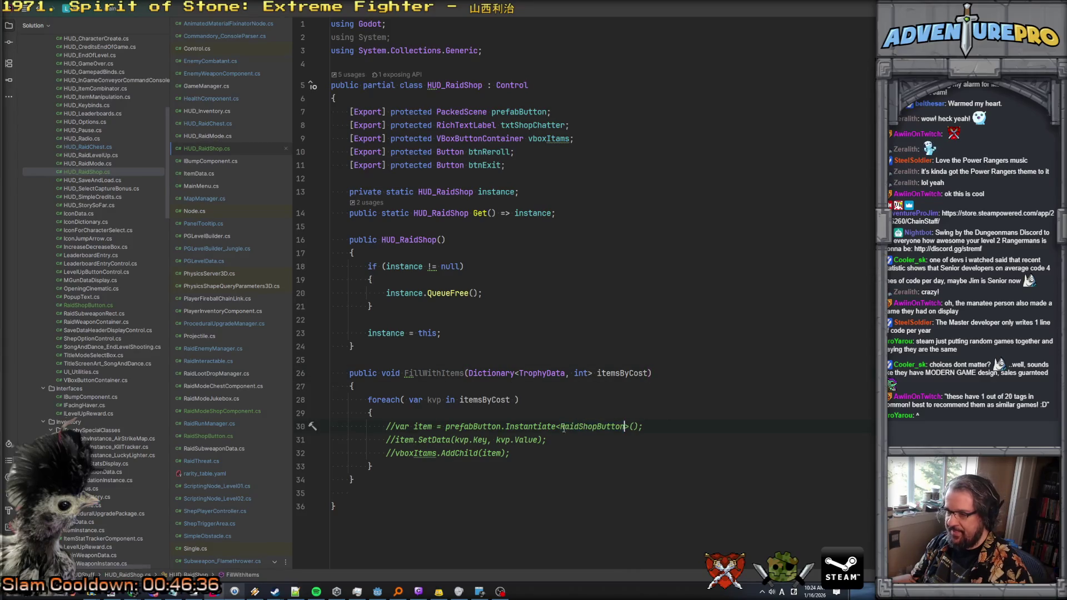